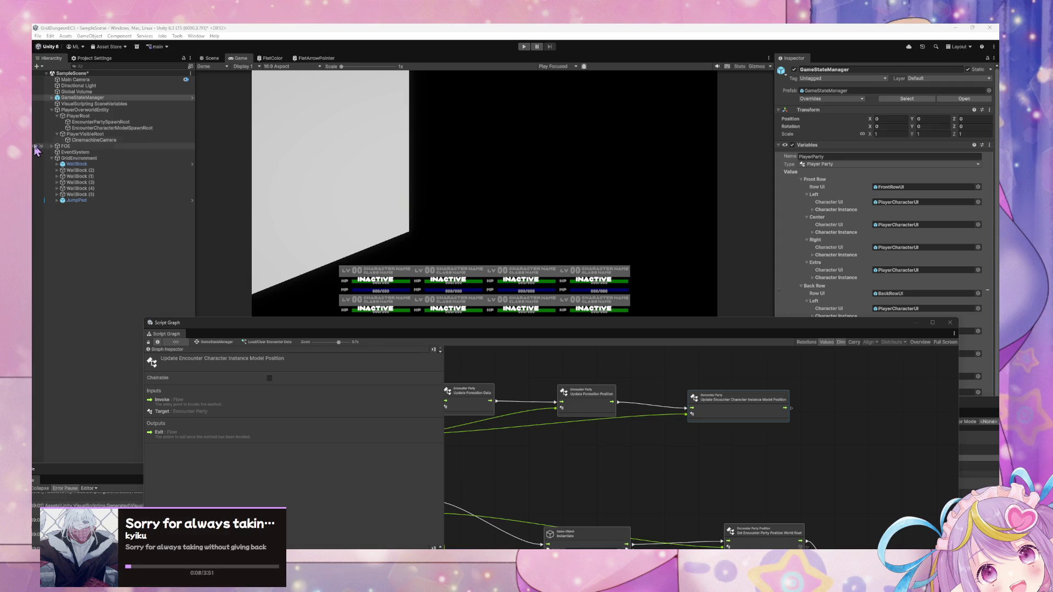
Expand GameStateManager in the Hierarchy and move the Script Graph window higher up.
{"action": "left_click", "coordinate": [52, 100]}
{"action": "left_click", "coordinate": [51, 99]}
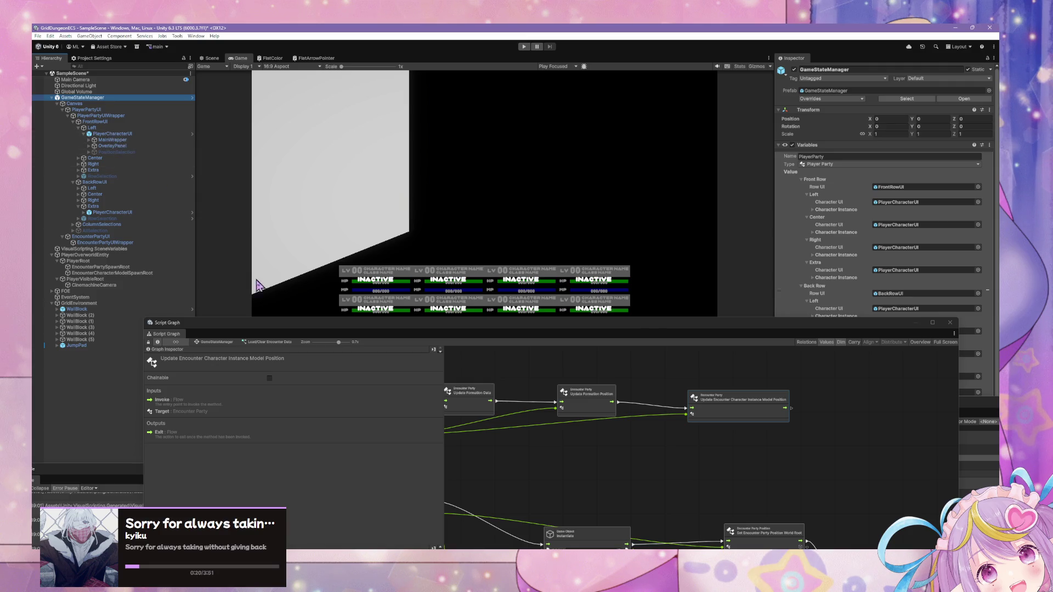
{"action": "left_click_drag", "start_coordinate": [256, 332], "coordinate": [371, 131]}
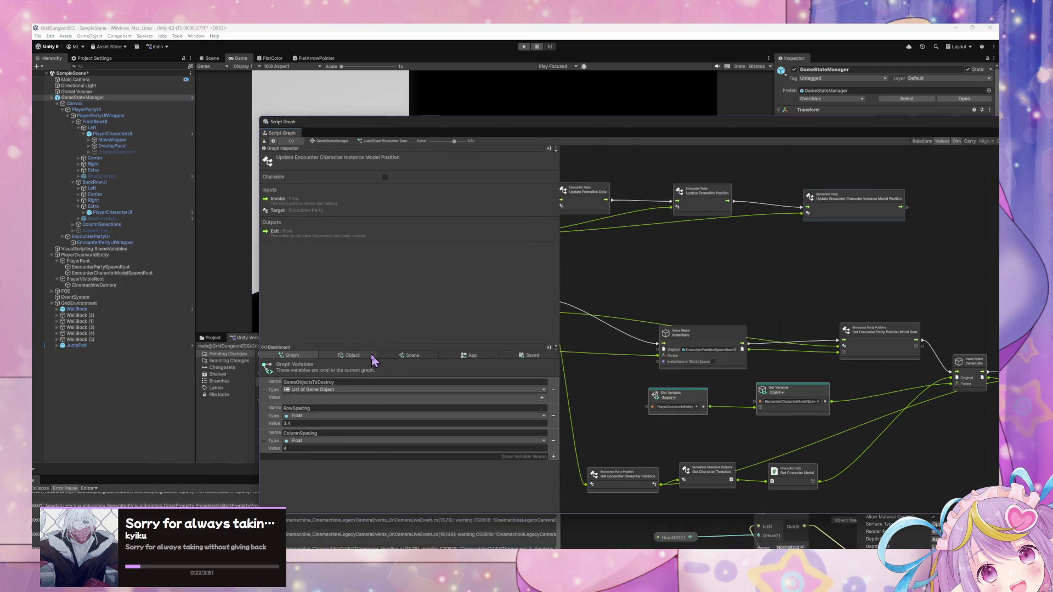
Show the Blackboard's Object variables, scrolled down to EncounterPartyUIWrapper.
{"action": "left_click", "coordinate": [351, 355]}
{"action": "scroll", "coordinate": [510, 439], "scroll_direction": "down", "scroll_amount": 5}
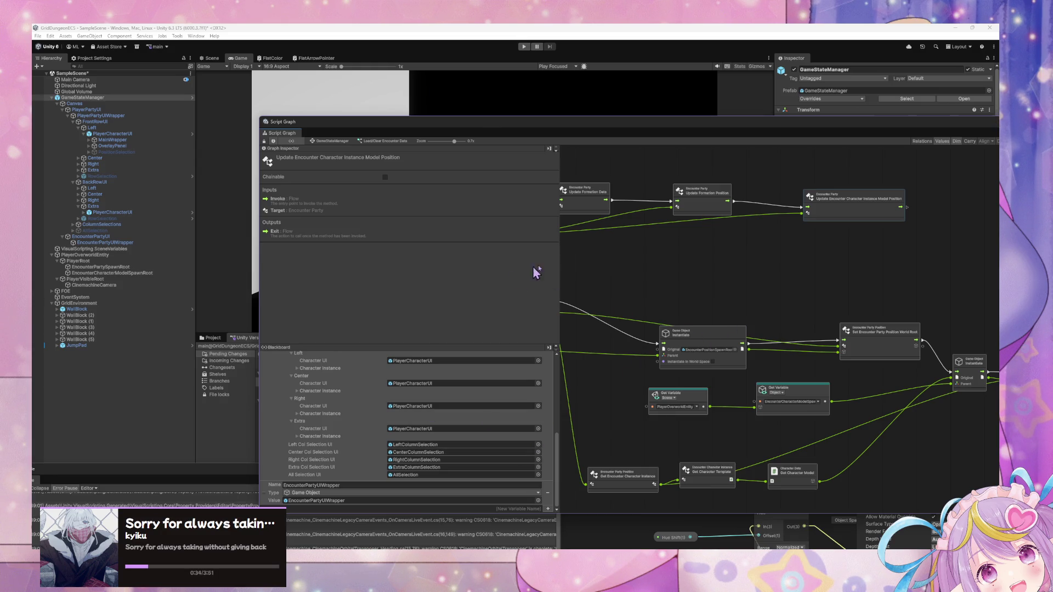
{"action": "scroll", "coordinate": [675, 291], "scroll_direction": "right", "scroll_amount": 7}
{"action": "scroll", "coordinate": [675, 290], "scroll_direction": "down", "scroll_amount": 2}
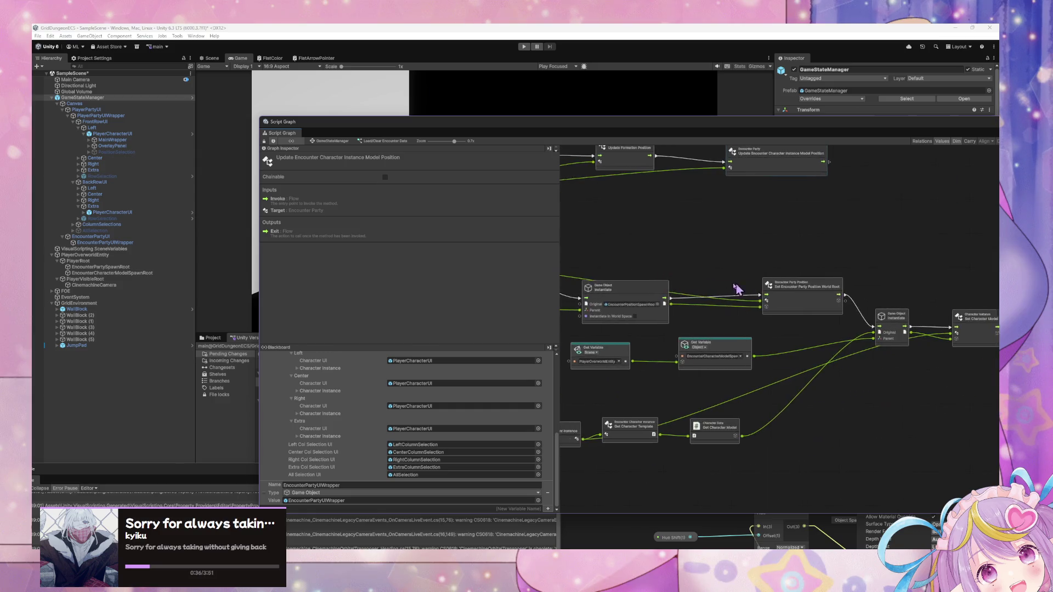
{"action": "scroll", "coordinate": [629, 300], "scroll_direction": "left", "scroll_amount": 7}
{"action": "scroll", "coordinate": [629, 300], "scroll_direction": "up", "scroll_amount": 1}
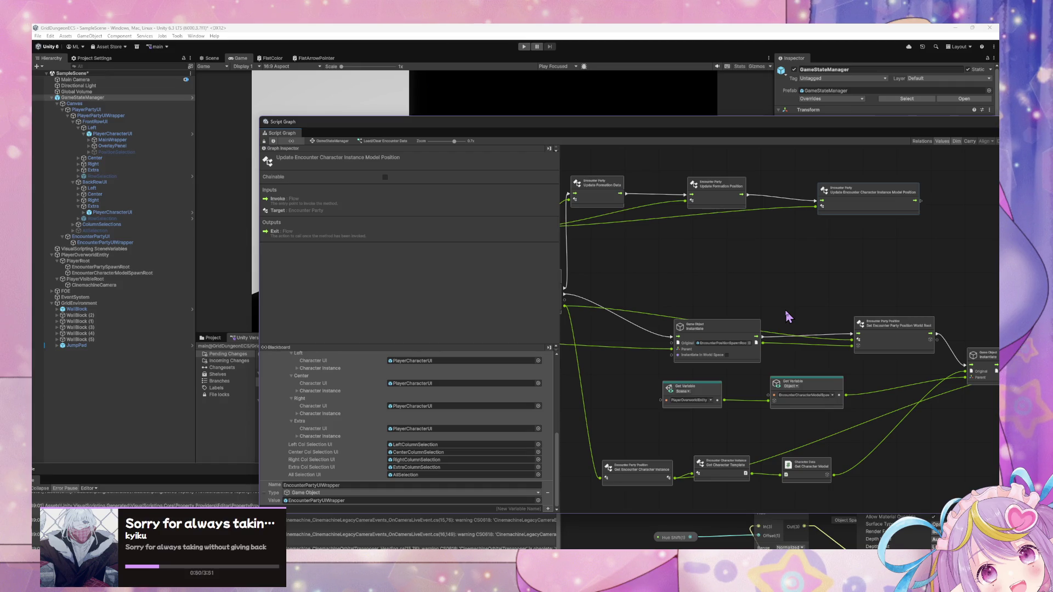
{"action": "scroll", "coordinate": [736, 294], "scroll_direction": "left", "scroll_amount": 5}
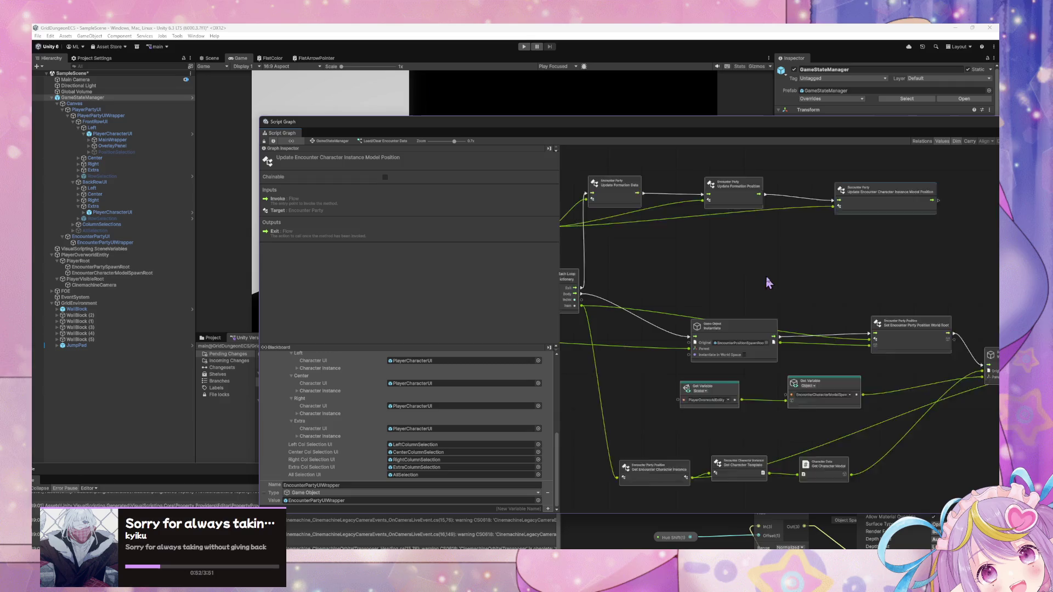
{"action": "scroll", "coordinate": [730, 303], "scroll_direction": "right", "scroll_amount": 4}
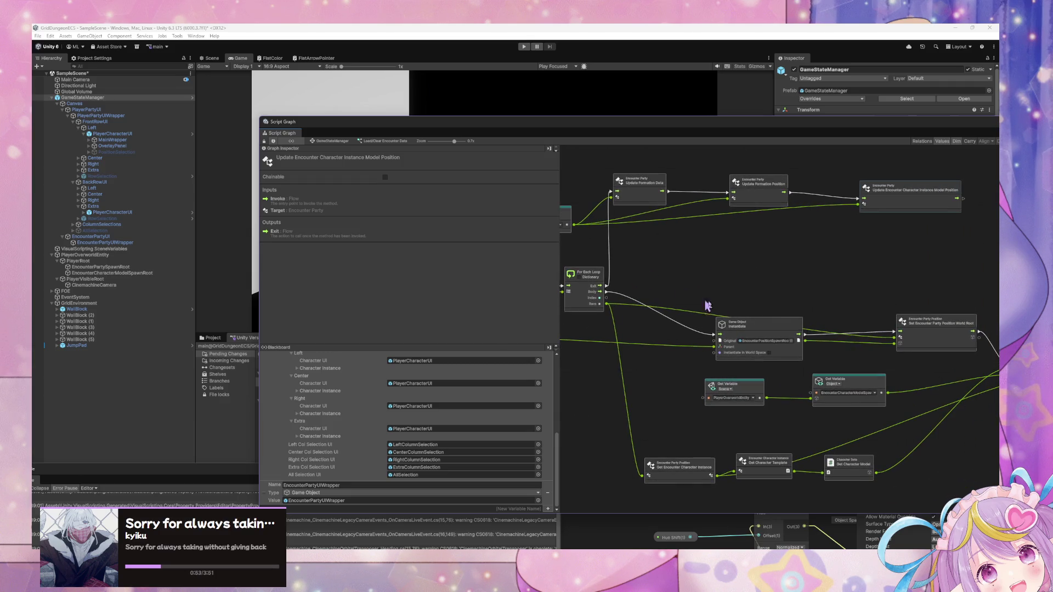
Inspect the Instantiate node and pan around the For Each Loop part of the graph.
{"action": "left_click", "coordinate": [760, 323]}
{"action": "scroll", "coordinate": [803, 321], "scroll_direction": "down", "scroll_amount": 5}
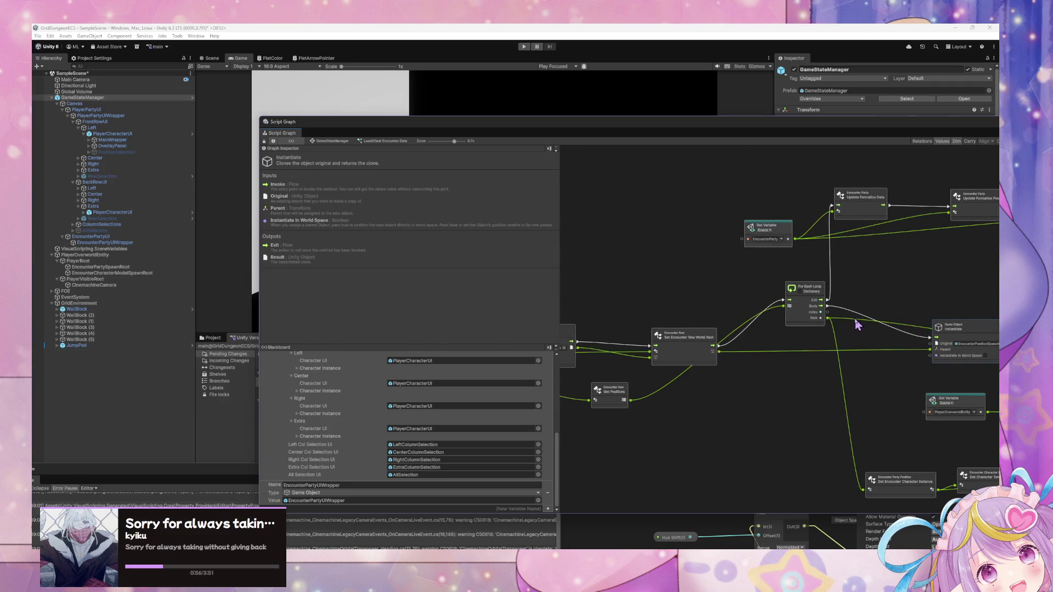
{"action": "scroll", "coordinate": [867, 321], "scroll_direction": "left", "scroll_amount": 2}
{"action": "scroll", "coordinate": [866, 313], "scroll_direction": "right", "scroll_amount": 1}
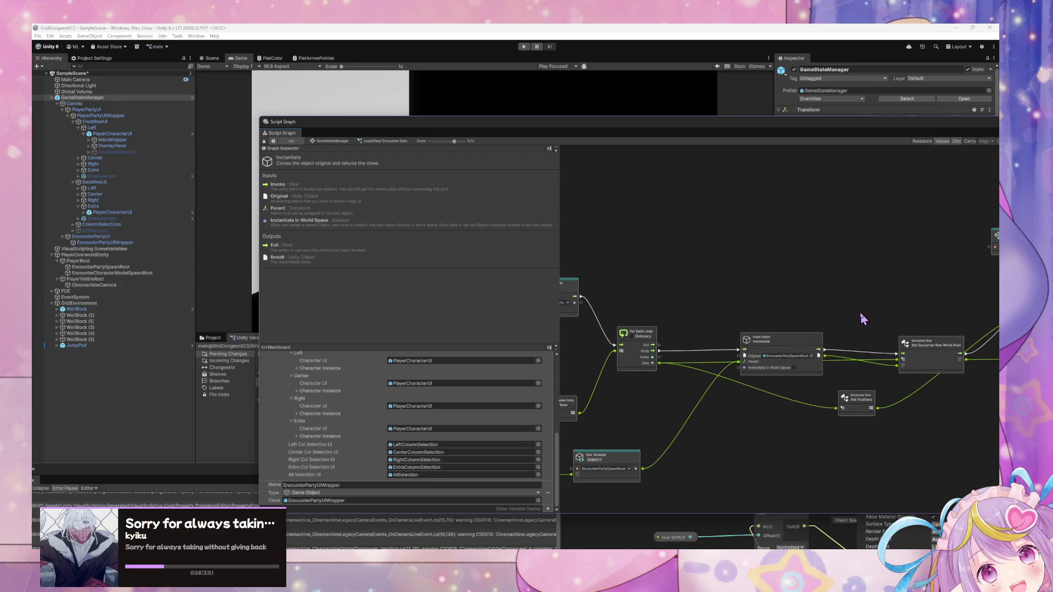
{"action": "scroll", "coordinate": [851, 301], "scroll_direction": "down", "scroll_amount": 6}
{"action": "scroll", "coordinate": [847, 293], "scroll_direction": "left", "scroll_amount": 6}
{"action": "left_click_drag", "start_coordinate": [705, 352], "coordinate": [730, 366]}
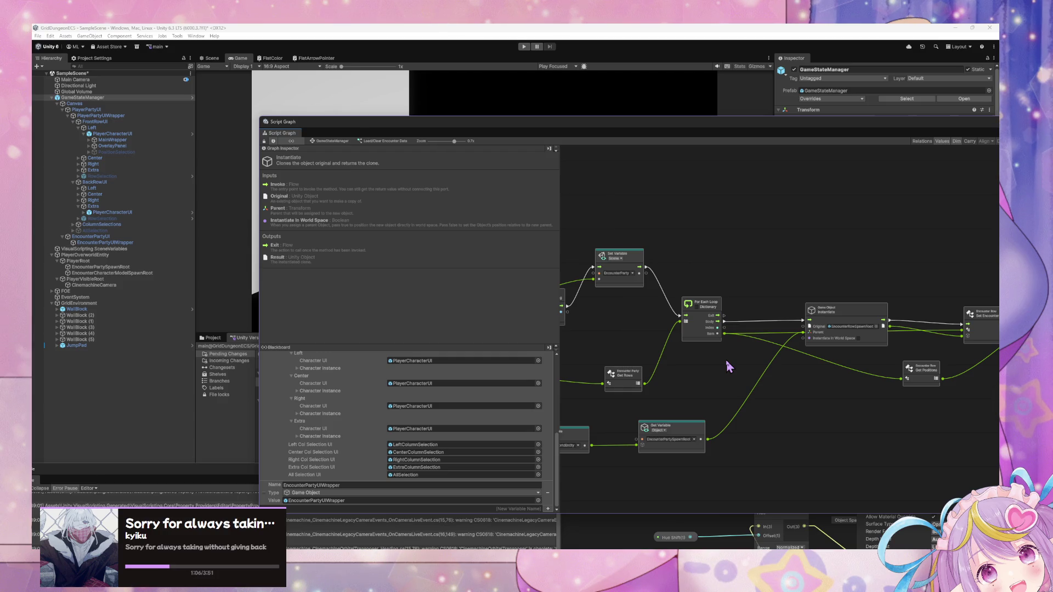
{"action": "scroll", "coordinate": [731, 329], "scroll_direction": "right", "scroll_amount": 8}
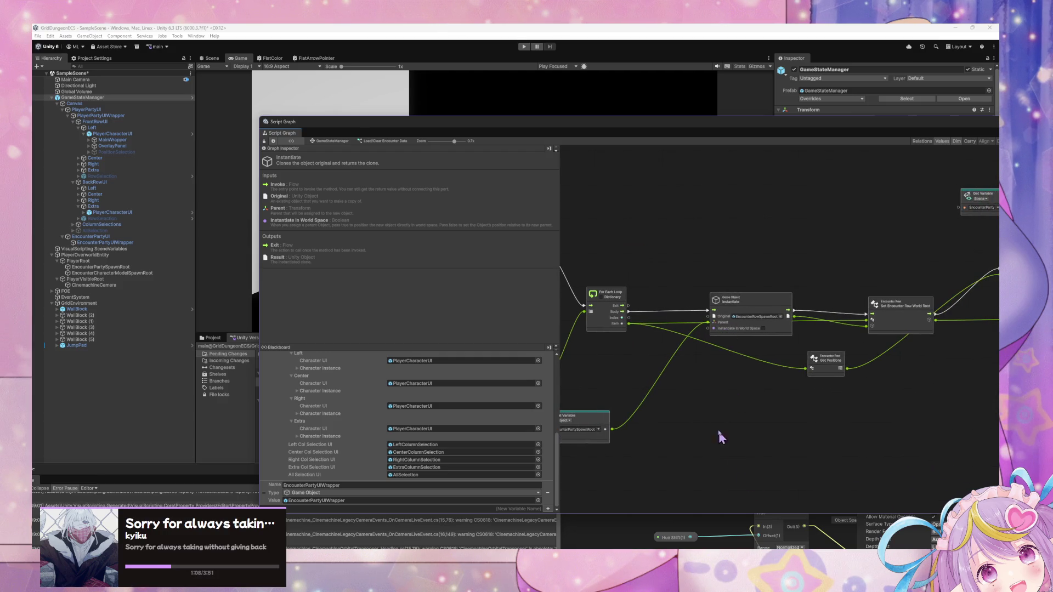
{"action": "scroll", "coordinate": [722, 404], "scroll_direction": "left", "scroll_amount": 6}
{"action": "scroll", "coordinate": [811, 415], "scroll_direction": "left", "scroll_amount": 10}
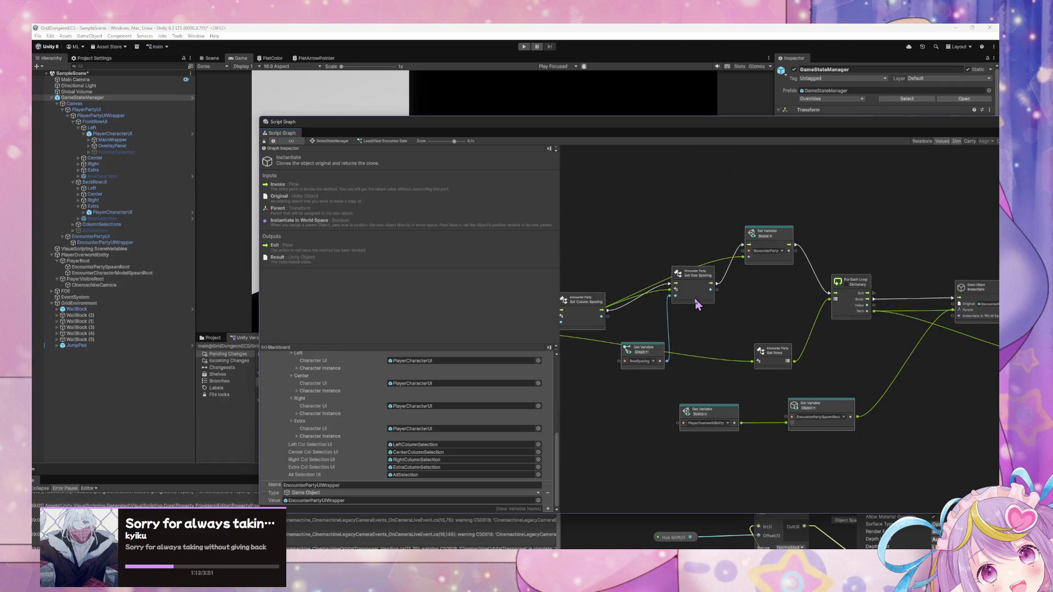
{"action": "scroll", "coordinate": [689, 344], "scroll_direction": "right", "scroll_amount": 9}
{"action": "scroll", "coordinate": [892, 386], "scroll_direction": "right", "scroll_amount": 20}
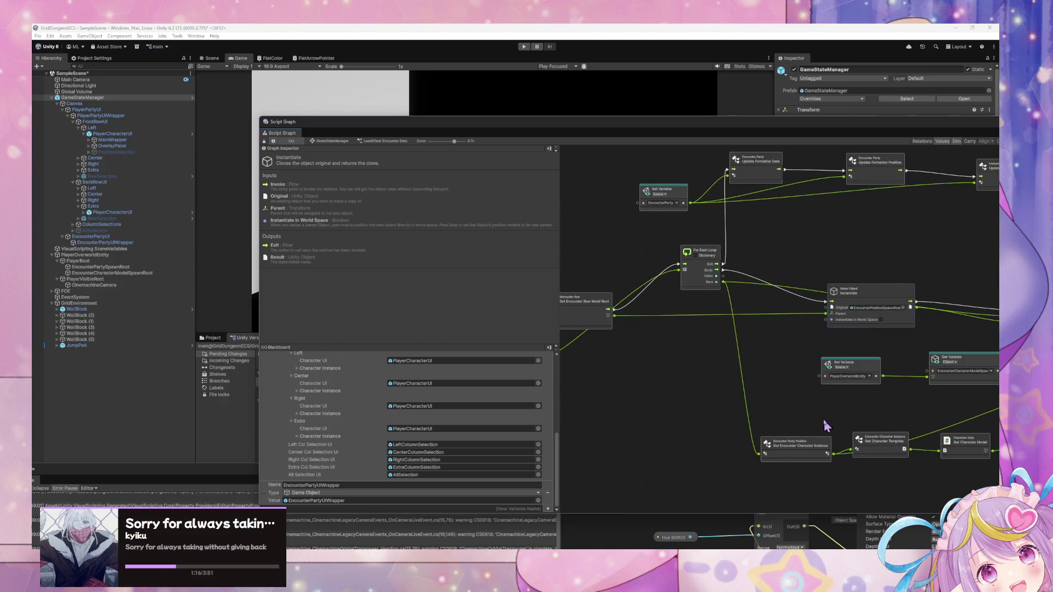
{"action": "scroll", "coordinate": [800, 439], "scroll_direction": "right", "scroll_amount": 1}
Browse the Codebase namespaces in the node search list, then dismiss it.
{"action": "right_click", "coordinate": [730, 360]}
{"action": "left_click", "coordinate": [768, 368]}
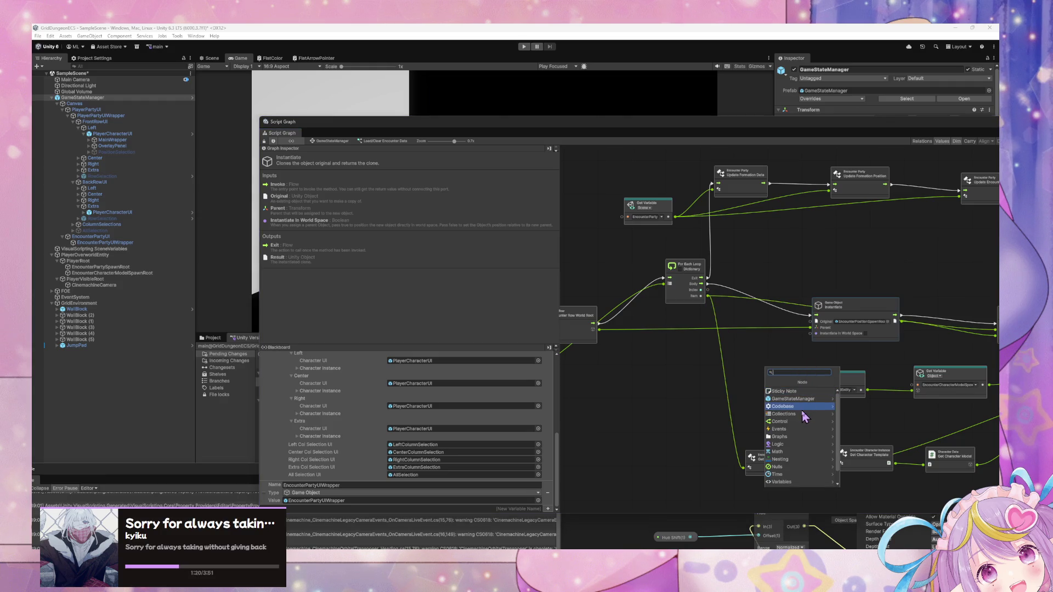
{"action": "left_click", "coordinate": [811, 407]}
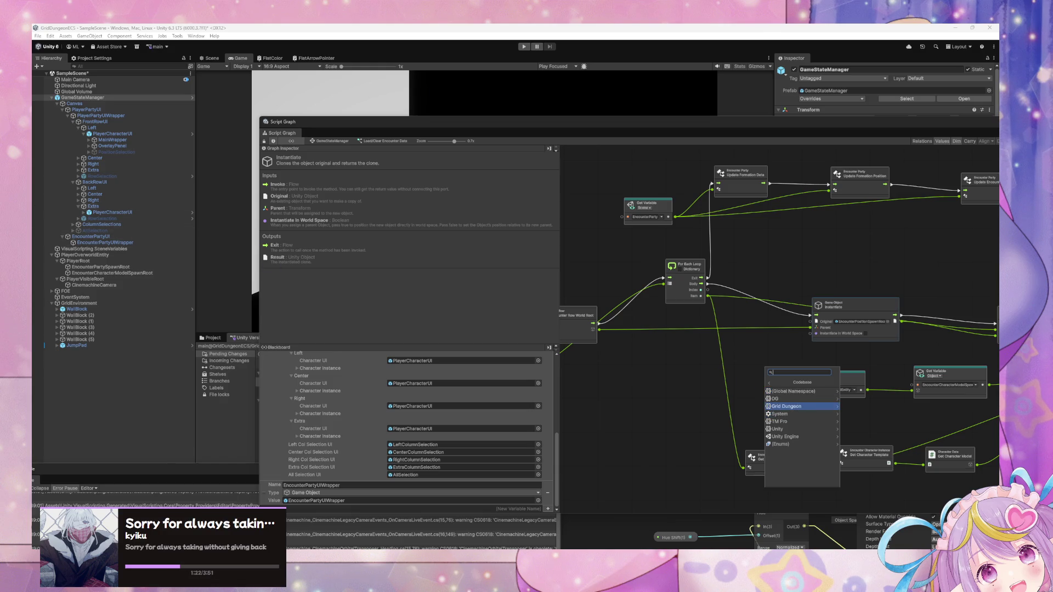
{"action": "key", "text": "Escape"}
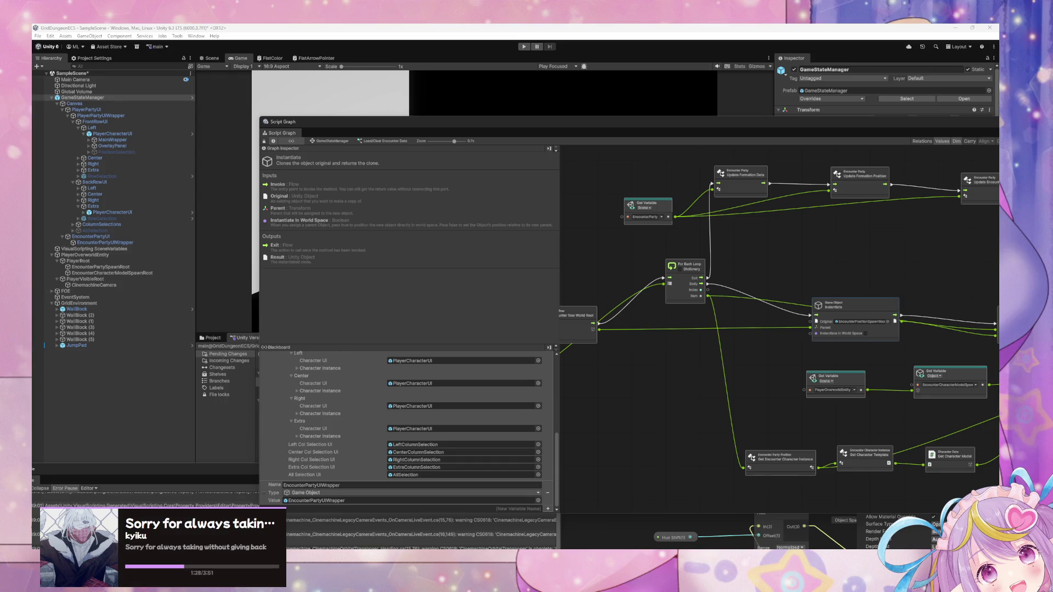
Add Set Encounter Character UI from Codebase > Grid Dungeon > Core > Encounter Party Position.
{"action": "right_click", "coordinate": [764, 374]}
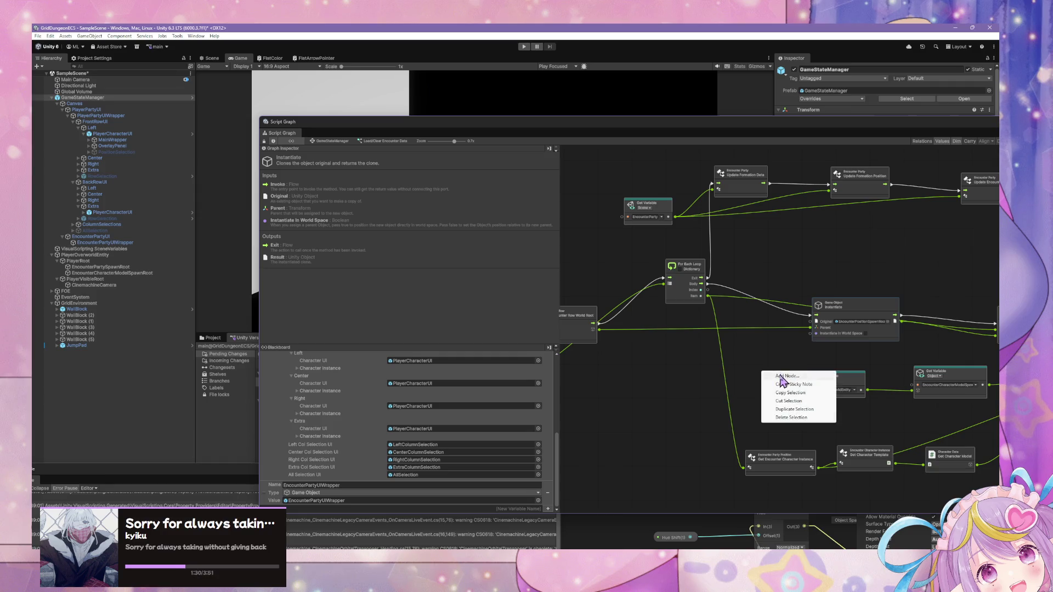
{"action": "left_click", "coordinate": [815, 380]}
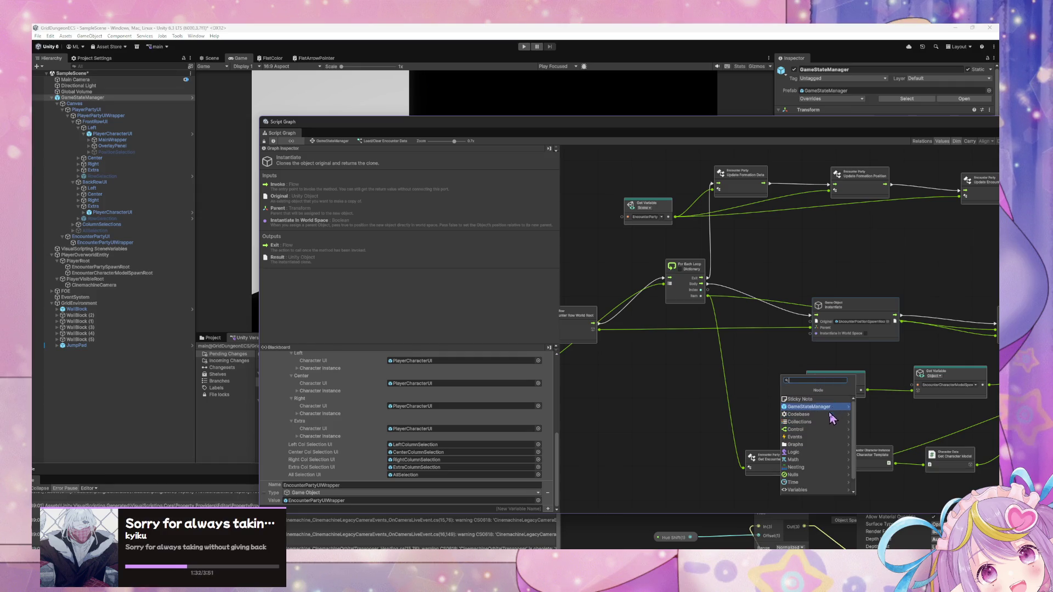
{"action": "left_click", "coordinate": [829, 415]}
{"action": "left_click", "coordinate": [829, 417]}
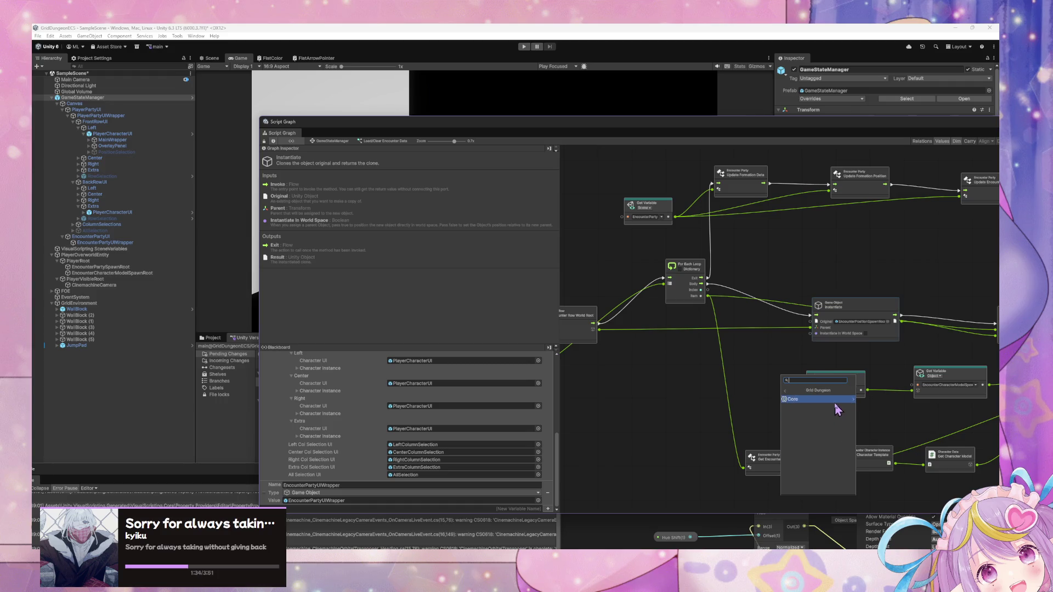
{"action": "scroll", "coordinate": [829, 418], "scroll_direction": "down", "scroll_amount": 2}
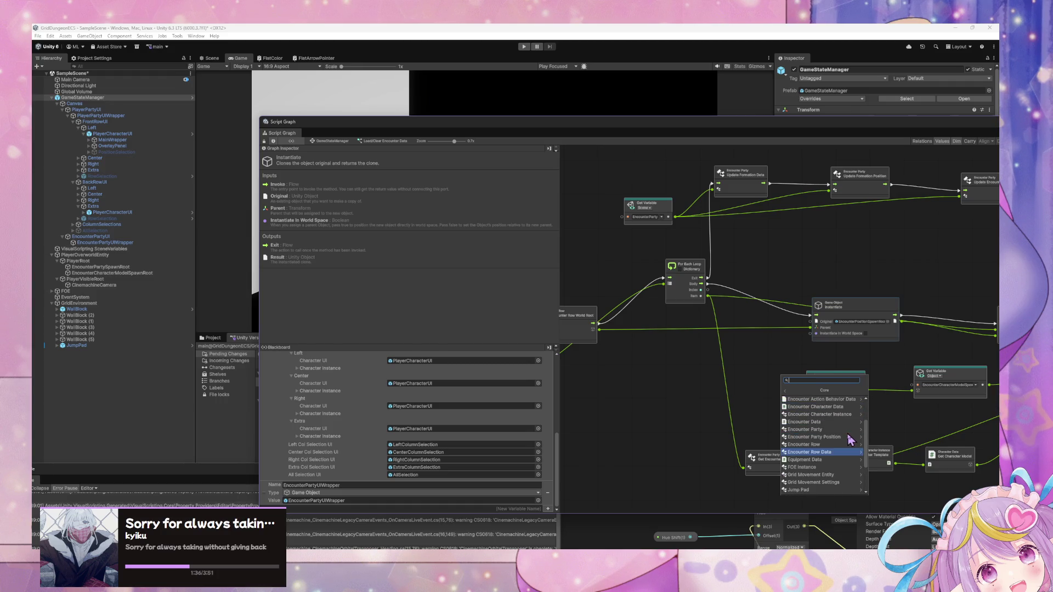
{"action": "left_click", "coordinate": [838, 439]}
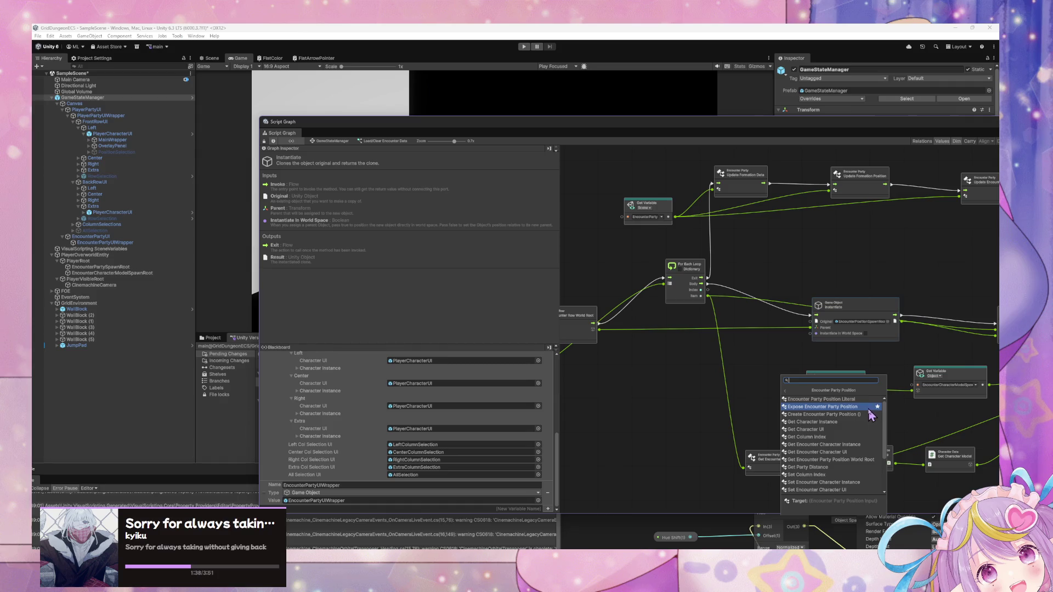
{"action": "scroll", "coordinate": [869, 424], "scroll_direction": "down", "scroll_amount": 2}
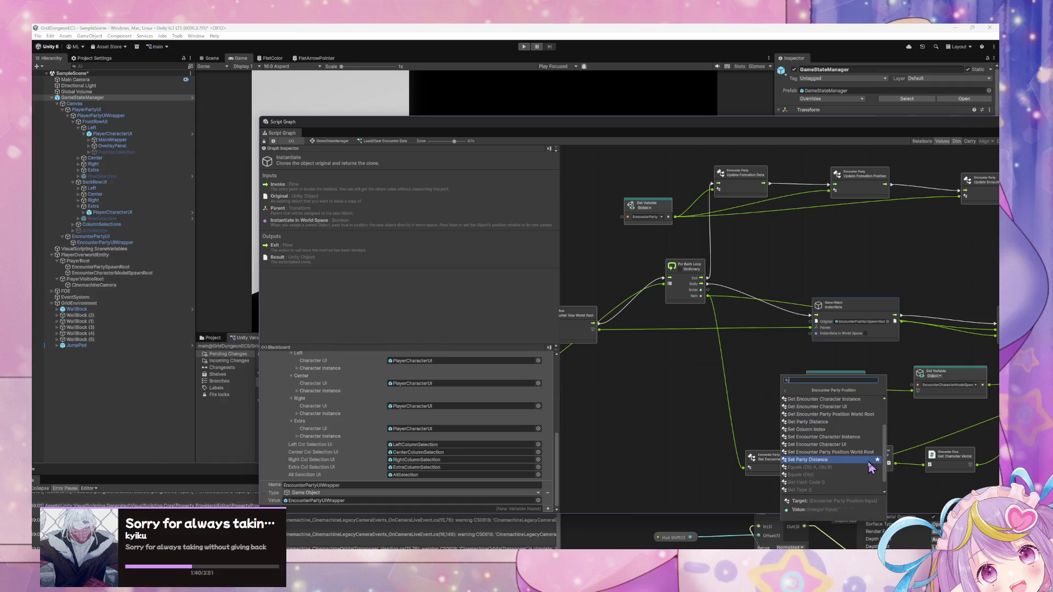
{"action": "left_click", "coordinate": [842, 449]}
{"action": "left_click_drag", "start_coordinate": [776, 389], "coordinate": [745, 384]}
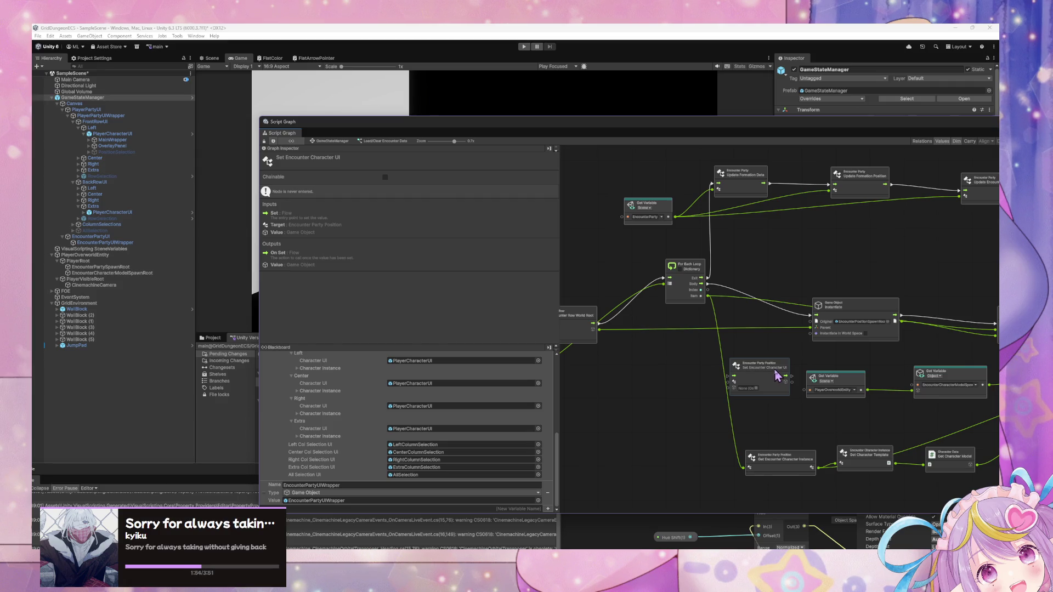
Wire the For Each Loop Item into Set Encounter Character UI's Target and reposition the node.
{"action": "left_click_drag", "start_coordinate": [776, 376], "coordinate": [778, 362]}
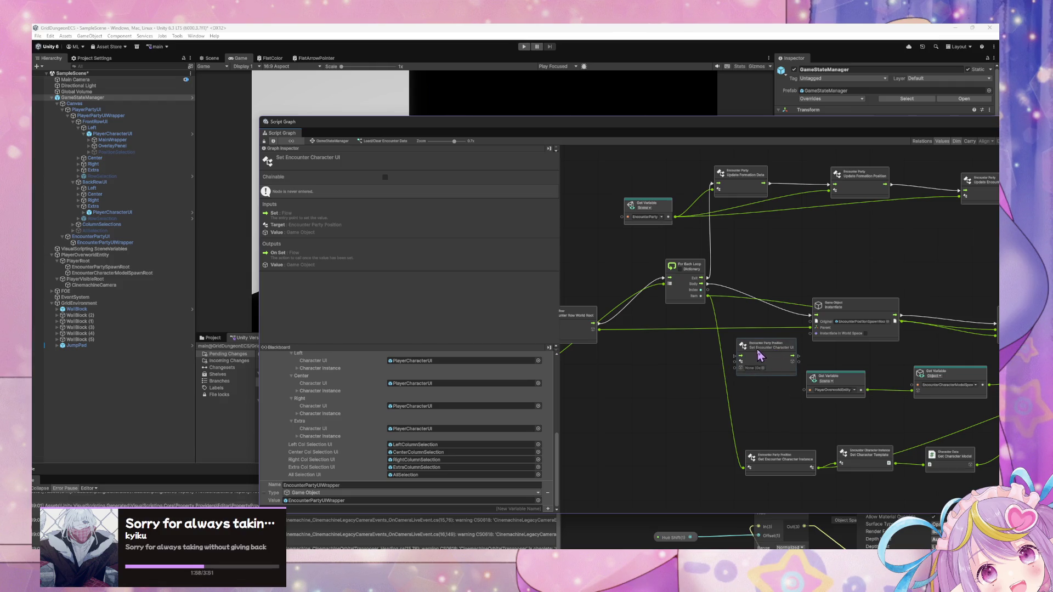
{"action": "mouse_move", "coordinate": [708, 296]}
{"action": "left_mouse_down"}
{"action": "mouse_move", "coordinate": [735, 362]}
{"action": "mouse_move", "coordinate": [795, 284]}
{"action": "mouse_move", "coordinate": [926, 285]}
{"action": "left_mouse_up"}
{"action": "mouse_move", "coordinate": [926, 351]}
{"action": "left_mouse_down"}
{"action": "mouse_move", "coordinate": [703, 345]}
{"action": "mouse_move", "coordinate": [681, 365]}
{"action": "left_mouse_up"}
{"action": "left_click_drag", "start_coordinate": [785, 371], "coordinate": [756, 370]}
{"action": "left_click_drag", "start_coordinate": [642, 300], "coordinate": [957, 306]}
{"action": "left_click_drag", "start_coordinate": [850, 326], "coordinate": [822, 340]}
{"action": "left_click_drag", "start_coordinate": [935, 320], "coordinate": [698, 286]}
{"action": "left_click_drag", "start_coordinate": [636, 299], "coordinate": [856, 319]}
{"action": "mouse_move", "coordinate": [921, 289]}
{"action": "left_mouse_down"}
{"action": "mouse_move", "coordinate": [823, 277]}
{"action": "mouse_move", "coordinate": [976, 296]}
{"action": "left_mouse_up"}
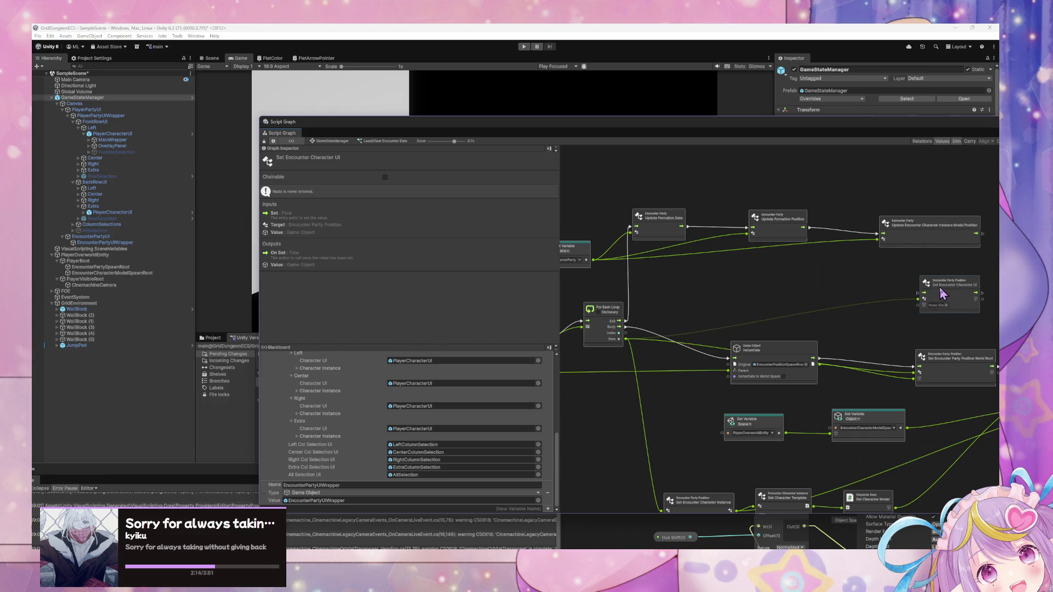
Drag EncounterPartyUIWrapper from the Blackboard to add a Get Variable node.
{"action": "mouse_move", "coordinate": [281, 485]}
{"action": "left_mouse_down"}
{"action": "mouse_move", "coordinate": [790, 299]}
{"action": "mouse_move", "coordinate": [770, 278]}
{"action": "left_mouse_up"}
{"action": "left_click_drag", "start_coordinate": [831, 291], "coordinate": [876, 338]}
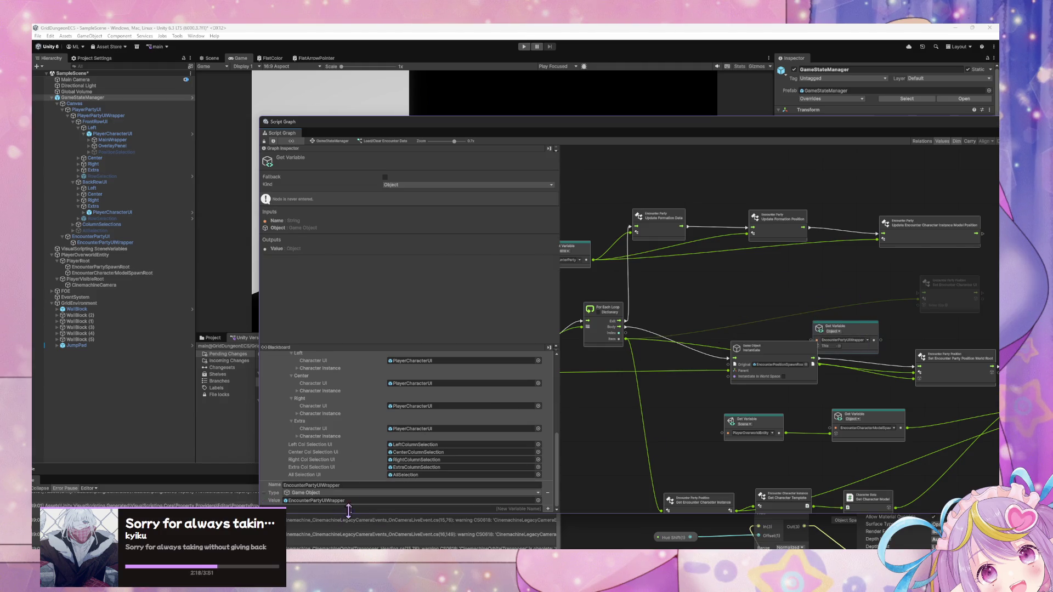
{"action": "scroll", "coordinate": [402, 491], "scroll_direction": "up", "scroll_amount": 6}
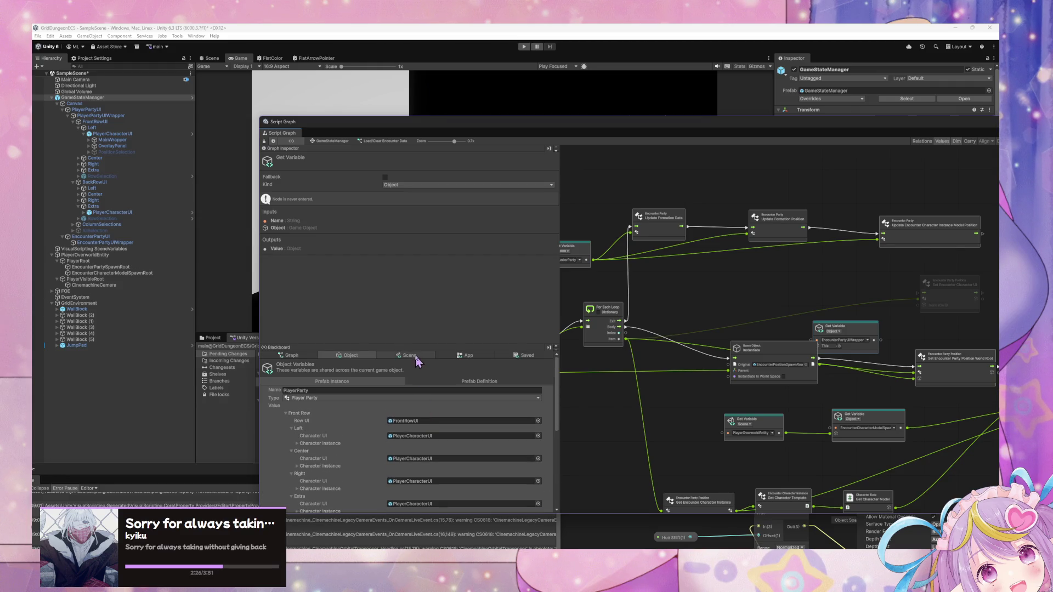
Connect the EncounterPartyUIWrapper variable output into Set Encounter Character UI.
{"action": "left_click", "coordinate": [408, 356]}
{"action": "left_click", "coordinate": [338, 355]}
{"action": "mouse_move", "coordinate": [882, 341]}
{"action": "left_mouse_down"}
{"action": "mouse_move", "coordinate": [911, 329]}
{"action": "mouse_move", "coordinate": [918, 301]}
{"action": "left_mouse_up"}
{"action": "left_click_drag", "start_coordinate": [794, 357], "coordinate": [787, 376]}
{"action": "scroll", "coordinate": [436, 450], "scroll_direction": "down", "scroll_amount": 5}
{"action": "scroll", "coordinate": [436, 450], "scroll_direction": "up", "scroll_amount": 5}
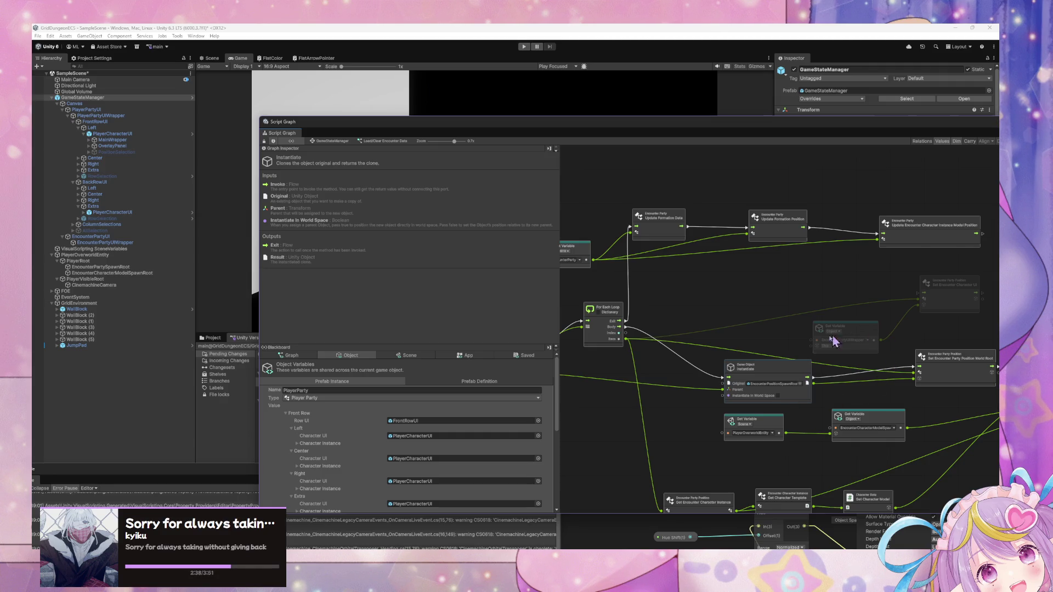
Rearrange the Get Variable and Set Encounter Character UI nodes down and left.
{"action": "left_click_drag", "start_coordinate": [955, 359], "coordinate": [814, 358]}
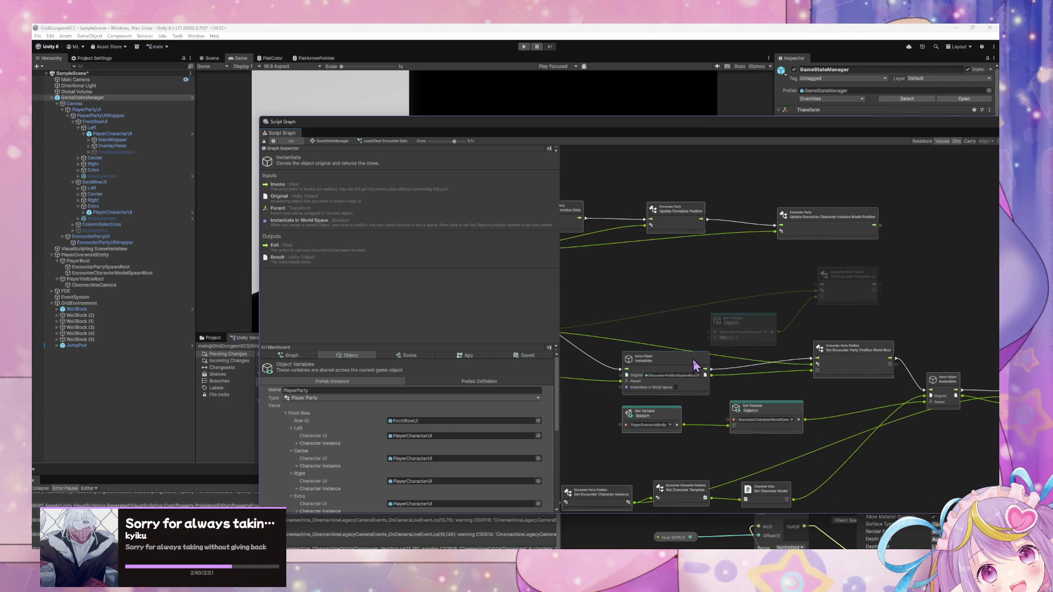
{"action": "left_click_drag", "start_coordinate": [609, 390], "coordinate": [900, 364]}
{"action": "scroll", "coordinate": [905, 382], "scroll_direction": "right", "scroll_amount": 3}
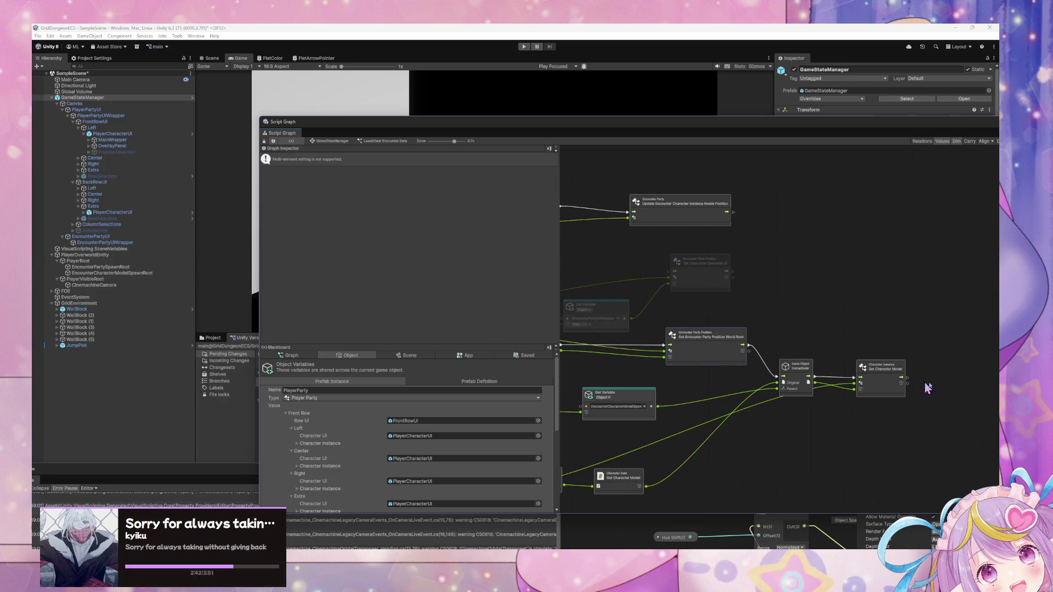
{"action": "key", "text": "ctrl+z"}
{"action": "left_click_drag", "start_coordinate": [974, 421], "coordinate": [580, 344]}
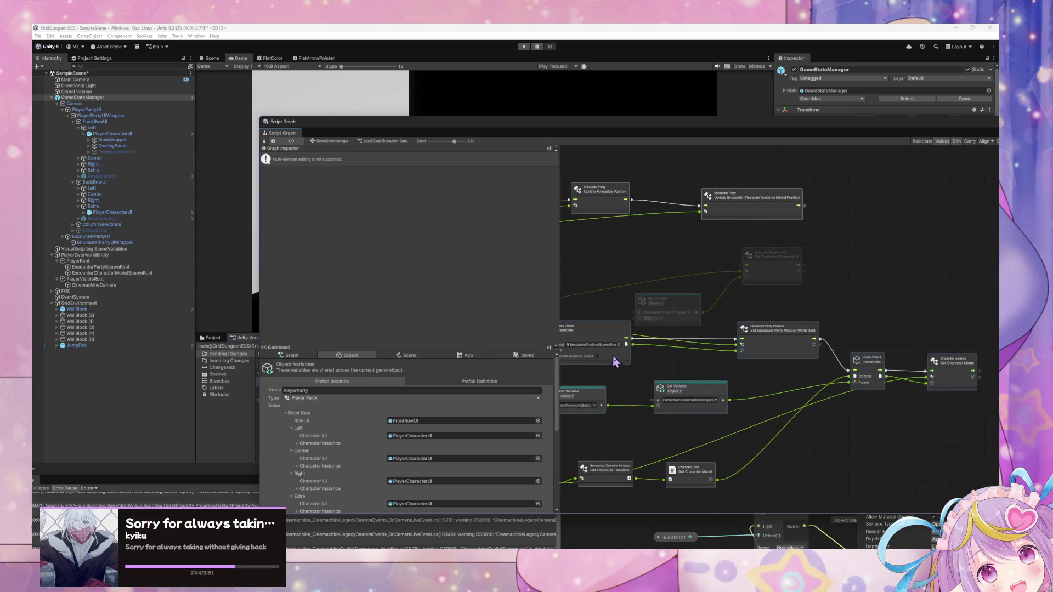
{"action": "key", "text": "ctrl+z"}
{"action": "left_click_drag", "start_coordinate": [832, 357], "coordinate": [754, 417]}
{"action": "left_click_drag", "start_coordinate": [932, 306], "coordinate": [862, 320]}
Duplicate the Instantiate node and wire the For Each Body through the copy onward.
{"action": "left_click", "coordinate": [924, 396]}
{"action": "key", "text": "ctrl+d"}
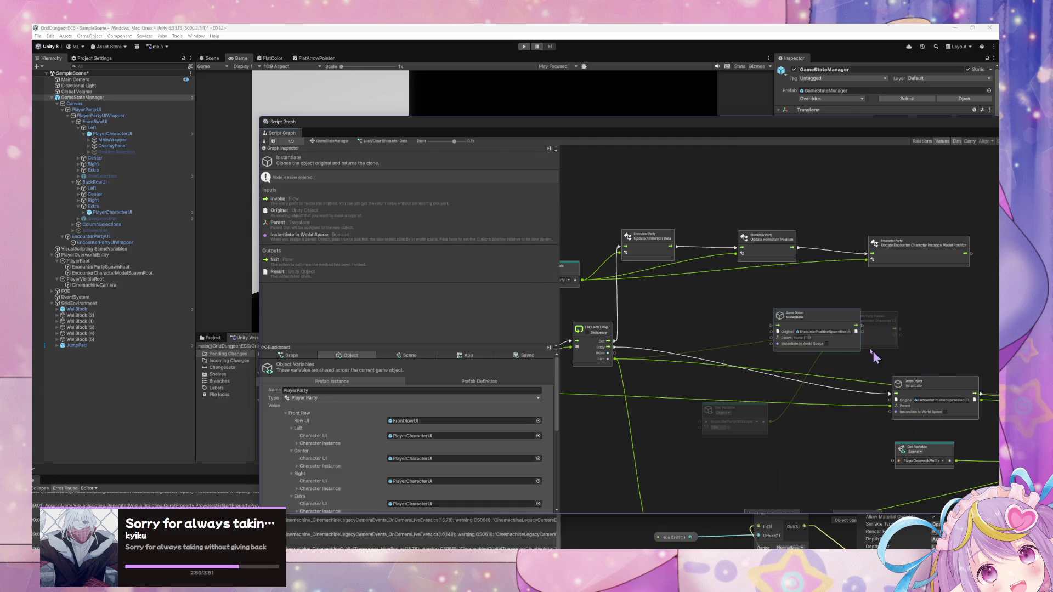
{"action": "left_click_drag", "start_coordinate": [797, 323], "coordinate": [748, 334]}
{"action": "left_click_drag", "start_coordinate": [615, 347], "coordinate": [704, 338]}
{"action": "mouse_move", "coordinate": [789, 338]}
{"action": "left_mouse_down"}
{"action": "mouse_move", "coordinate": [872, 403]}
{"action": "mouse_move", "coordinate": [889, 394]}
{"action": "mouse_move", "coordinate": [799, 357]}
{"action": "mouse_move", "coordinate": [839, 344]}
{"action": "mouse_move", "coordinate": [890, 393]}
{"action": "mouse_move", "coordinate": [728, 337]}
{"action": "left_mouse_up"}
{"action": "left_click_drag", "start_coordinate": [876, 319], "coordinate": [809, 337]}
{"action": "left_click", "coordinate": [698, 358]}
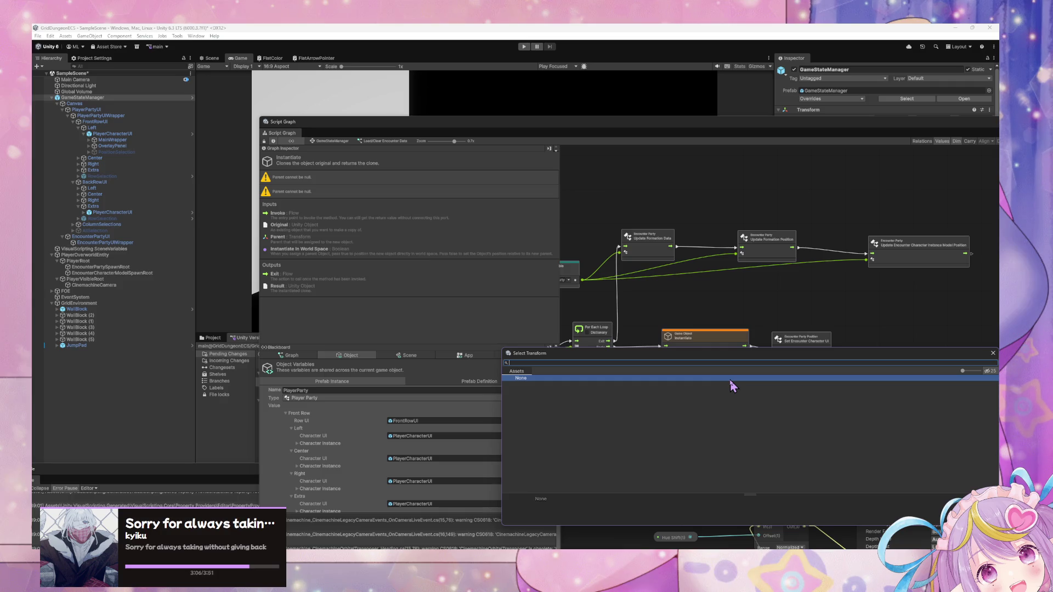
Wire the Get Variable node into the duplicate Instantiate and set its Original to EncounterCharacterUI.
{"action": "left_click", "coordinate": [994, 355]}
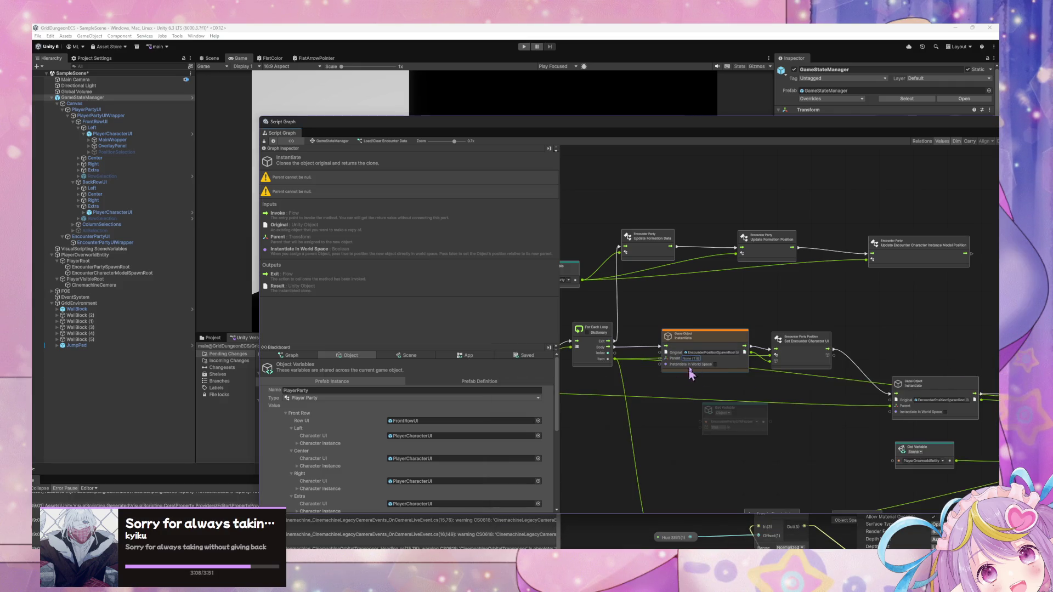
{"action": "left_click_drag", "start_coordinate": [688, 351], "coordinate": [695, 349]}
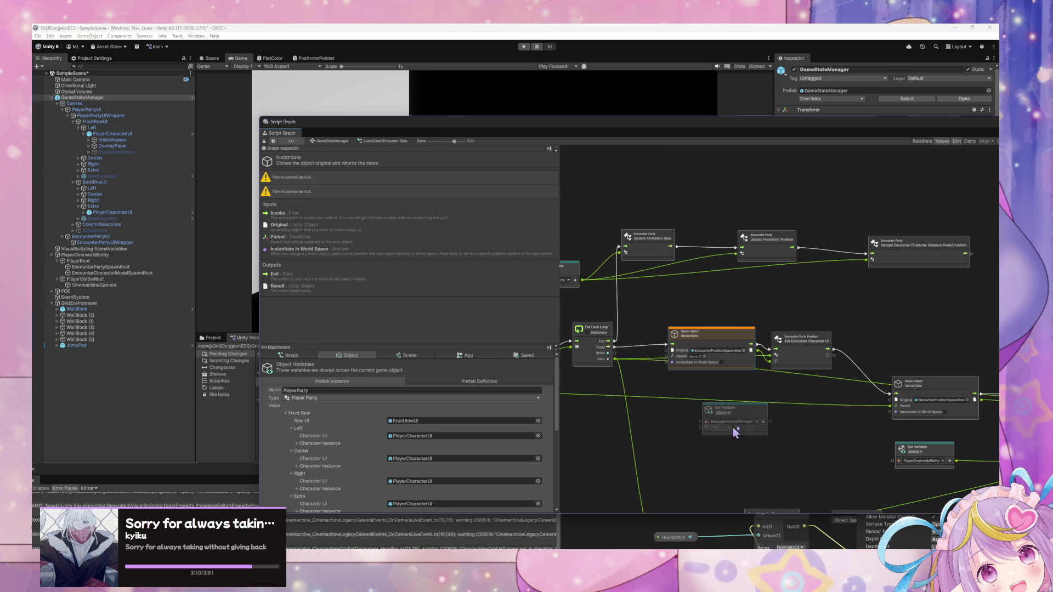
{"action": "mouse_move", "coordinate": [730, 433]}
{"action": "left_mouse_down"}
{"action": "mouse_move", "coordinate": [589, 426]}
{"action": "mouse_move", "coordinate": [674, 378]}
{"action": "mouse_move", "coordinate": [672, 357]}
{"action": "left_mouse_up"}
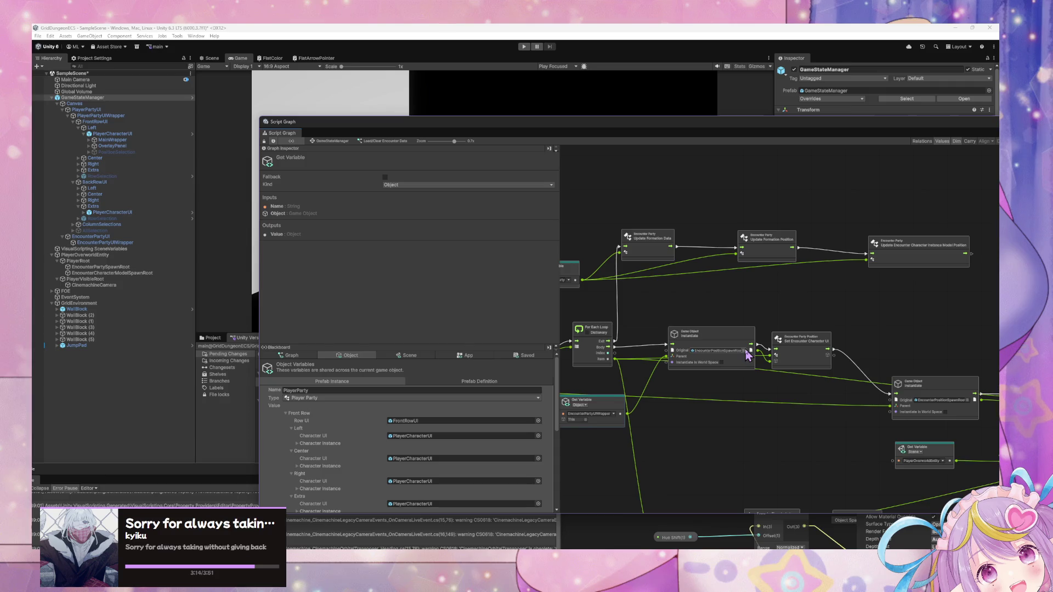
{"action": "left_click", "coordinate": [744, 351]}
{"action": "double_click", "coordinate": [566, 399]}
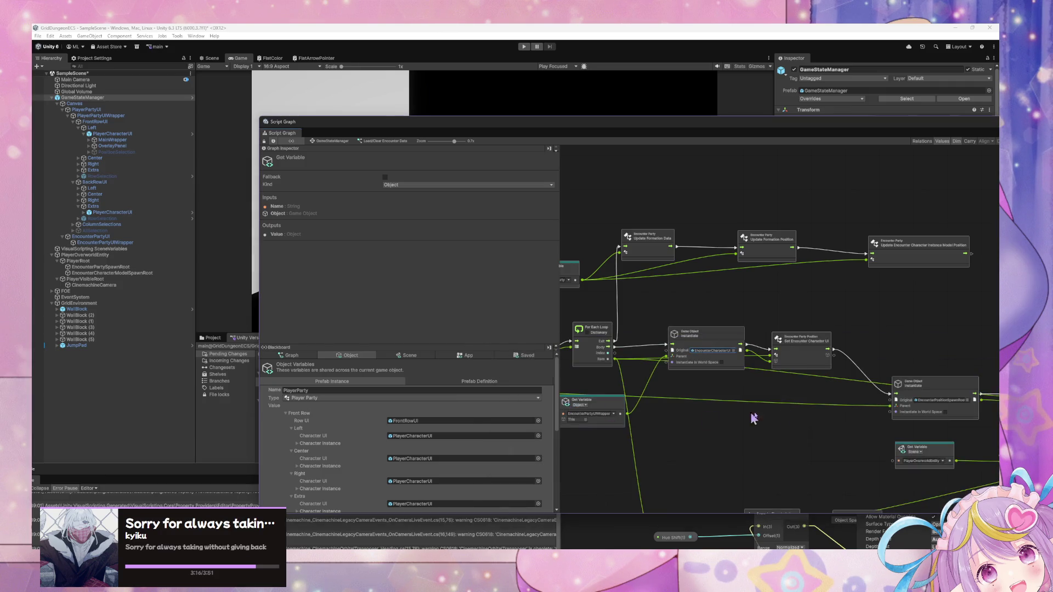
Reposition Set Encounter Character UI and the EncounterPartyUIWrapper Get Variable node.
{"action": "left_click_drag", "start_coordinate": [811, 354], "coordinate": [808, 347]}
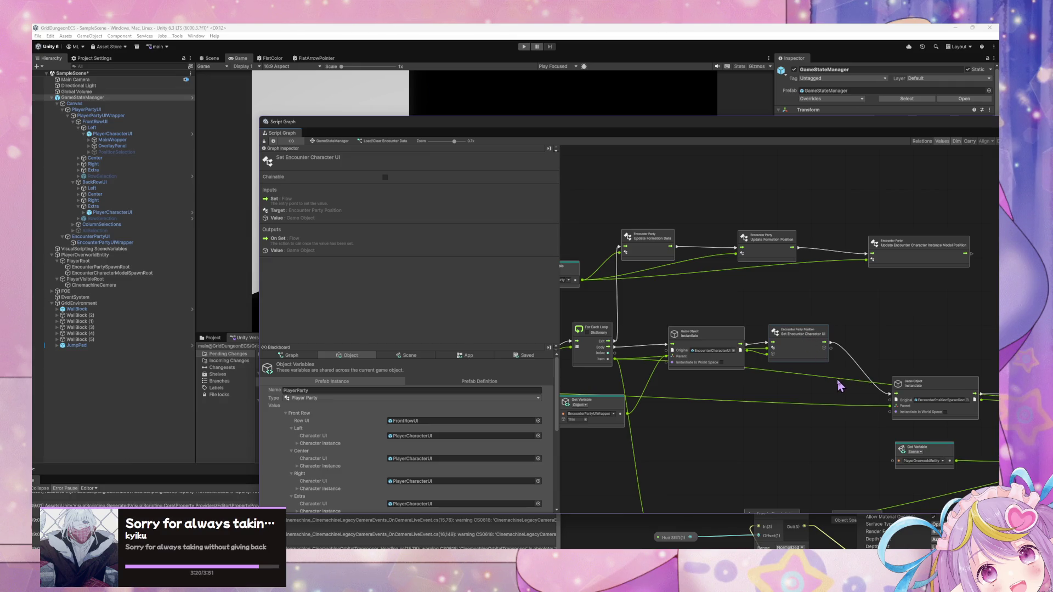
{"action": "scroll", "coordinate": [902, 400], "scroll_direction": "right", "scroll_amount": 3}
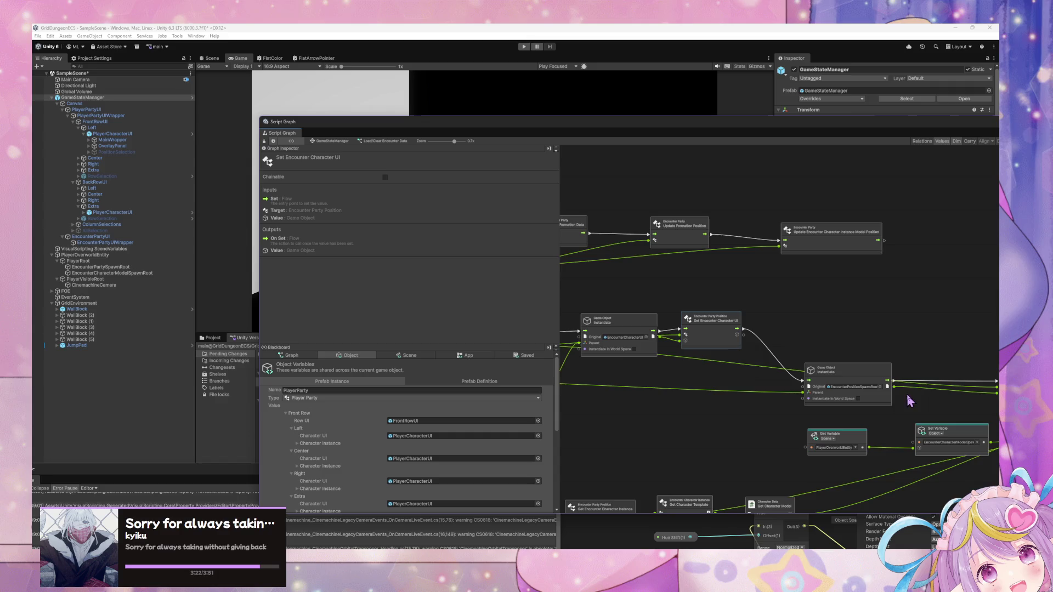
{"action": "scroll", "coordinate": [907, 403], "scroll_direction": "right", "scroll_amount": 3}
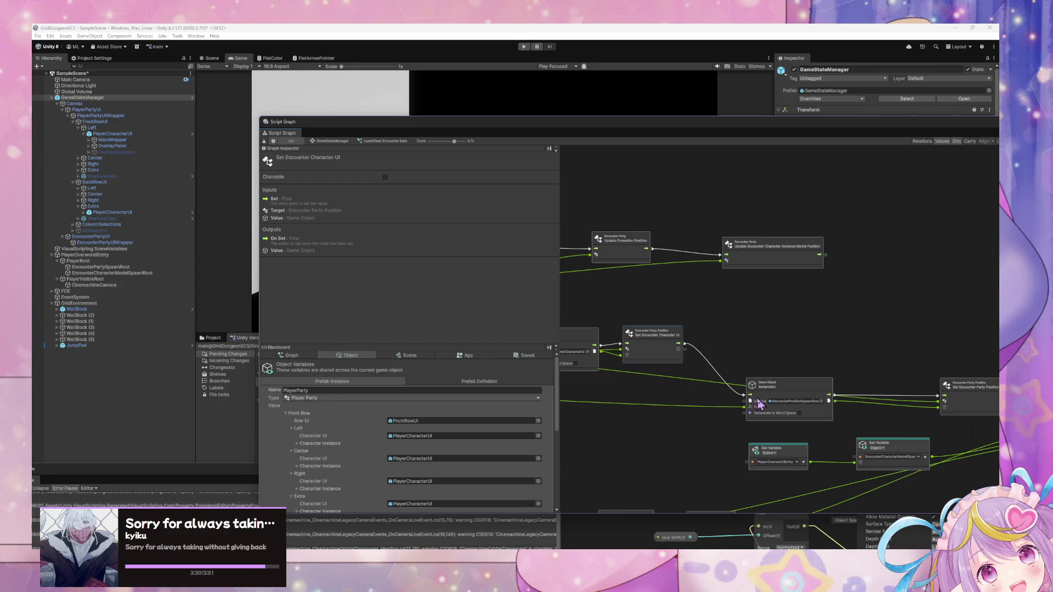
{"action": "scroll", "coordinate": [613, 391], "scroll_direction": "left", "scroll_amount": 3}
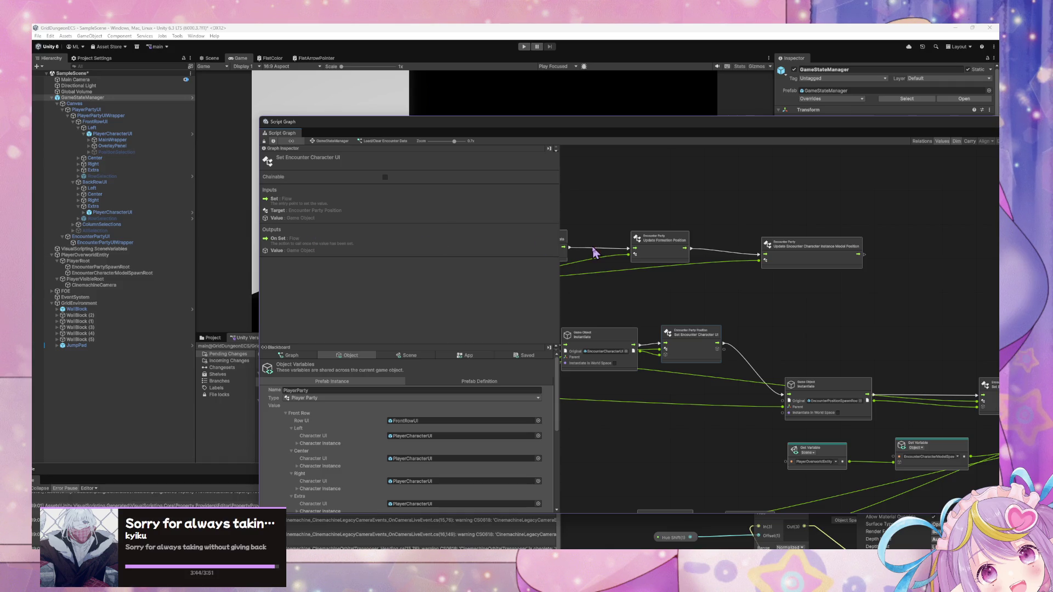
{"action": "left_click_drag", "start_coordinate": [827, 290], "coordinate": [895, 209]}
{"action": "left_click_drag", "start_coordinate": [673, 356], "coordinate": [658, 339]}
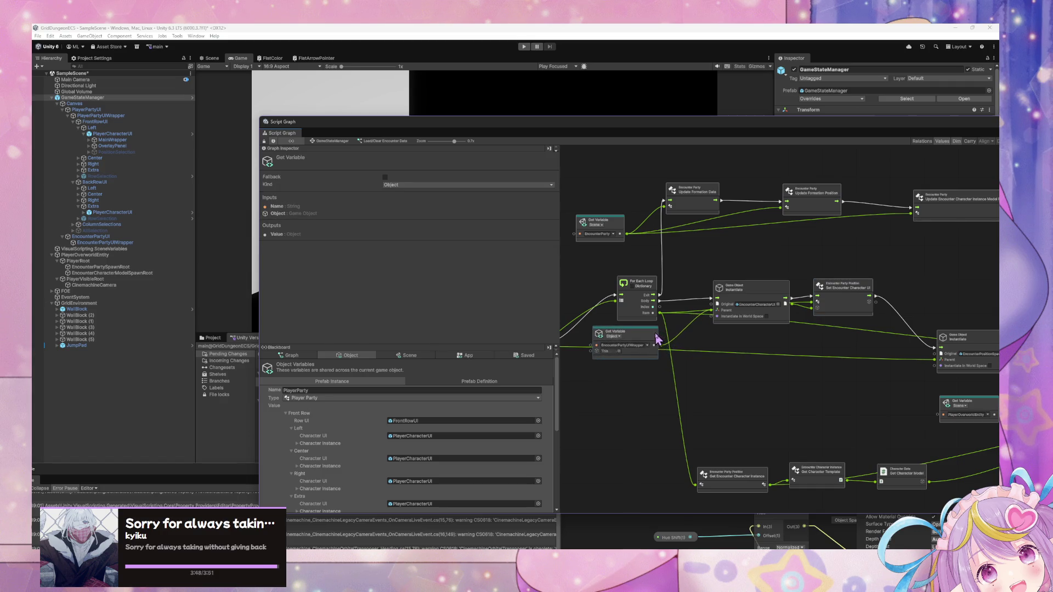
{"action": "scroll", "coordinate": [837, 259], "scroll_direction": "up", "scroll_amount": 5}
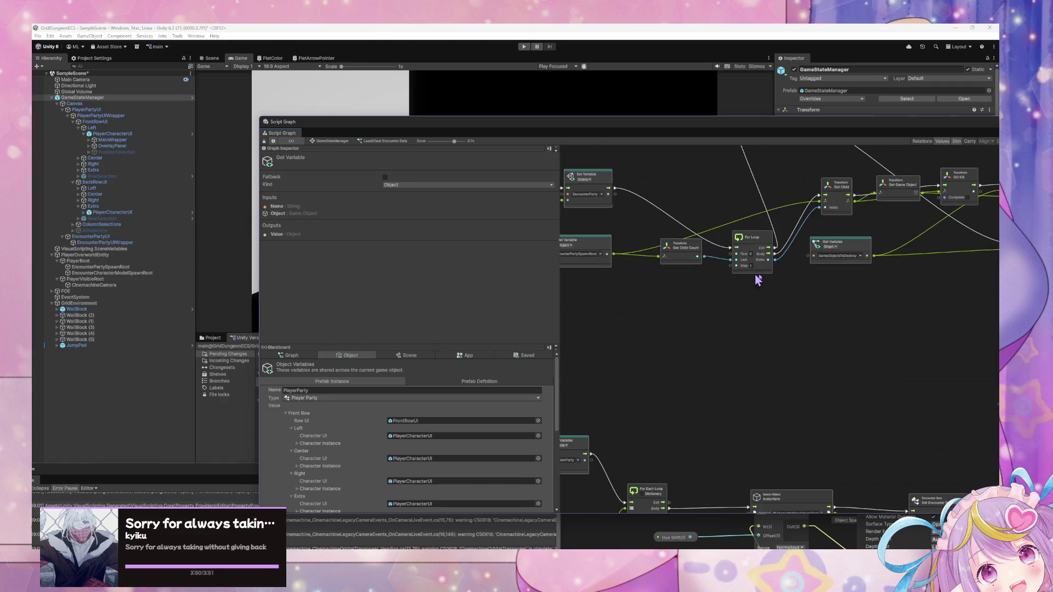
{"action": "scroll", "coordinate": [722, 211], "scroll_direction": "up", "scroll_amount": 5}
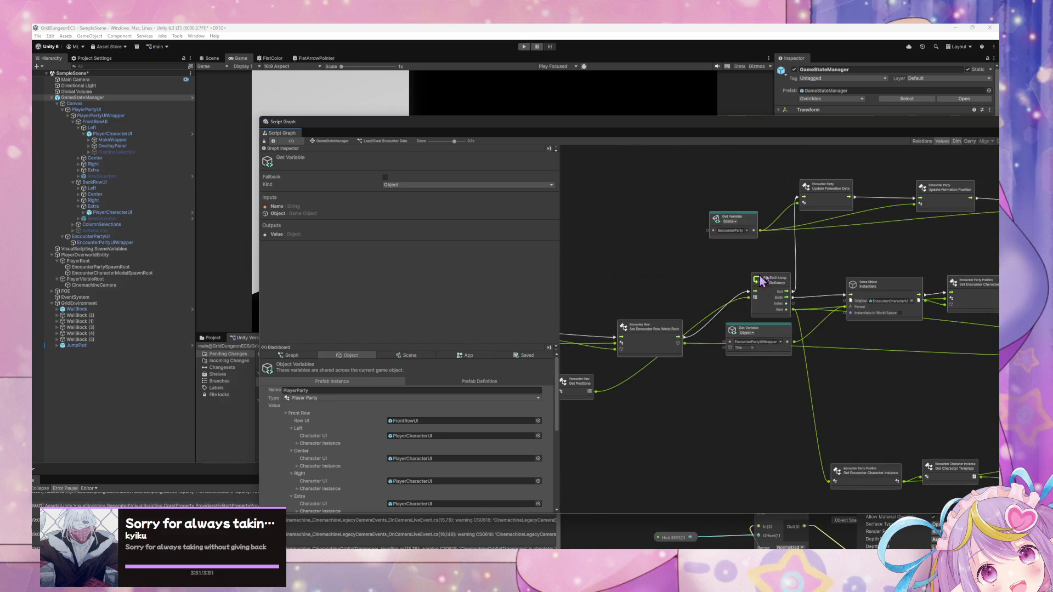
{"action": "scroll", "coordinate": [915, 259], "scroll_direction": "down", "scroll_amount": 5}
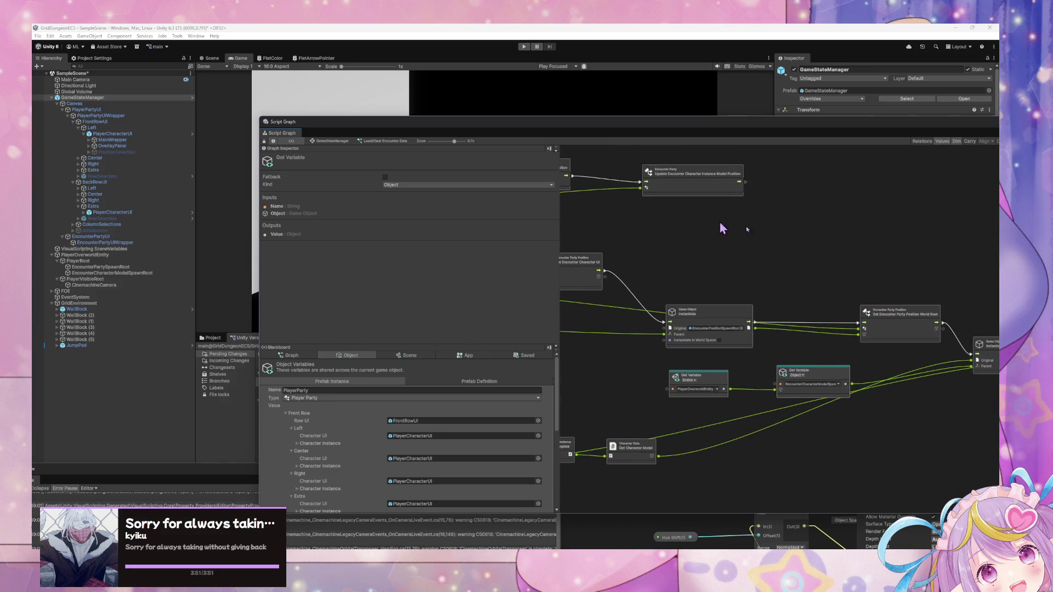
{"action": "scroll", "coordinate": [849, 327], "scroll_direction": "up", "scroll_amount": 5}
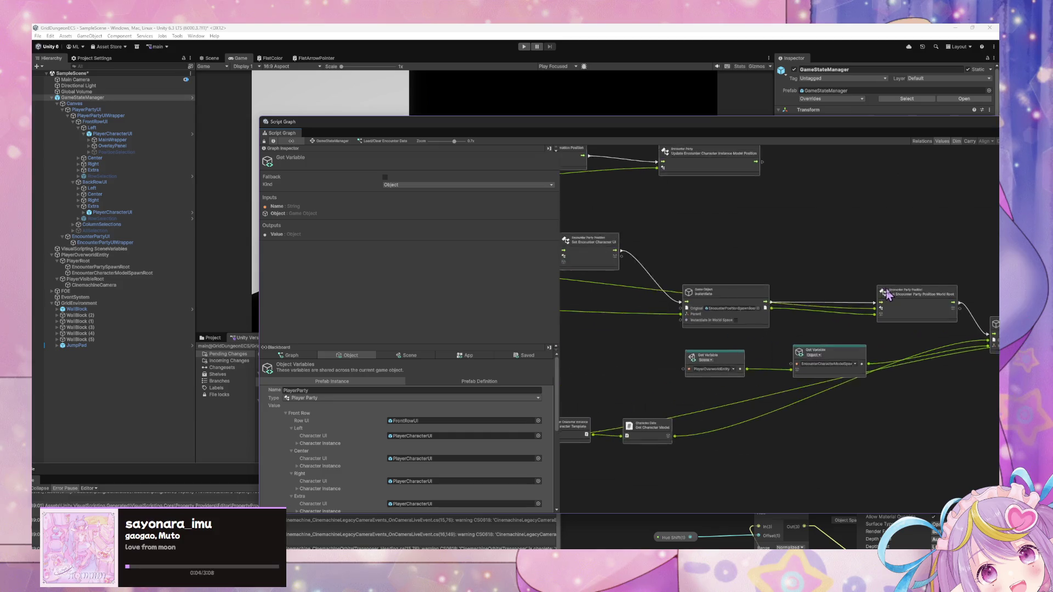
Nudge Set Encounter Character UI up and inspect Instantiate and Update Encounter Character Instance Model Position.
{"action": "left_click_drag", "start_coordinate": [656, 306], "coordinate": [886, 344]}
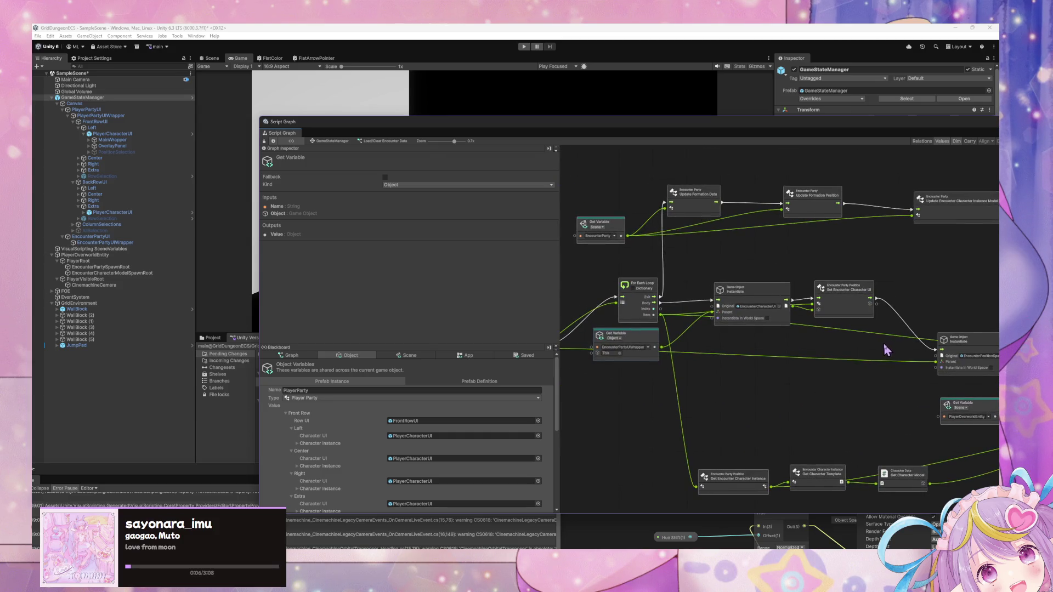
{"action": "left_click", "coordinate": [773, 324]}
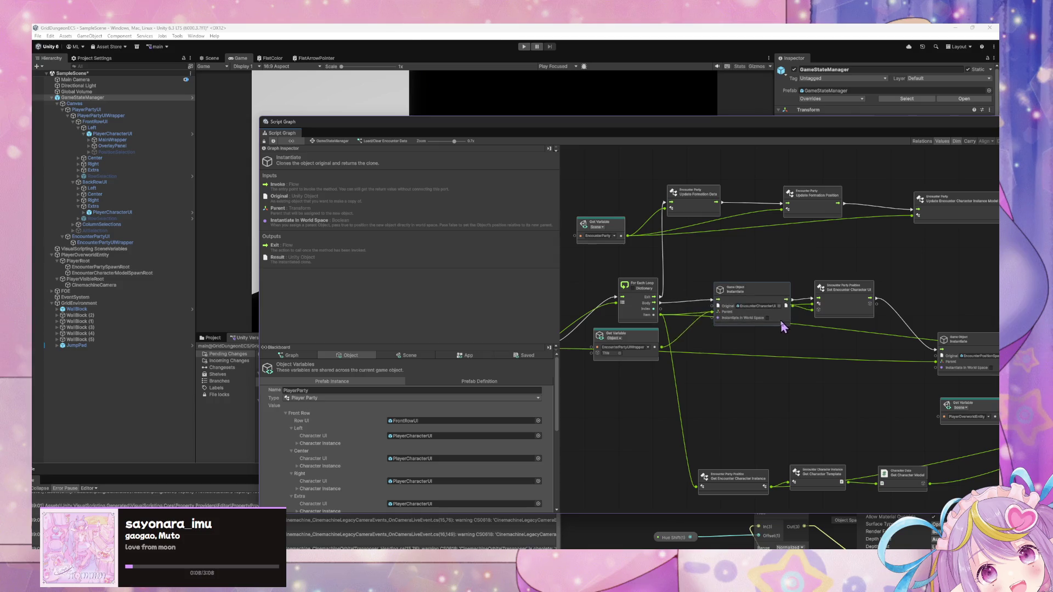
{"action": "left_click_drag", "start_coordinate": [846, 309], "coordinate": [848, 303]}
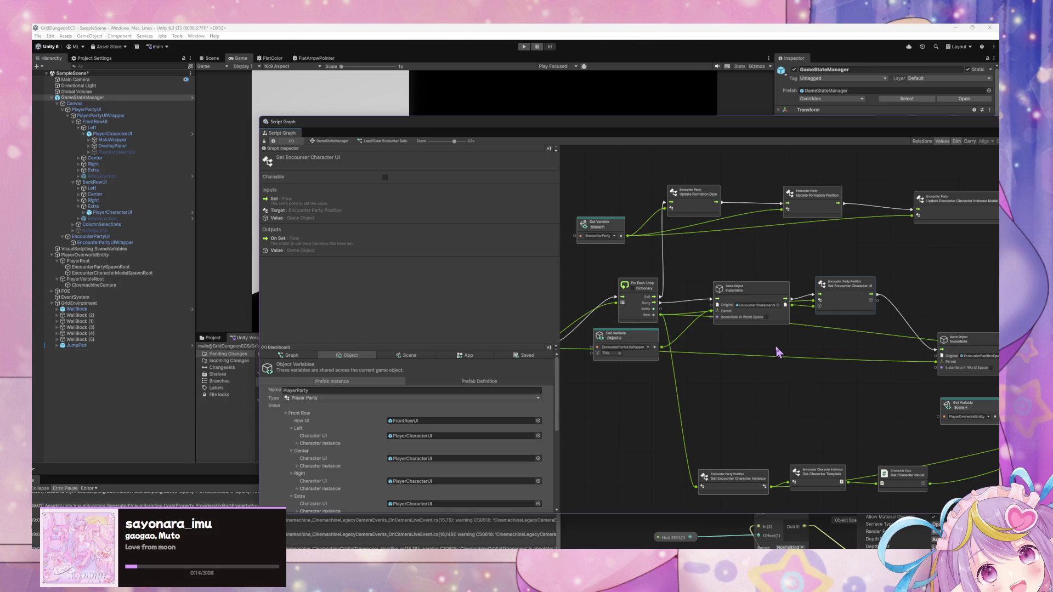
{"action": "mouse_move", "coordinate": [800, 346]}
{"action": "left_mouse_down"}
{"action": "mouse_move", "coordinate": [706, 369]}
{"action": "mouse_move", "coordinate": [915, 384]}
{"action": "mouse_move", "coordinate": [748, 387]}
{"action": "mouse_move", "coordinate": [809, 381]}
{"action": "left_mouse_up"}
{"action": "left_click", "coordinate": [932, 265]}
{"action": "scroll", "coordinate": [746, 302], "scroll_direction": "right", "scroll_amount": 5}
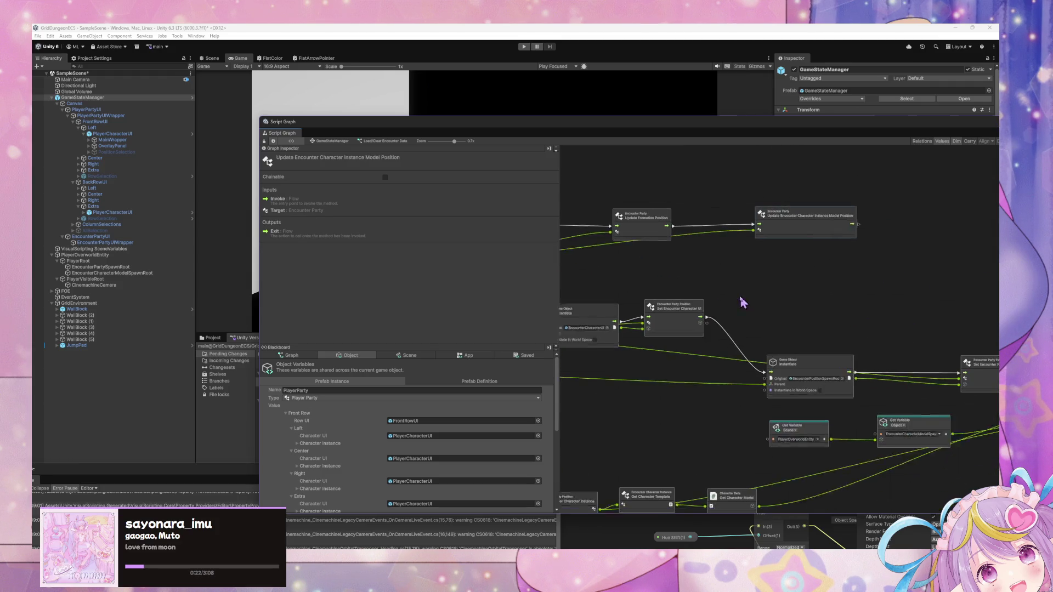
{"action": "scroll", "coordinate": [672, 296], "scroll_direction": "down", "scroll_amount": 2}
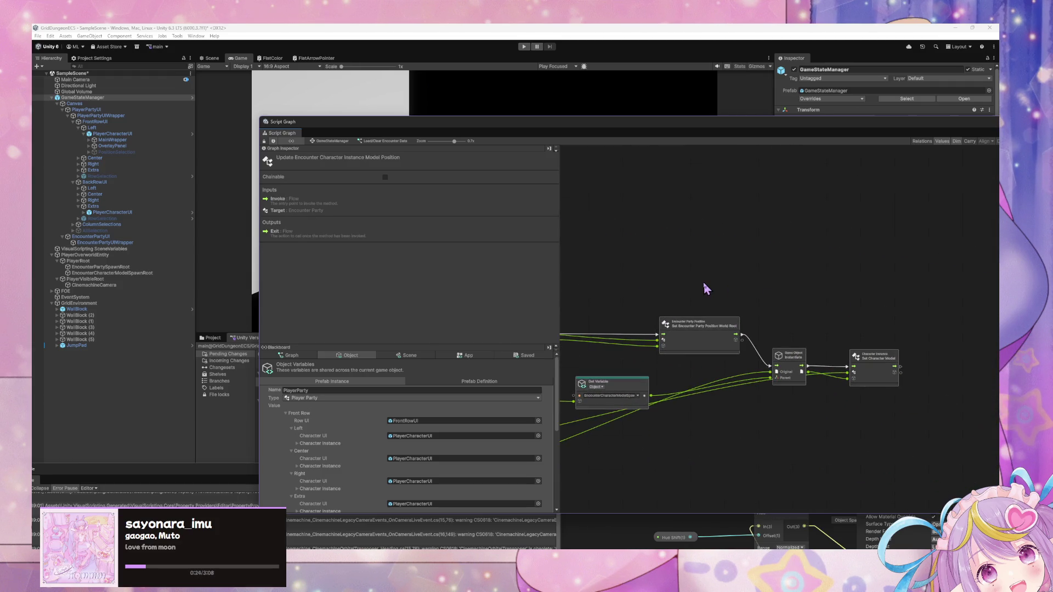
{"action": "scroll", "coordinate": [745, 280], "scroll_direction": "right", "scroll_amount": 6}
{"action": "scroll", "coordinate": [924, 388], "scroll_direction": "down", "scroll_amount": 4}
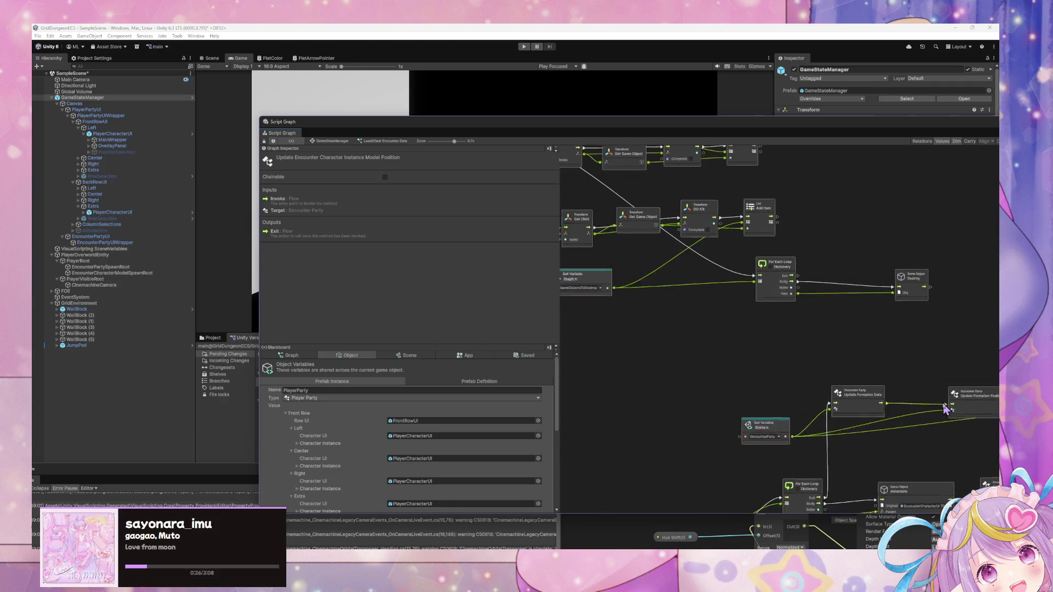
{"action": "scroll", "coordinate": [905, 406], "scroll_direction": "left", "scroll_amount": 8}
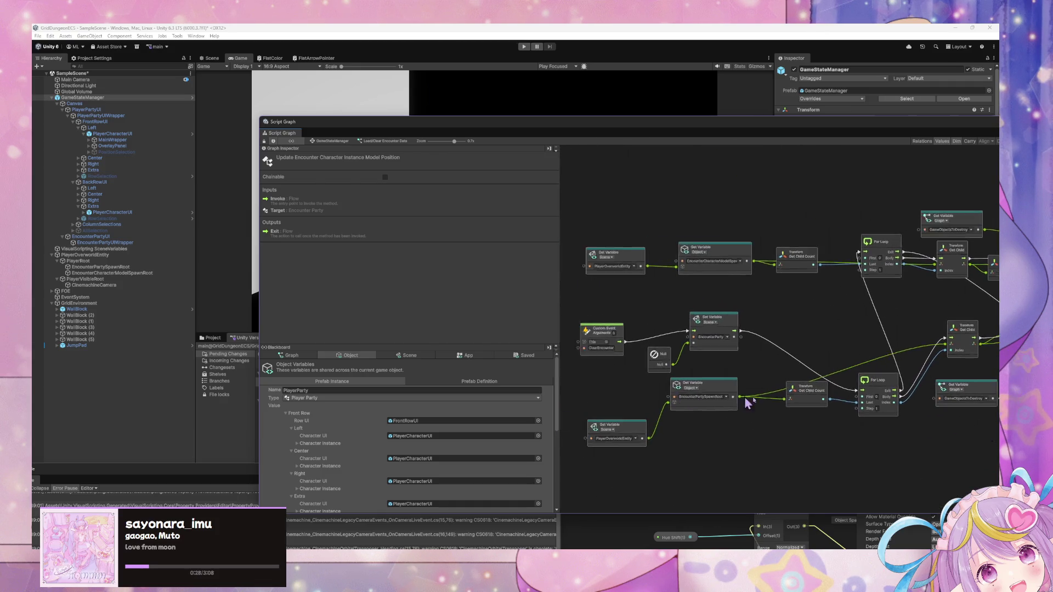
{"action": "scroll", "coordinate": [937, 423], "scroll_direction": "right", "scroll_amount": 8}
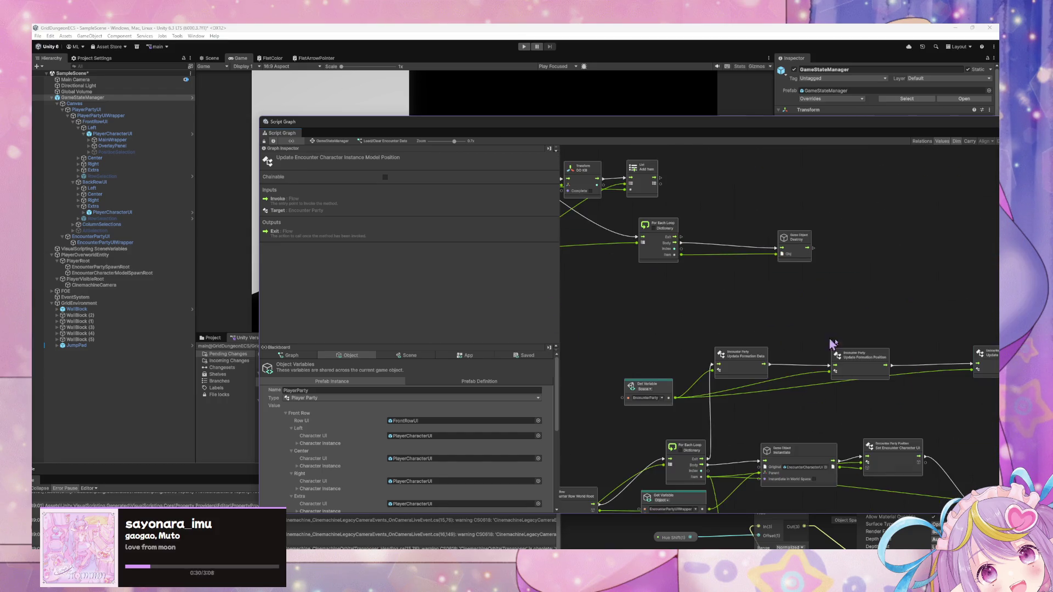
{"action": "left_click_drag", "start_coordinate": [849, 399], "coordinate": [907, 435]}
{"action": "scroll", "coordinate": [913, 406], "scroll_direction": "left", "scroll_amount": 3}
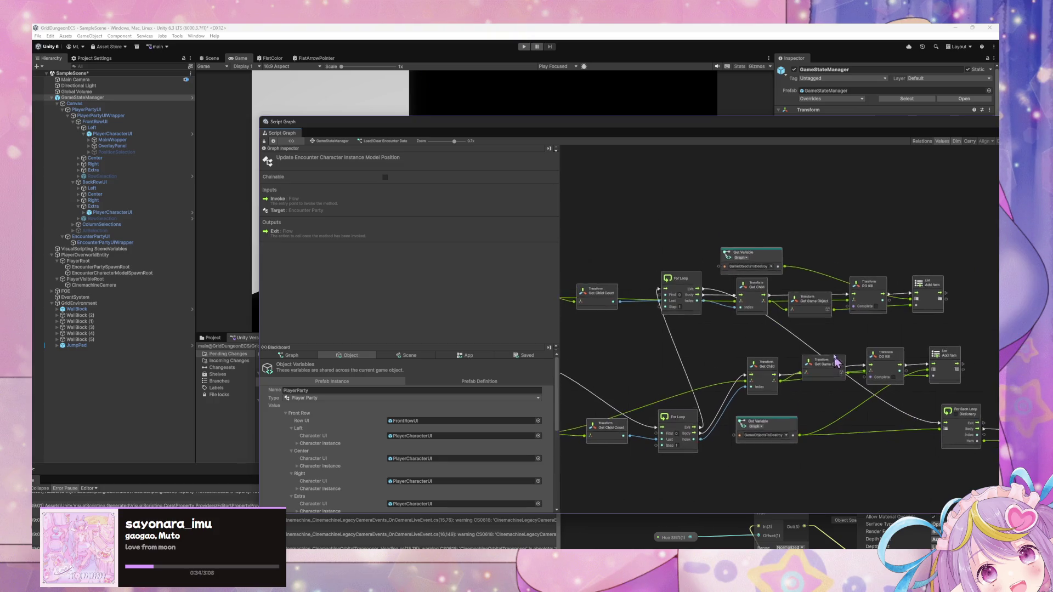
{"action": "scroll", "coordinate": [933, 373], "scroll_direction": "right", "scroll_amount": 5}
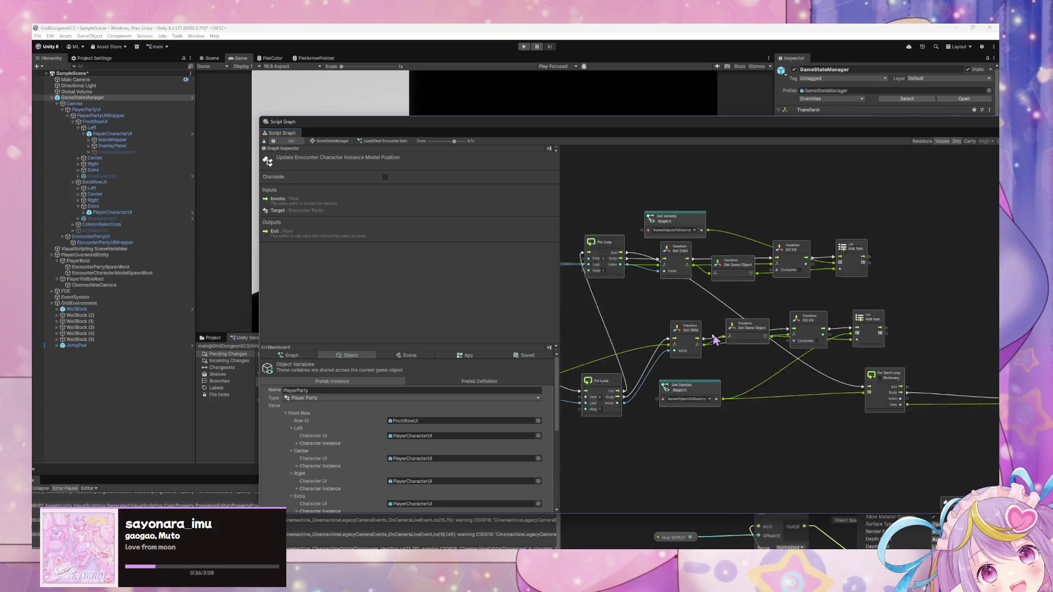
{"action": "scroll", "coordinate": [957, 386], "scroll_direction": "right", "scroll_amount": 5}
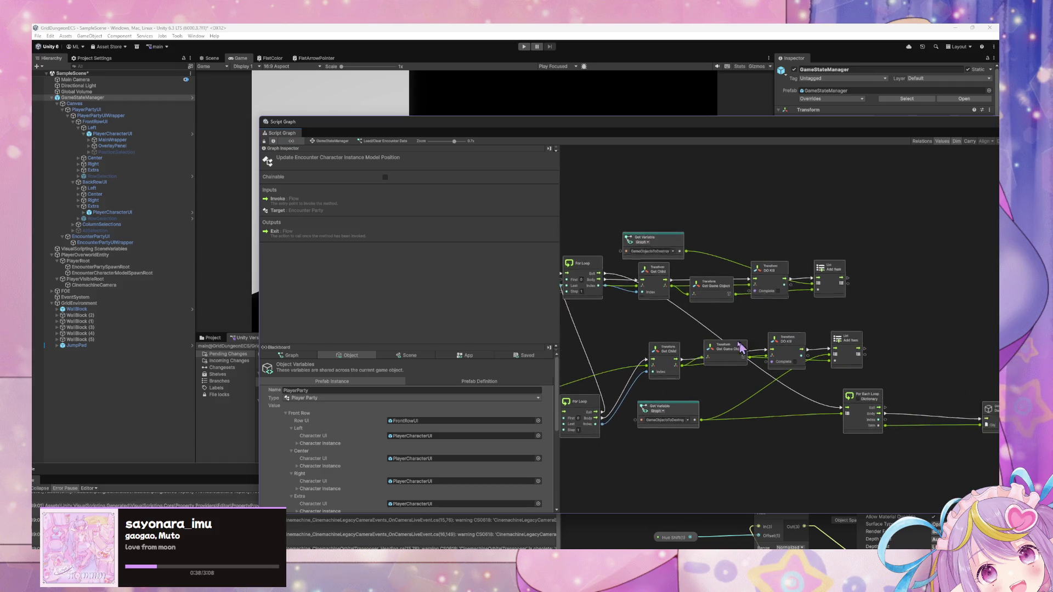
{"action": "mouse_move", "coordinate": [974, 472]}
{"action": "left_mouse_down"}
{"action": "mouse_move", "coordinate": [798, 409]}
{"action": "mouse_move", "coordinate": [766, 428]}
{"action": "left_mouse_up"}
{"action": "scroll", "coordinate": [952, 430], "scroll_direction": "left", "scroll_amount": 10}
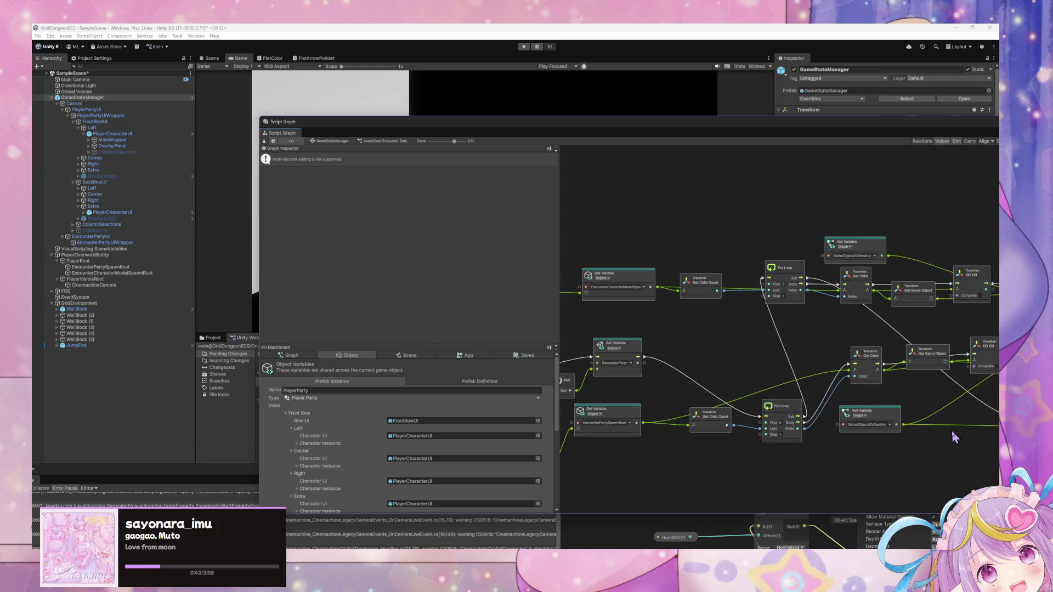
{"action": "scroll", "coordinate": [950, 430], "scroll_direction": "left", "scroll_amount": 1}
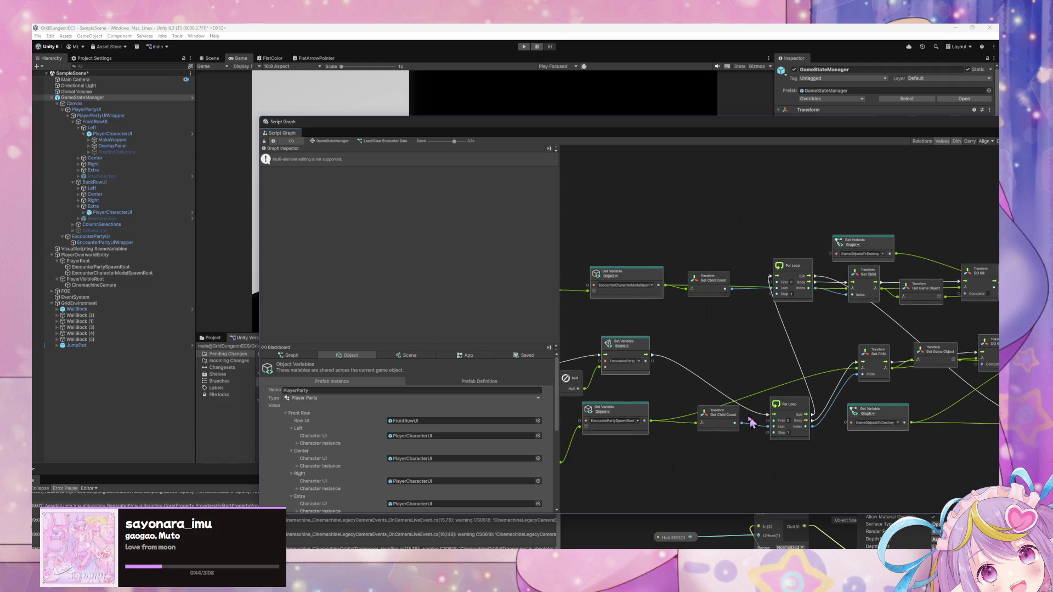
{"action": "left_click", "coordinate": [651, 414]}
{"action": "scroll", "coordinate": [812, 296], "scroll_direction": "right", "scroll_amount": 6}
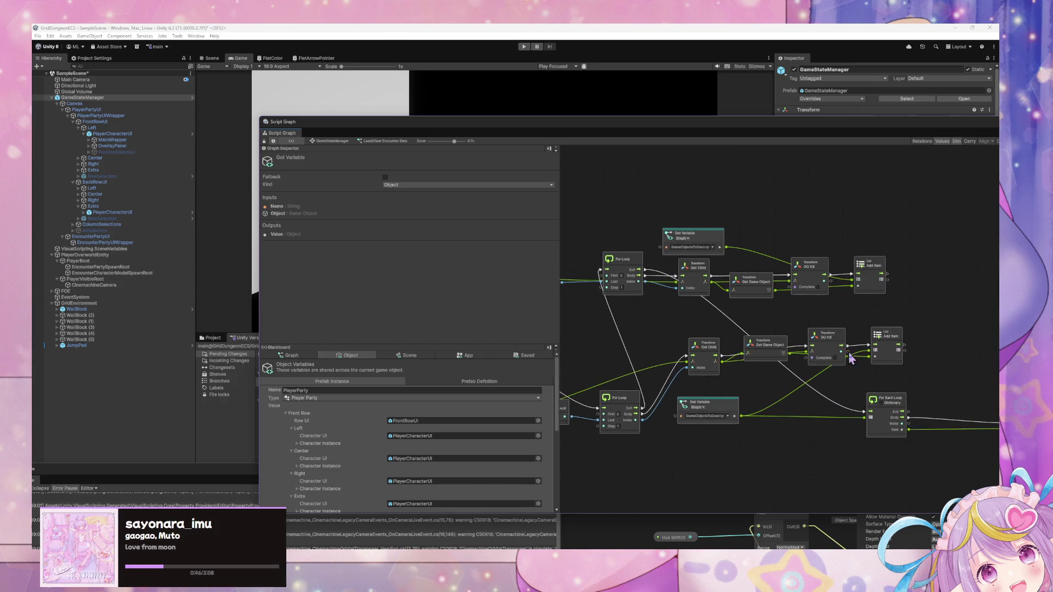
Raise the DO Kill node slightly and select a group of transform nodes.
{"action": "mouse_move", "coordinate": [808, 297]}
{"action": "left_mouse_down"}
{"action": "mouse_move", "coordinate": [810, 286]}
{"action": "mouse_move", "coordinate": [811, 301]}
{"action": "left_mouse_up"}
{"action": "scroll", "coordinate": [901, 344], "scroll_direction": "left", "scroll_amount": 4}
{"action": "scroll", "coordinate": [821, 348], "scroll_direction": "down", "scroll_amount": 2}
{"action": "scroll", "coordinate": [820, 348], "scroll_direction": "right", "scroll_amount": 2}
{"action": "scroll", "coordinate": [873, 400], "scroll_direction": "right", "scroll_amount": 9}
{"action": "mouse_move", "coordinate": [894, 424]}
{"action": "left_mouse_down"}
{"action": "mouse_move", "coordinate": [709, 371]}
{"action": "mouse_move", "coordinate": [801, 387]}
{"action": "mouse_move", "coordinate": [963, 379]}
{"action": "mouse_move", "coordinate": [939, 361]}
{"action": "left_mouse_up"}
{"action": "scroll", "coordinate": [889, 351], "scroll_direction": "down", "scroll_amount": 1}
{"action": "scroll", "coordinate": [889, 351], "scroll_direction": "left", "scroll_amount": 1}
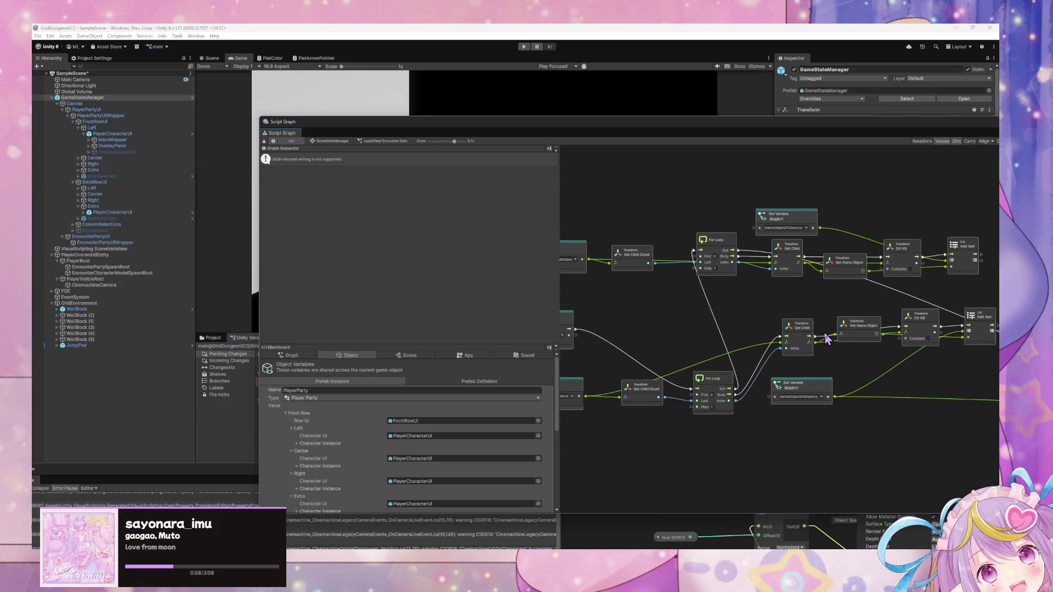
{"action": "scroll", "coordinate": [828, 341], "scroll_direction": "right", "scroll_amount": 2}
{"action": "scroll", "coordinate": [827, 340], "scroll_direction": "up", "scroll_amount": 1}
Inspect the For Loop node's inputs and outputs around the clearing chain.
{"action": "left_click", "coordinate": [693, 399]}
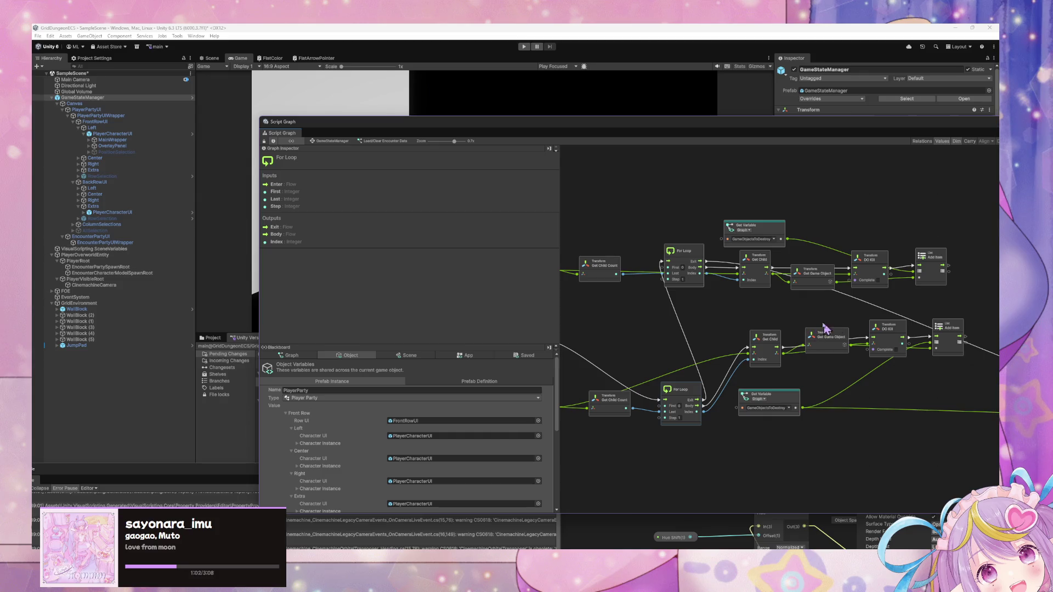
{"action": "scroll", "coordinate": [942, 297], "scroll_direction": "right", "scroll_amount": 2}
{"action": "scroll", "coordinate": [894, 307], "scroll_direction": "up", "scroll_amount": 5}
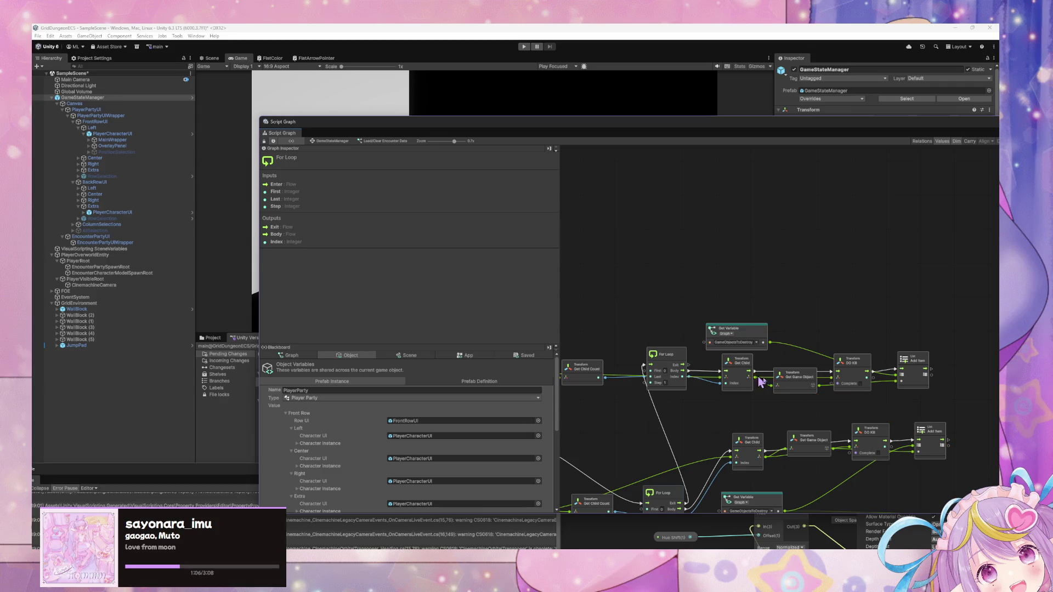
{"action": "scroll", "coordinate": [768, 373], "scroll_direction": "down", "scroll_amount": 1}
{"action": "scroll", "coordinate": [869, 372], "scroll_direction": "left", "scroll_amount": 2}
{"action": "scroll", "coordinate": [870, 372], "scroll_direction": "up", "scroll_amount": 2}
{"action": "scroll", "coordinate": [909, 378], "scroll_direction": "down", "scroll_amount": 2}
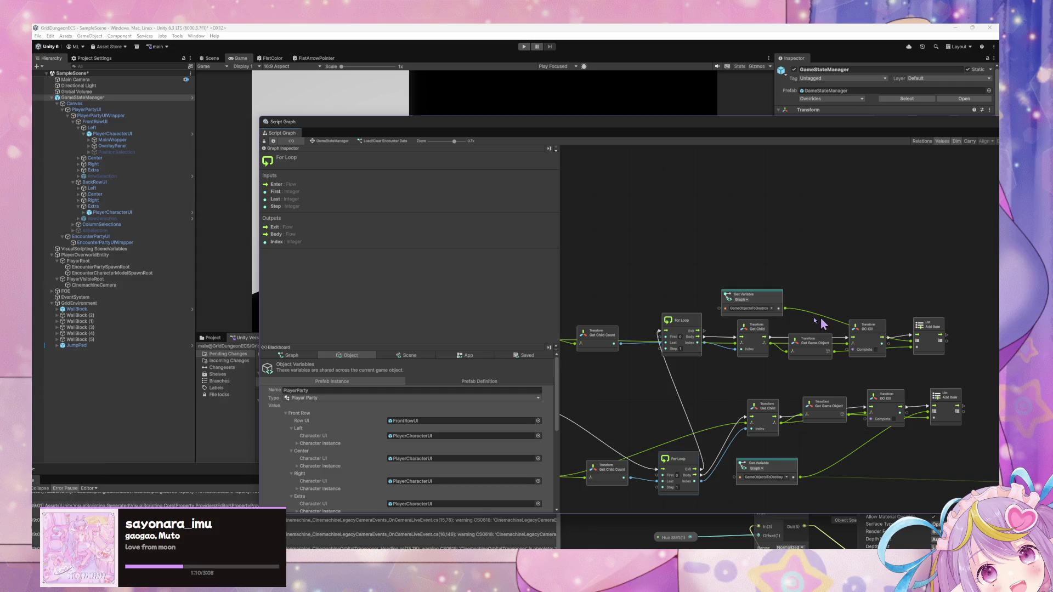
{"action": "scroll", "coordinate": [839, 324], "scroll_direction": "left", "scroll_amount": 5}
{"action": "scroll", "coordinate": [819, 336], "scroll_direction": "up", "scroll_amount": 1}
{"action": "scroll", "coordinate": [741, 387], "scroll_direction": "down", "scroll_amount": 4}
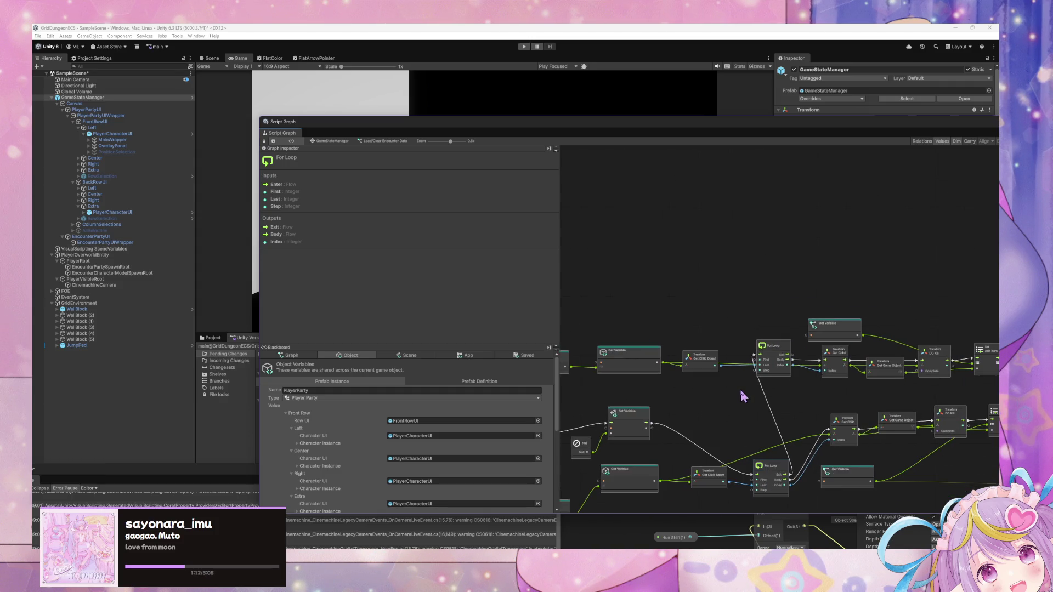
Duplicate the Get Variable, Get Child Count and For Loop row and place it as a second row.
{"action": "left_click_drag", "start_coordinate": [931, 395], "coordinate": [586, 347]}
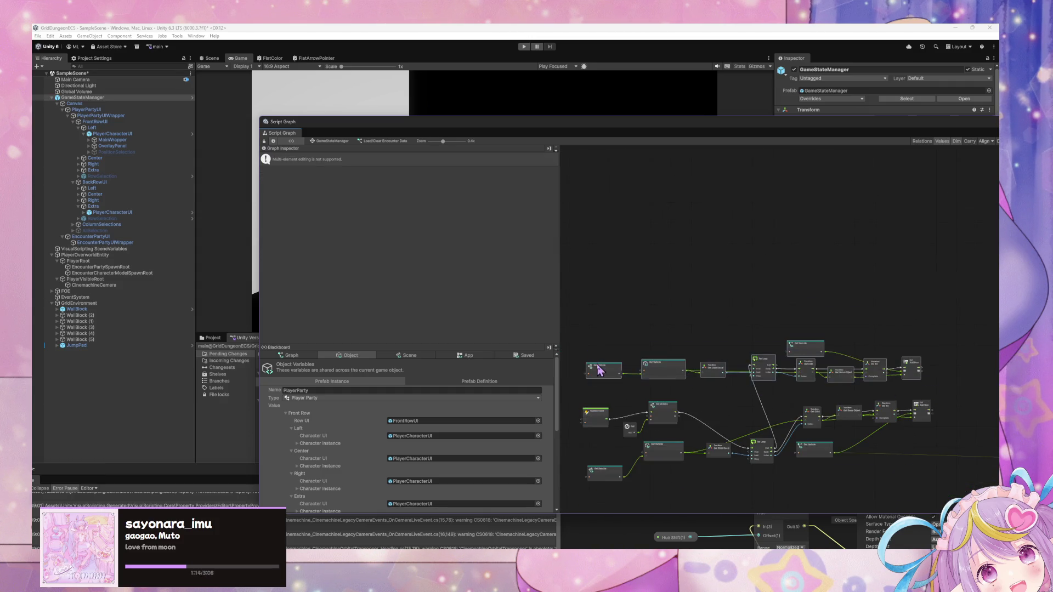
{"action": "scroll", "coordinate": [628, 366], "scroll_direction": "up", "scroll_amount": 3}
{"action": "scroll", "coordinate": [629, 366], "scroll_direction": "right", "scroll_amount": 2}
{"action": "scroll", "coordinate": [682, 357], "scroll_direction": "down", "scroll_amount": 2}
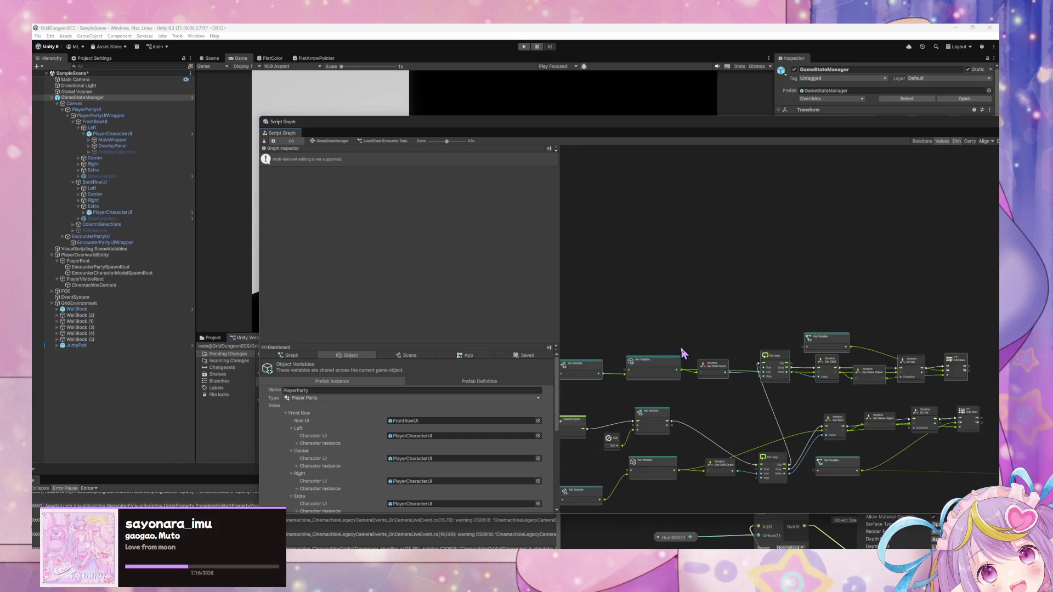
{"action": "scroll", "coordinate": [682, 353], "scroll_direction": "down", "scroll_amount": 5}
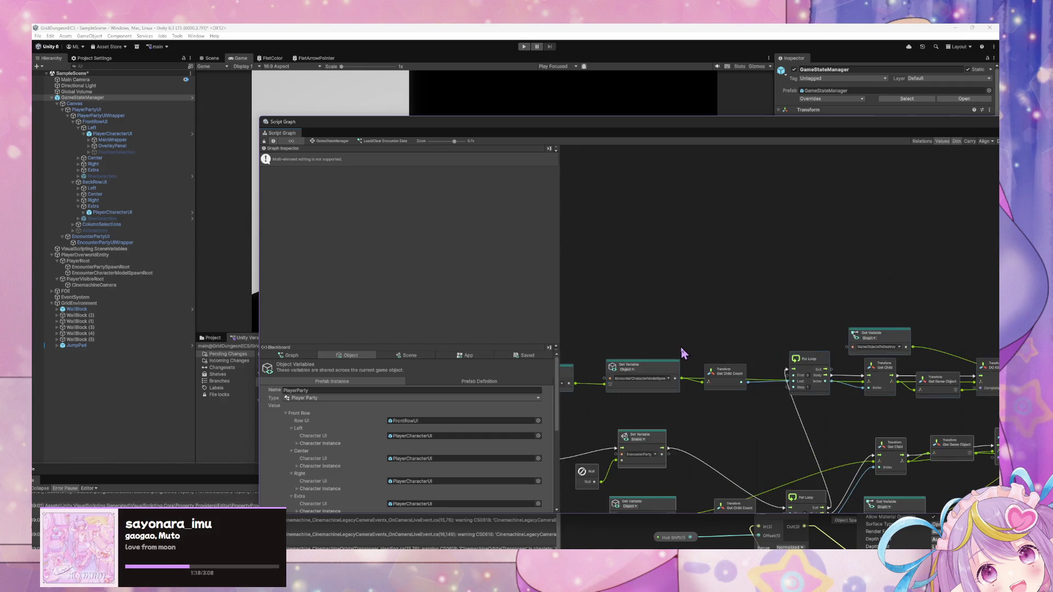
{"action": "left_click_drag", "start_coordinate": [877, 375], "coordinate": [644, 334]}
{"action": "key", "text": "ctrl+d"}
{"action": "mouse_move", "coordinate": [713, 336]}
{"action": "left_mouse_down"}
{"action": "mouse_move", "coordinate": [628, 328]}
{"action": "mouse_move", "coordinate": [699, 350]}
{"action": "left_mouse_up"}
{"action": "scroll", "coordinate": [655, 342], "scroll_direction": "up", "scroll_amount": 5}
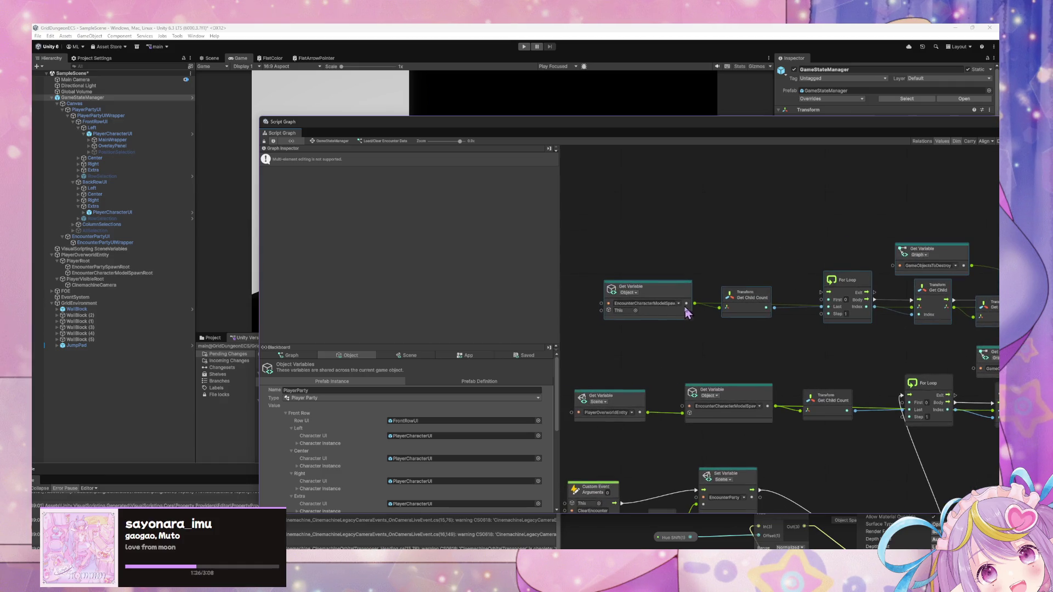
Switch the copied Get Variable node to read EncounterPartyUIWrapper.
{"action": "left_click", "coordinate": [680, 305]}
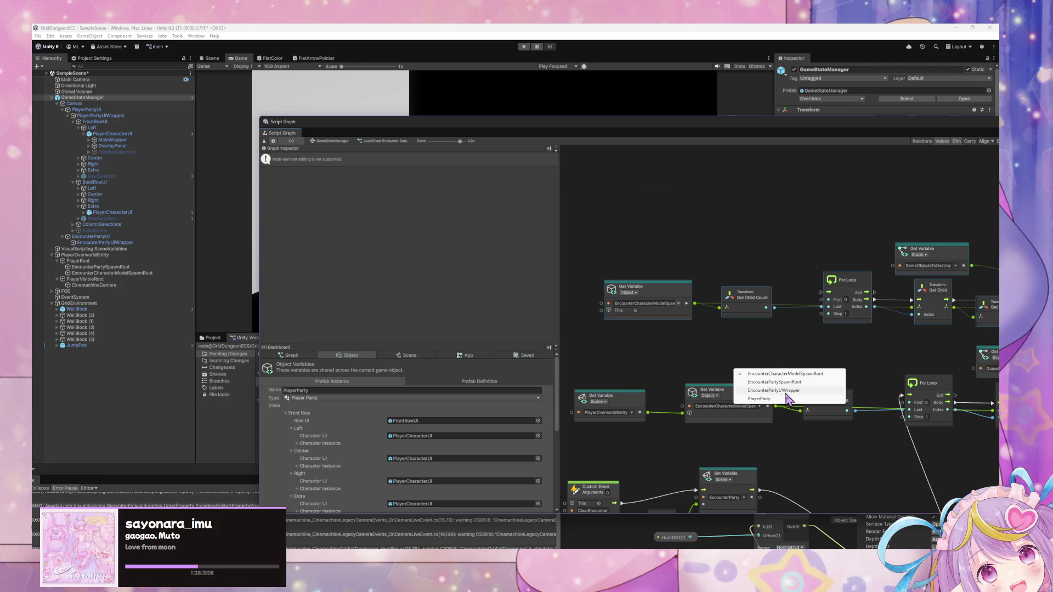
{"action": "left_click", "coordinate": [556, 424]}
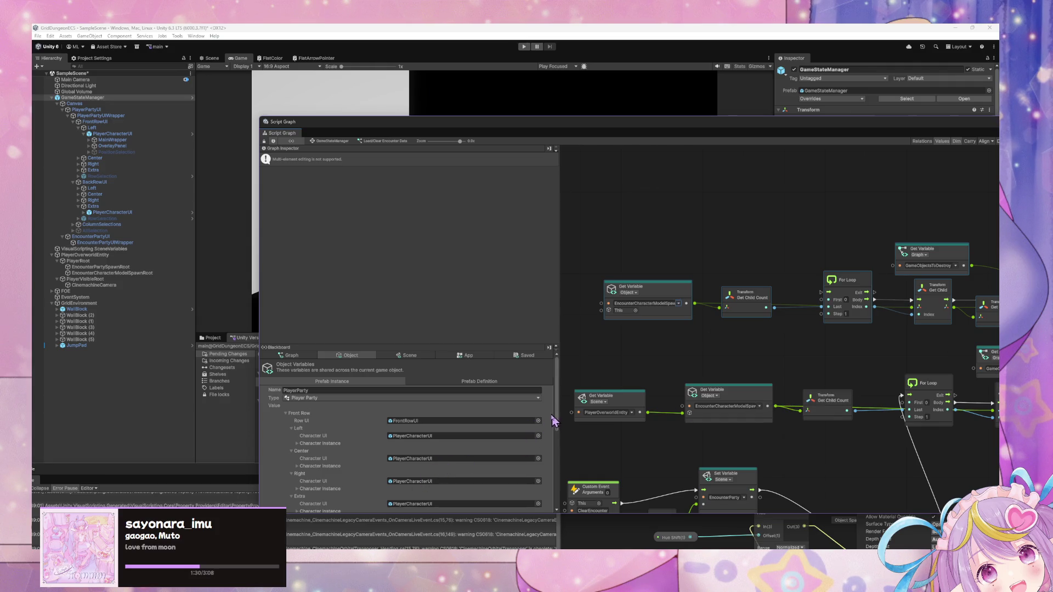
{"action": "scroll", "coordinate": [545, 423], "scroll_direction": "down", "scroll_amount": 3}
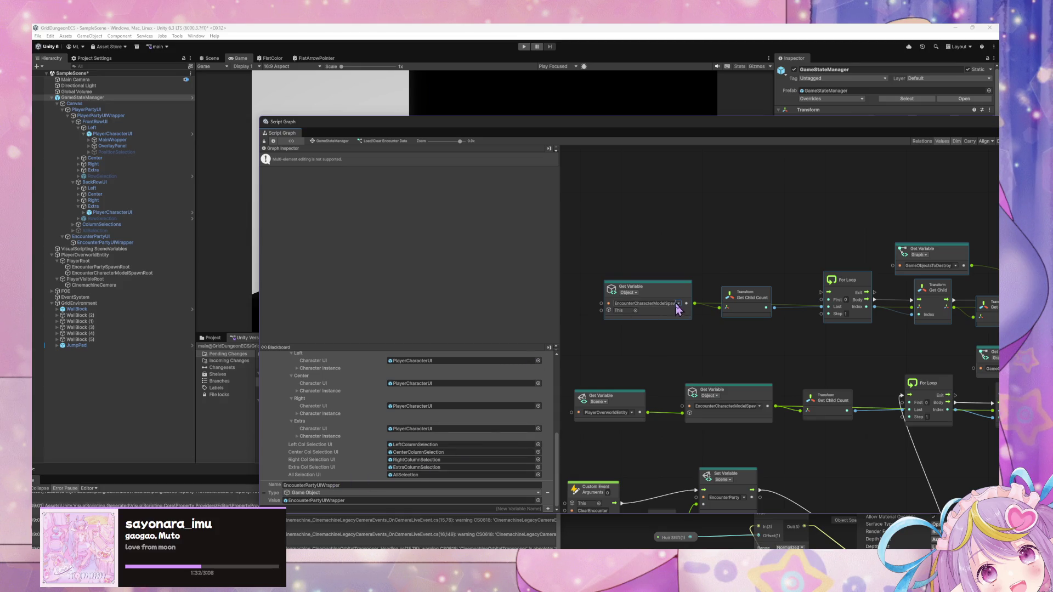
{"action": "left_click", "coordinate": [760, 406]}
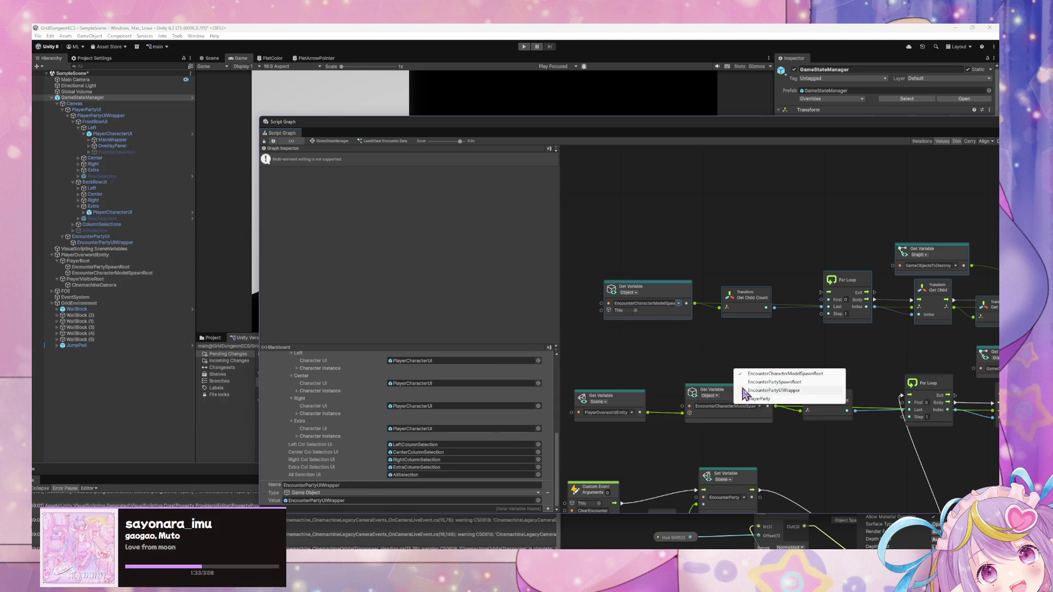
{"action": "left_click", "coordinate": [773, 392]}
Shift the top row right and chain one For Loop's Exit into the other For Loop.
{"action": "mouse_move", "coordinate": [813, 341]}
{"action": "left_mouse_down"}
{"action": "mouse_move", "coordinate": [672, 339]}
{"action": "mouse_move", "coordinate": [682, 329]}
{"action": "left_mouse_up"}
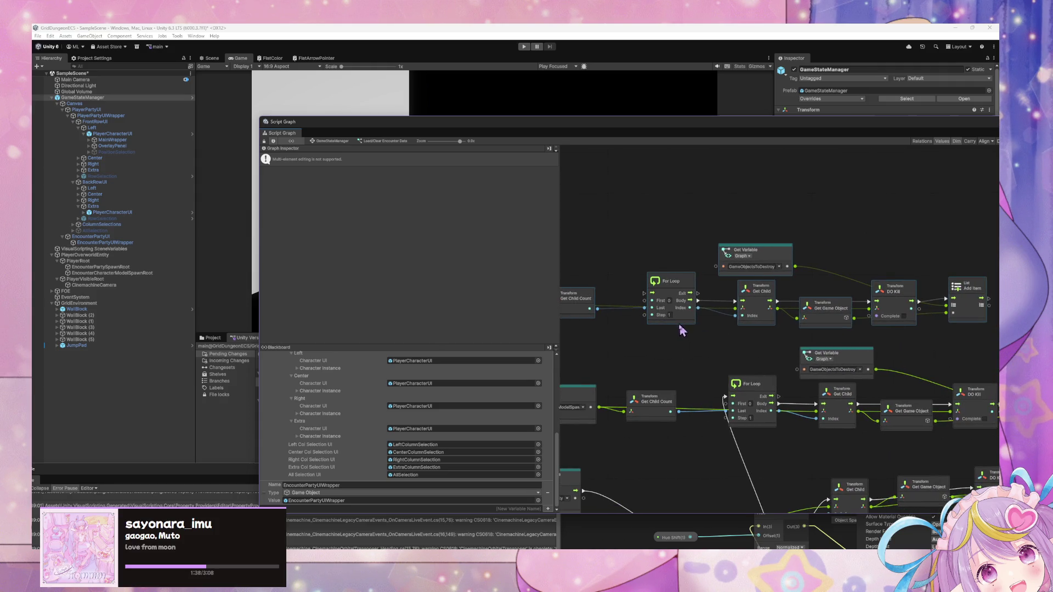
{"action": "scroll", "coordinate": [801, 343], "scroll_direction": "down", "scroll_amount": 2}
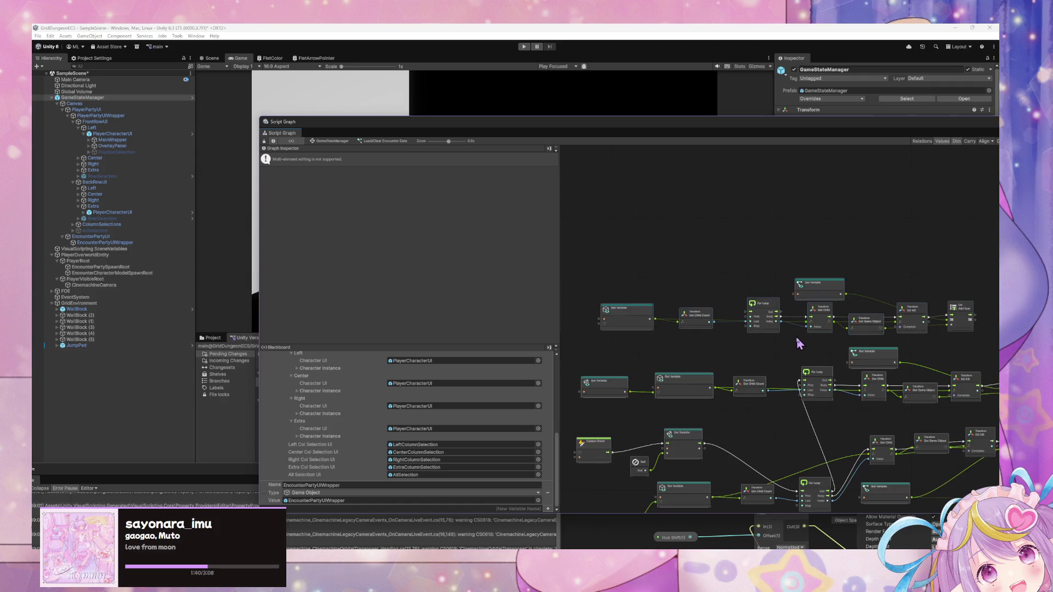
{"action": "left_click_drag", "start_coordinate": [972, 339], "coordinate": [599, 271]}
{"action": "left_click_drag", "start_coordinate": [647, 319], "coordinate": [701, 320]}
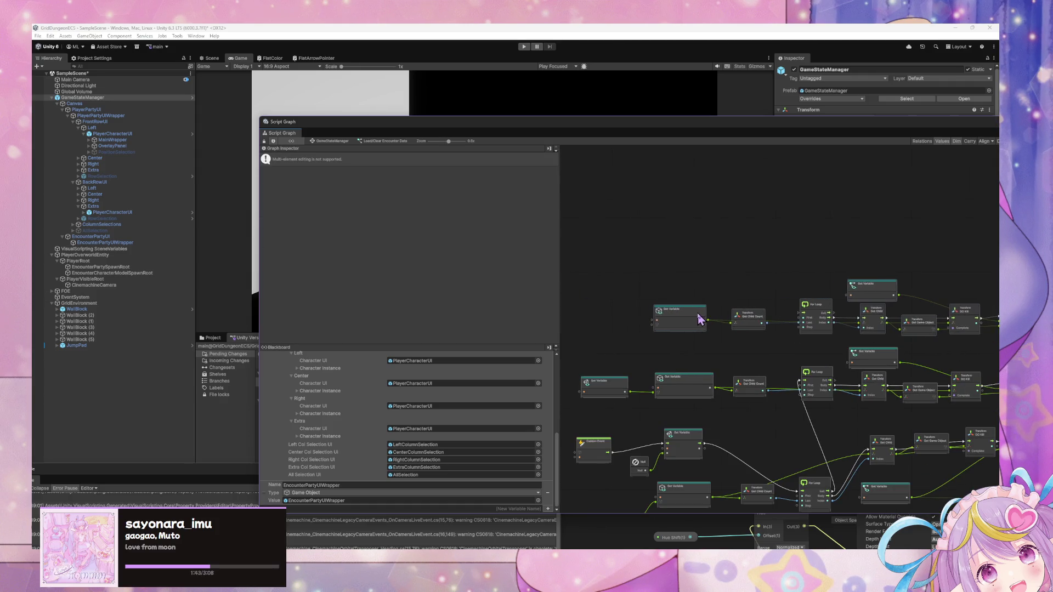
{"action": "left_click", "coordinate": [760, 351]}
{"action": "scroll", "coordinate": [750, 357], "scroll_direction": "up", "scroll_amount": 2}
{"action": "left_click_drag", "start_coordinate": [781, 390], "coordinate": [734, 301]}
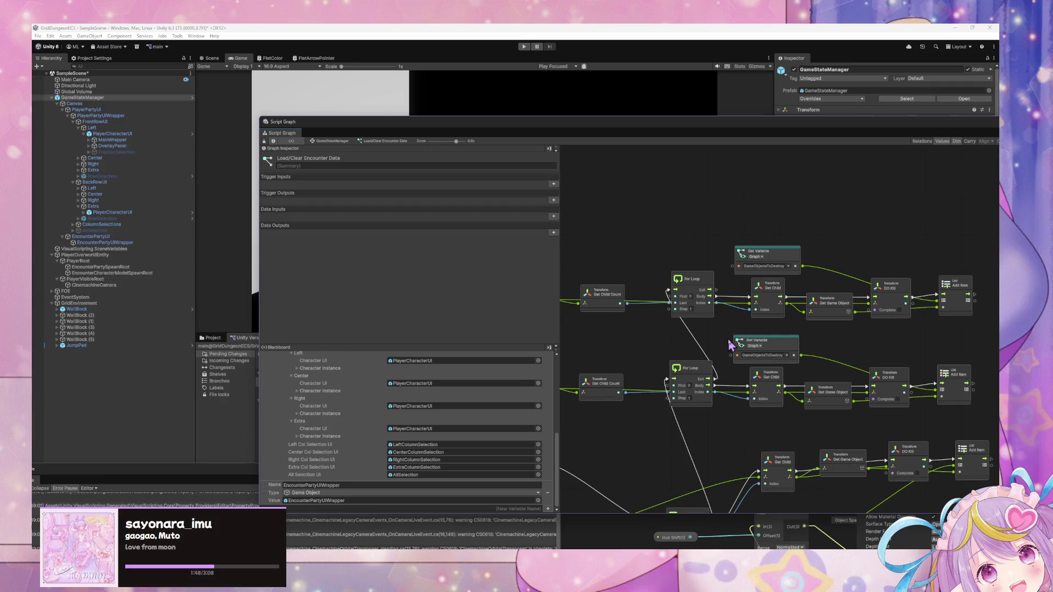
Move the For Each Loop and Destroy nodes up and connect For Loop Exit to For Each Loop Enter.
{"action": "left_click_drag", "start_coordinate": [749, 304], "coordinate": [641, 290]}
{"action": "scroll", "coordinate": [643, 294], "scroll_direction": "right", "scroll_amount": 10}
{"action": "scroll", "coordinate": [658, 301], "scroll_direction": "down", "scroll_amount": 3}
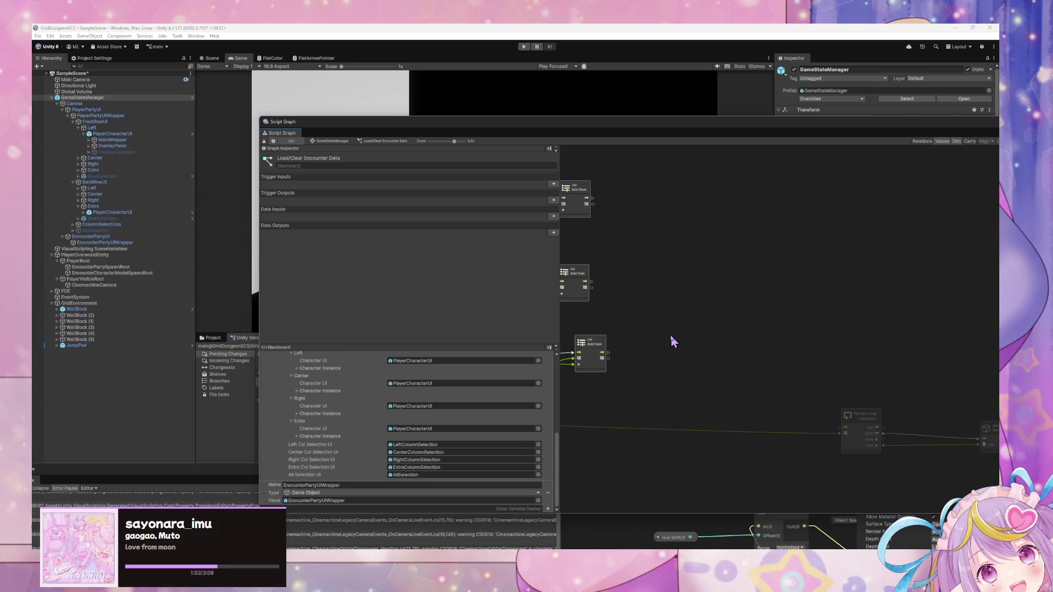
{"action": "scroll", "coordinate": [843, 341], "scroll_direction": "right", "scroll_amount": 2}
{"action": "scroll", "coordinate": [844, 341], "scroll_direction": "down", "scroll_amount": 1}
{"action": "left_click_drag", "start_coordinate": [966, 444], "coordinate": [848, 406]}
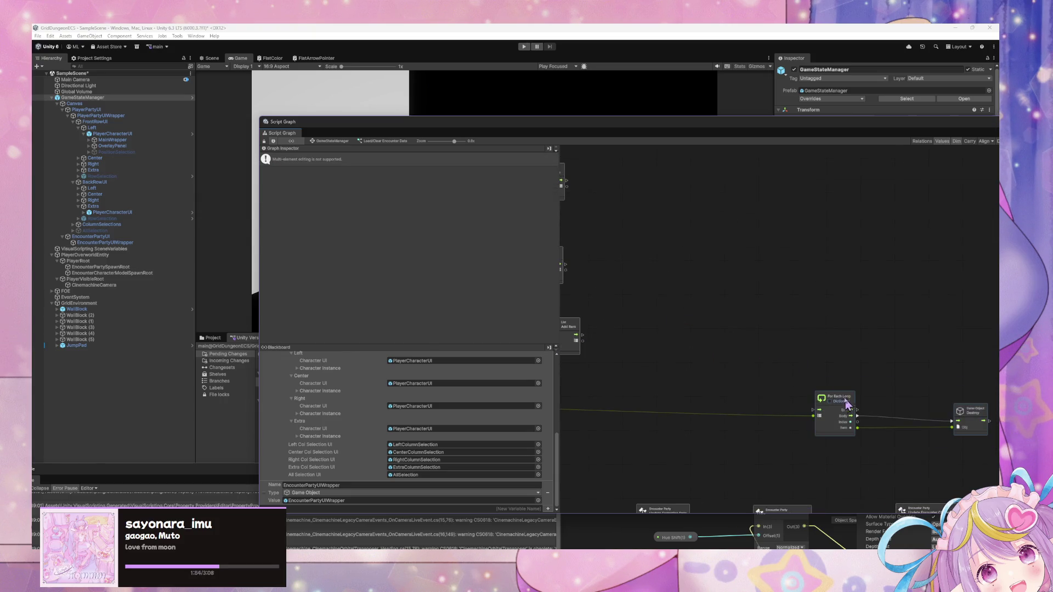
{"action": "left_click_drag", "start_coordinate": [764, 316], "coordinate": [974, 440]}
{"action": "mouse_move", "coordinate": [848, 395]}
{"action": "left_mouse_down"}
{"action": "mouse_move", "coordinate": [771, 213]}
{"action": "mouse_move", "coordinate": [771, 353]}
{"action": "mouse_move", "coordinate": [953, 395]}
{"action": "mouse_move", "coordinate": [924, 324]}
{"action": "mouse_move", "coordinate": [770, 240]}
{"action": "left_mouse_up"}
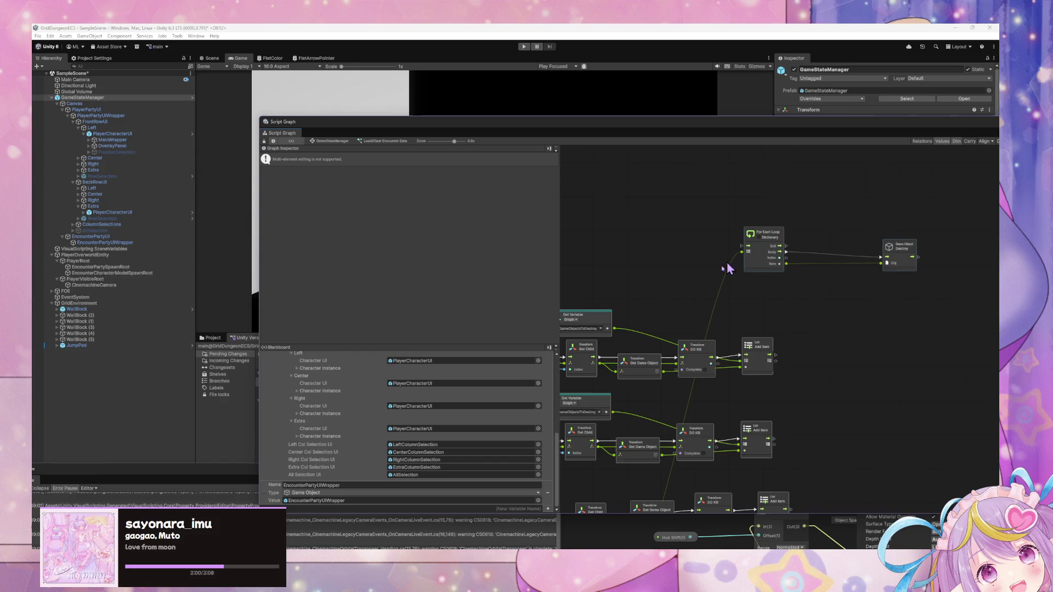
{"action": "left_click_drag", "start_coordinate": [647, 317], "coordinate": [811, 328]}
{"action": "mouse_move", "coordinate": [708, 361]}
{"action": "left_mouse_down"}
{"action": "mouse_move", "coordinate": [866, 267]}
{"action": "mouse_move", "coordinate": [921, 256]}
{"action": "left_mouse_up"}
Align the Instantiate and Set Encounter Character UI nodes.
{"action": "scroll", "coordinate": [800, 334], "scroll_direction": "down", "scroll_amount": 10}
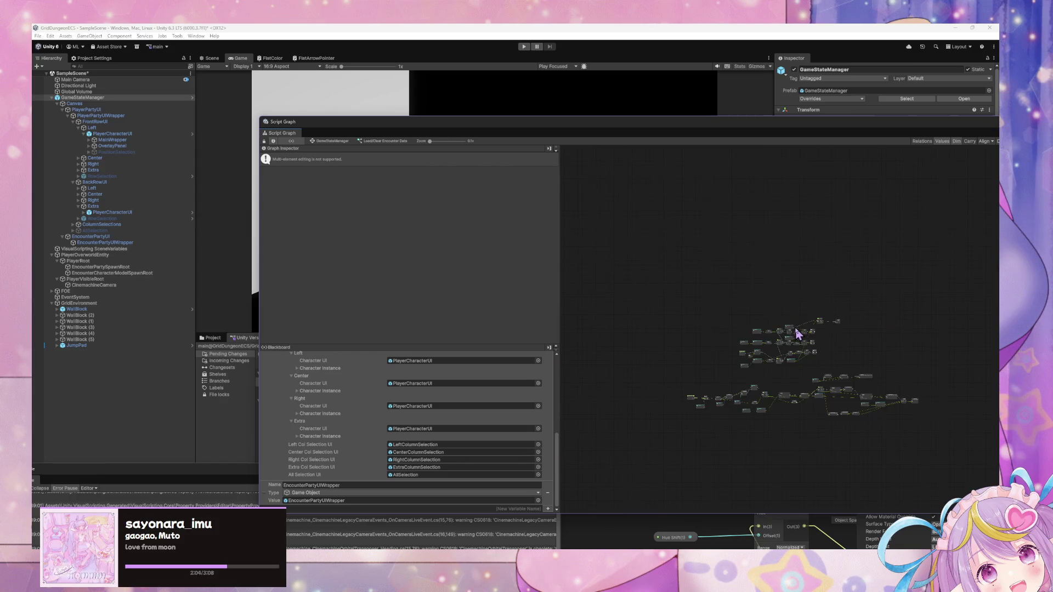
{"action": "scroll", "coordinate": [810, 360], "scroll_direction": "up", "scroll_amount": 9}
{"action": "scroll", "coordinate": [757, 345], "scroll_direction": "down", "scroll_amount": 3}
{"action": "scroll", "coordinate": [668, 329], "scroll_direction": "up", "scroll_amount": 2}
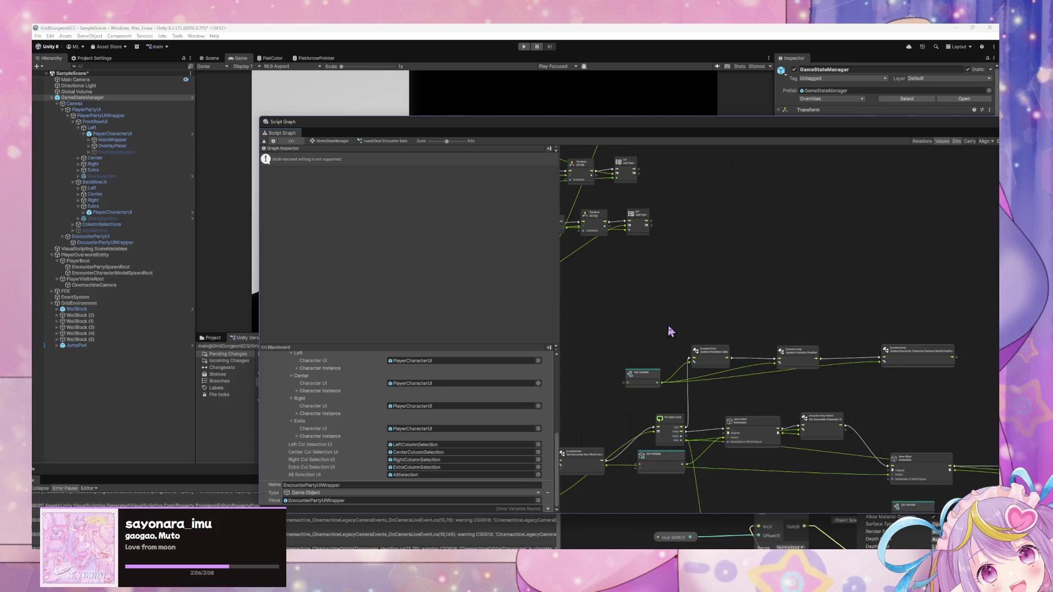
{"action": "scroll", "coordinate": [791, 397], "scroll_direction": "down", "scroll_amount": 3}
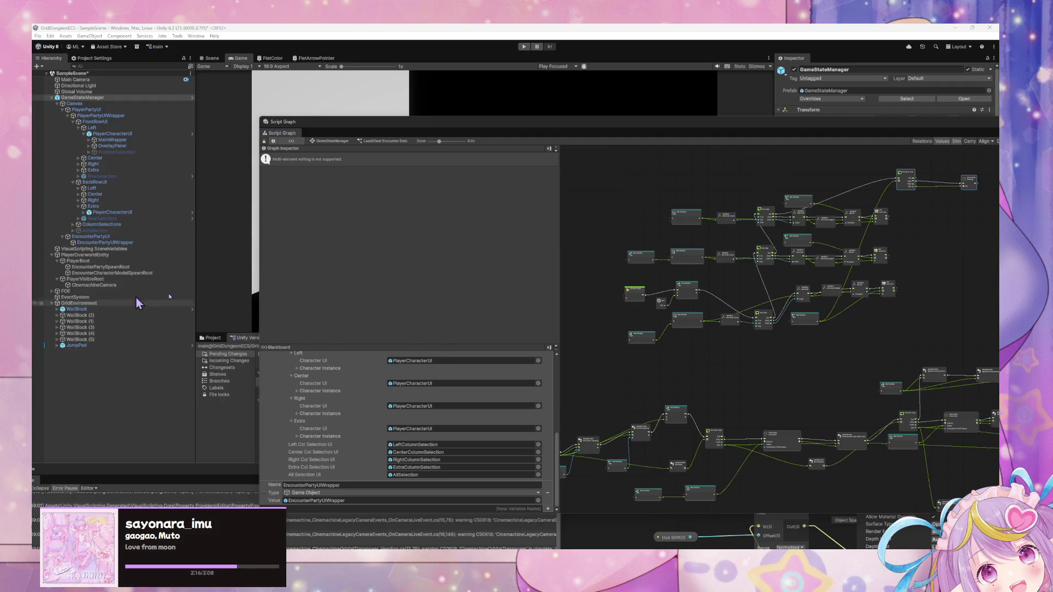
{"action": "scroll", "coordinate": [774, 271], "scroll_direction": "up", "scroll_amount": 4}
{"action": "scroll", "coordinate": [703, 281], "scroll_direction": "down", "scroll_amount": 5}
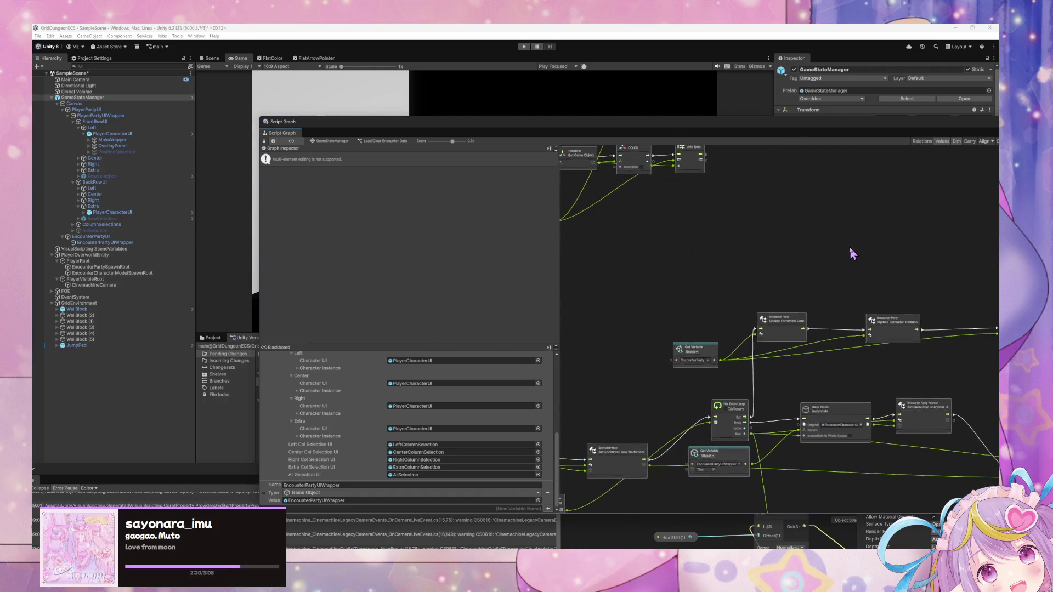
{"action": "left_click_drag", "start_coordinate": [849, 246], "coordinate": [649, 237]}
{"action": "left_click_drag", "start_coordinate": [826, 349], "coordinate": [890, 254]}
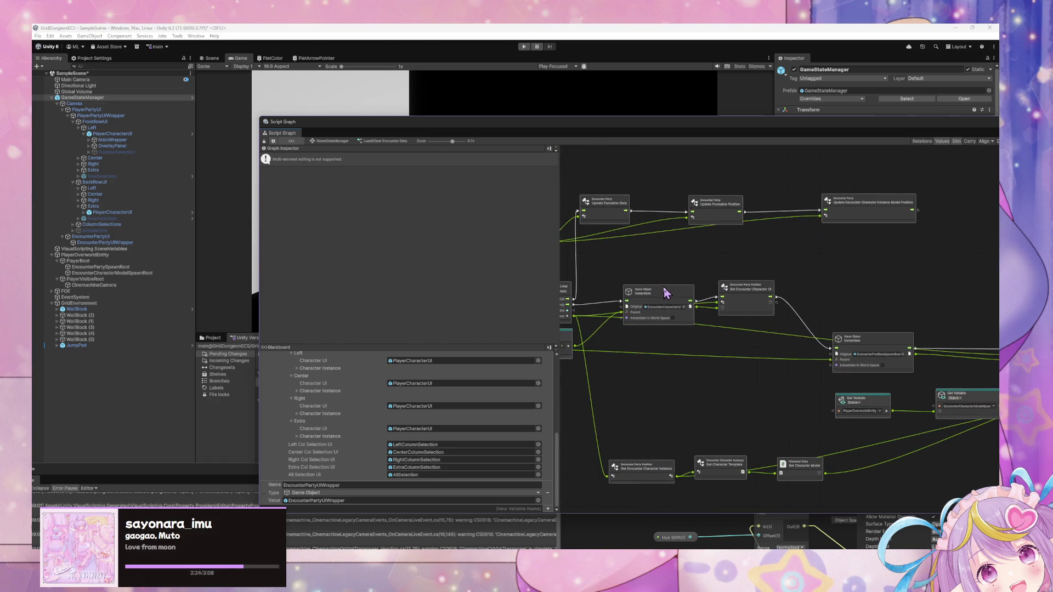
{"action": "left_click_drag", "start_coordinate": [672, 295], "coordinate": [670, 302]}
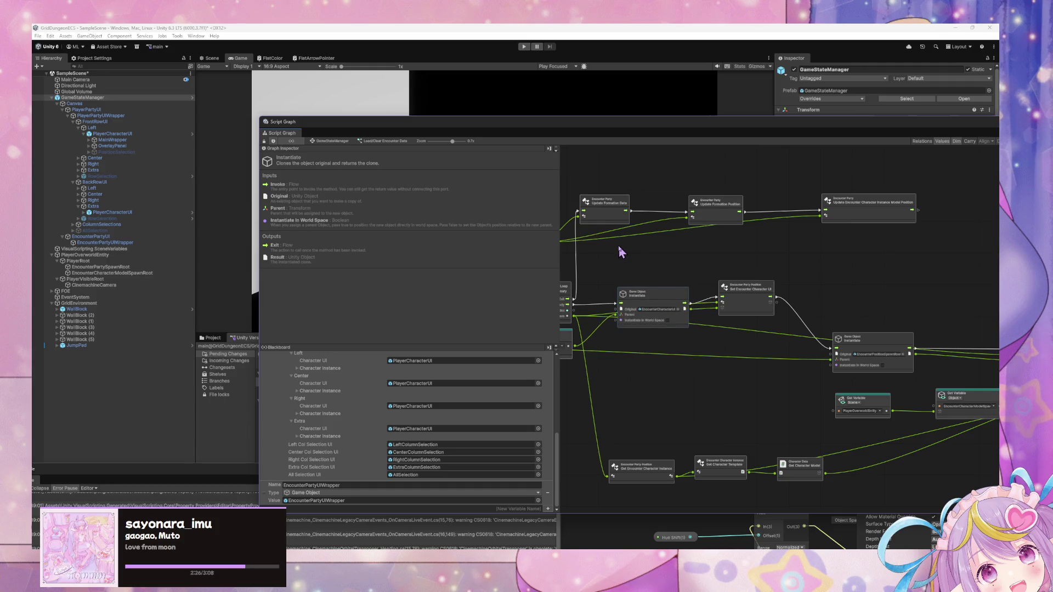
{"action": "left_click_drag", "start_coordinate": [754, 294], "coordinate": [760, 308]}
Align the Update Formation Position and Update Encounter Character Instance Model Position nodes, then switch to EncounterParty.cs.
{"action": "scroll", "coordinate": [674, 245], "scroll_direction": "down", "scroll_amount": 5}
{"action": "scroll", "coordinate": [749, 308], "scroll_direction": "up", "scroll_amount": 4}
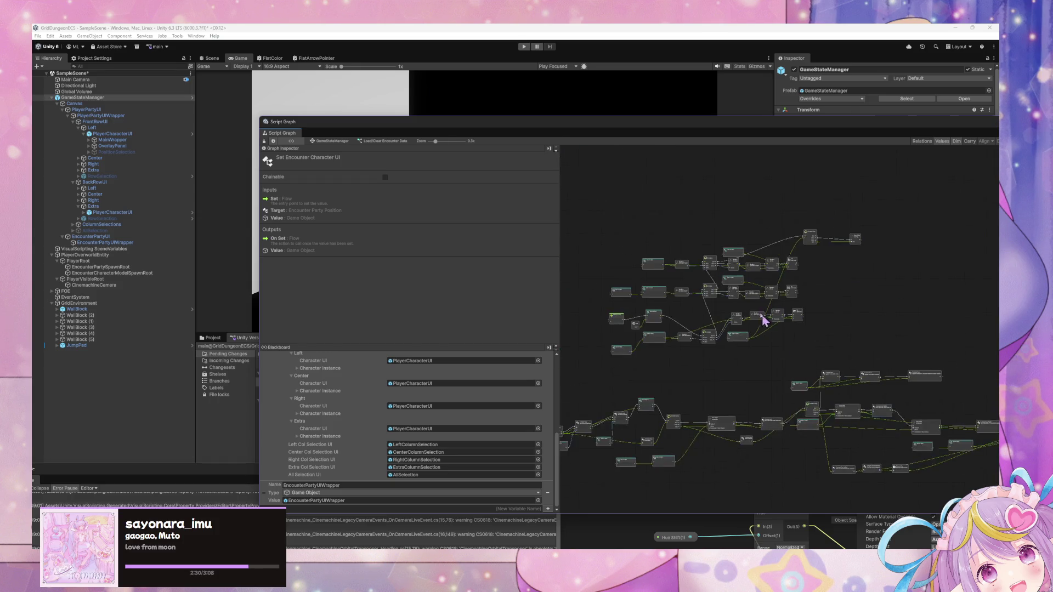
{"action": "scroll", "coordinate": [751, 312], "scroll_direction": "down", "scroll_amount": 3}
{"action": "scroll", "coordinate": [649, 326], "scroll_direction": "up", "scroll_amount": 4}
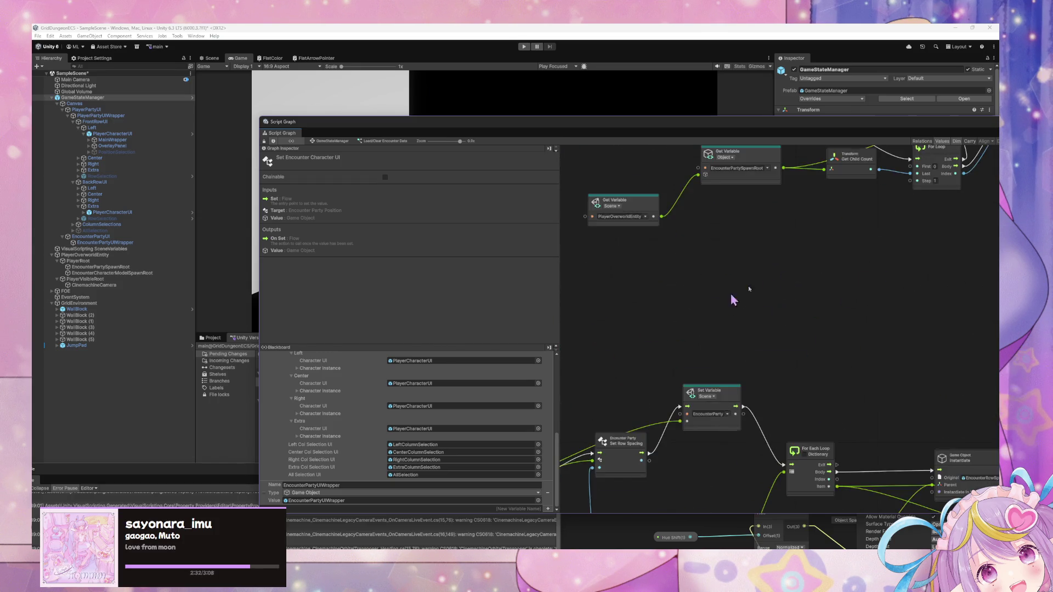
{"action": "mouse_move", "coordinate": [902, 270]}
{"action": "left_mouse_down"}
{"action": "mouse_move", "coordinate": [693, 271]}
{"action": "mouse_move", "coordinate": [840, 258]}
{"action": "mouse_move", "coordinate": [766, 235]}
{"action": "mouse_move", "coordinate": [635, 303]}
{"action": "left_mouse_up"}
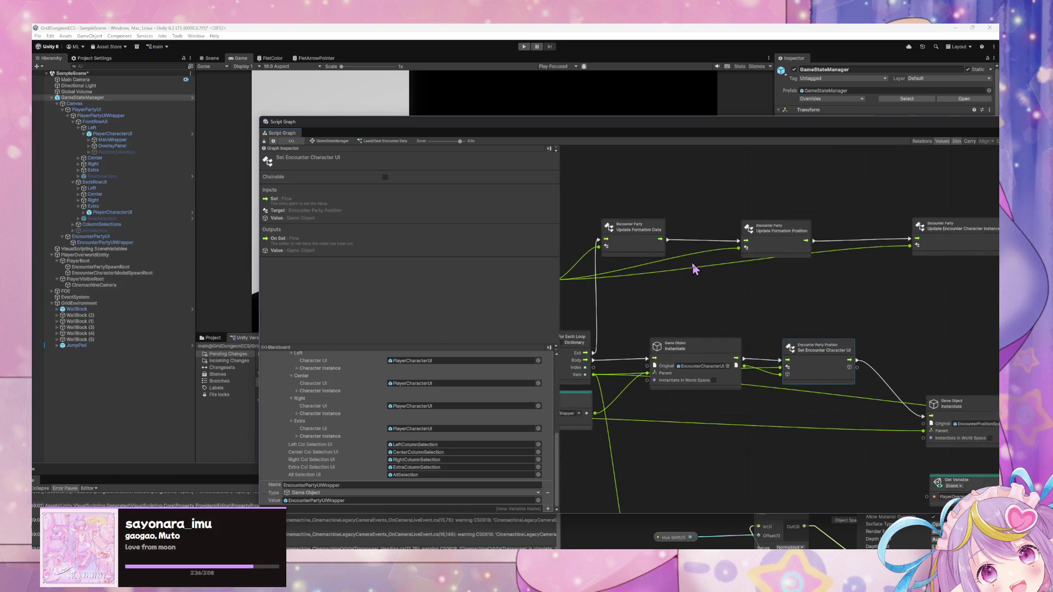
{"action": "scroll", "coordinate": [694, 269], "scroll_direction": "down", "scroll_amount": 3}
{"action": "left_click_drag", "start_coordinate": [770, 346], "coordinate": [774, 302]}
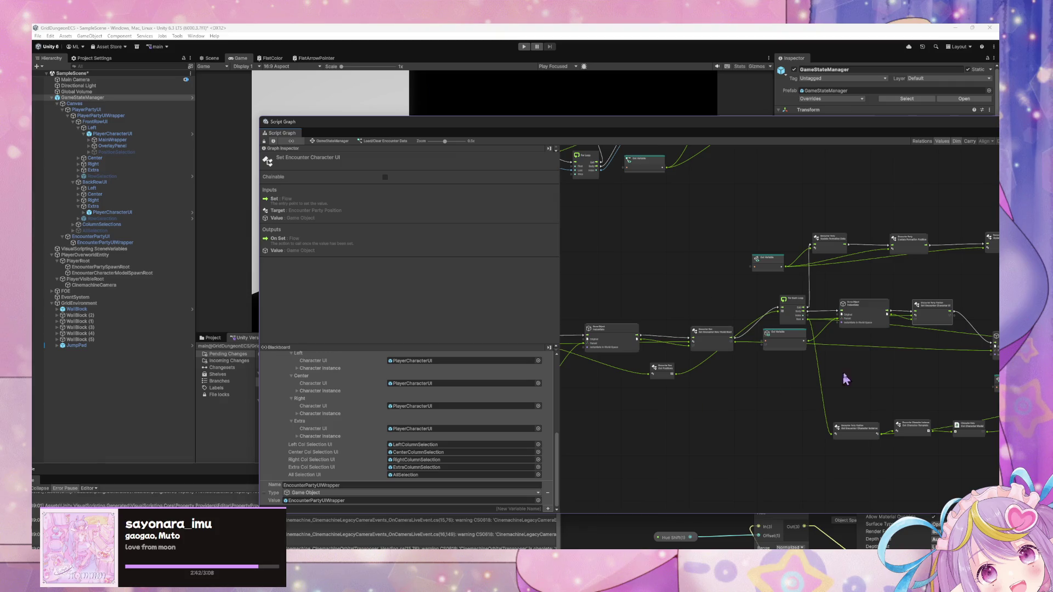
{"action": "scroll", "coordinate": [768, 367], "scroll_direction": "up", "scroll_amount": 2}
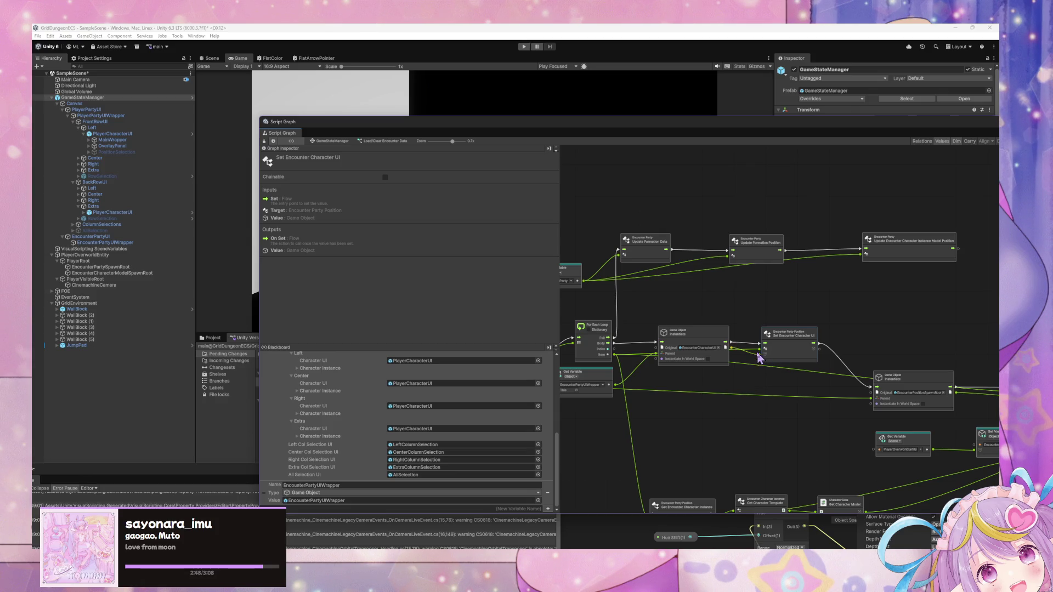
{"action": "left_click_drag", "start_coordinate": [775, 258], "coordinate": [774, 255]}
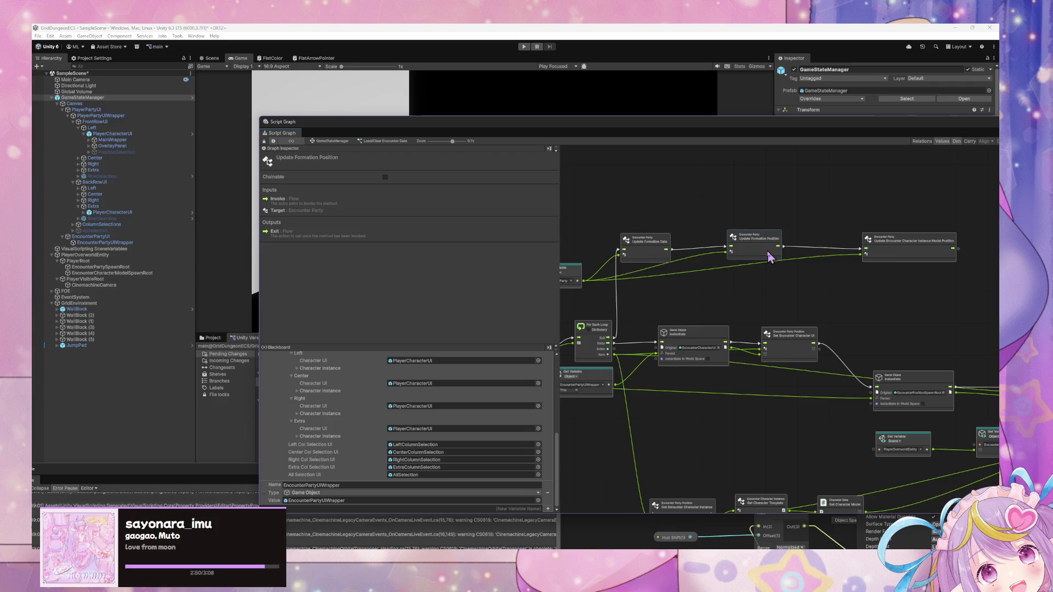
{"action": "left_click_drag", "start_coordinate": [912, 253], "coordinate": [911, 247]}
{"action": "left_click_drag", "start_coordinate": [758, 249], "coordinate": [756, 252]}
{"action": "left_click_drag", "start_coordinate": [903, 252], "coordinate": [901, 260]}
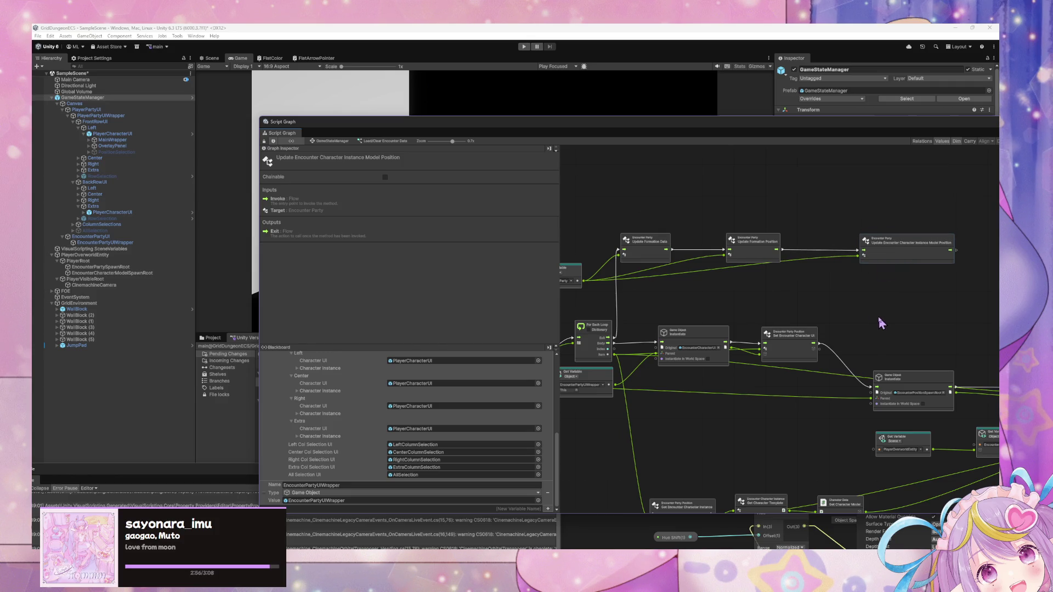
{"action": "mouse_move", "coordinate": [883, 320]}
{"action": "left_mouse_down"}
{"action": "mouse_move", "coordinate": [813, 322]}
{"action": "mouse_move", "coordinate": [888, 328]}
{"action": "left_mouse_up"}
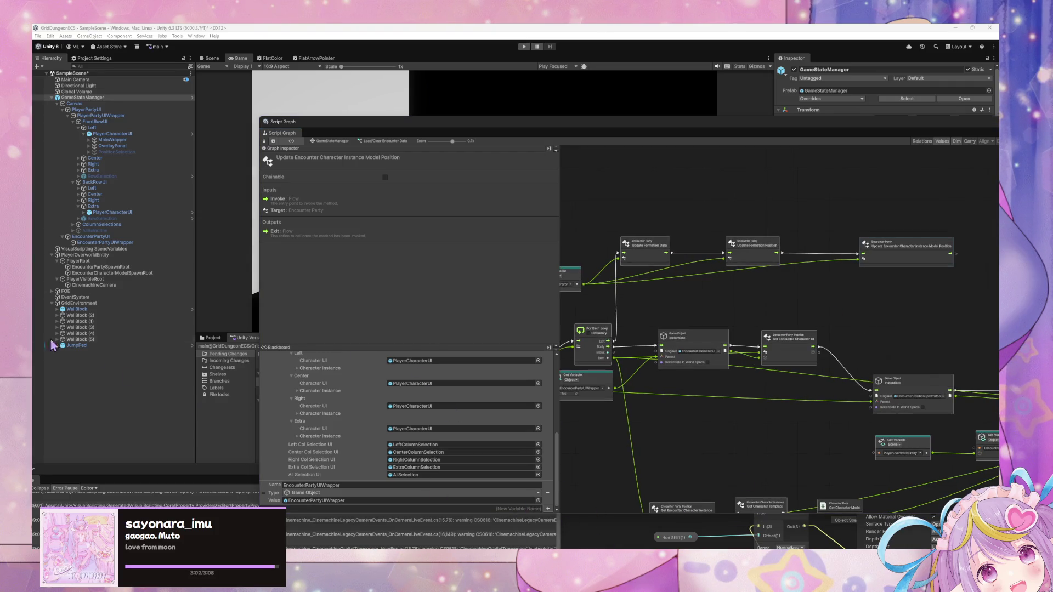
{"action": "key", "text": "alt+Tab"}
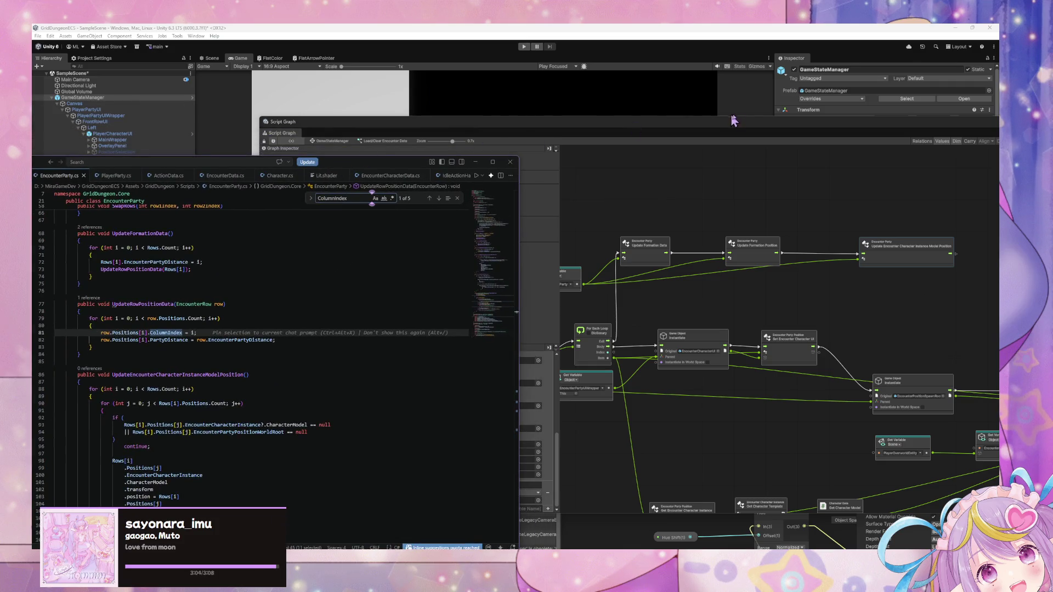
{"action": "left_click_drag", "start_coordinate": [616, 219], "coordinate": [789, 123]}
{"action": "scroll", "coordinate": [689, 310], "scroll_direction": "down", "scroll_amount": 3}
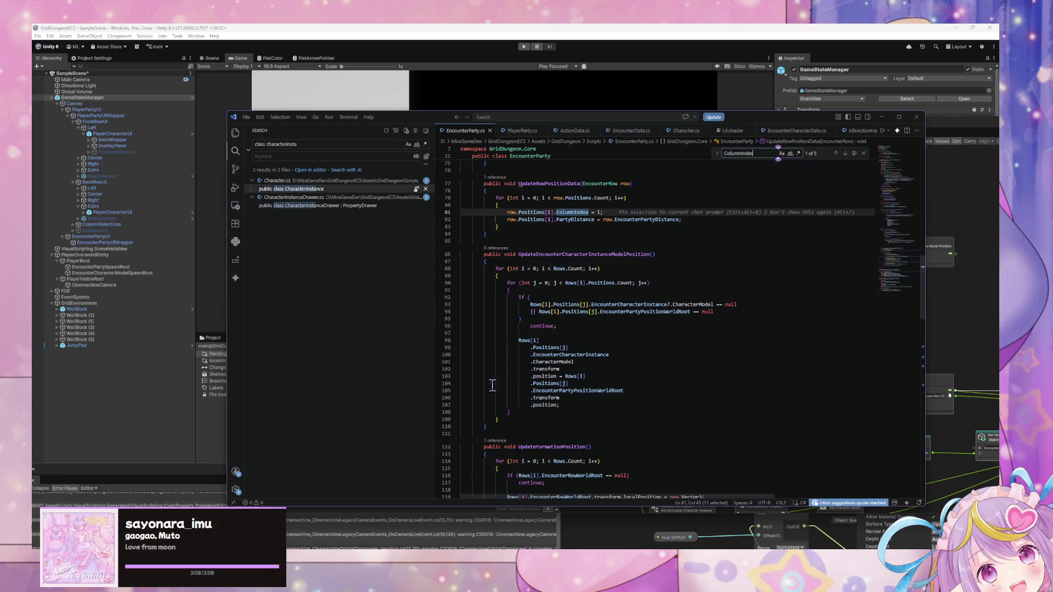
{"action": "left_click", "coordinate": [505, 433]}
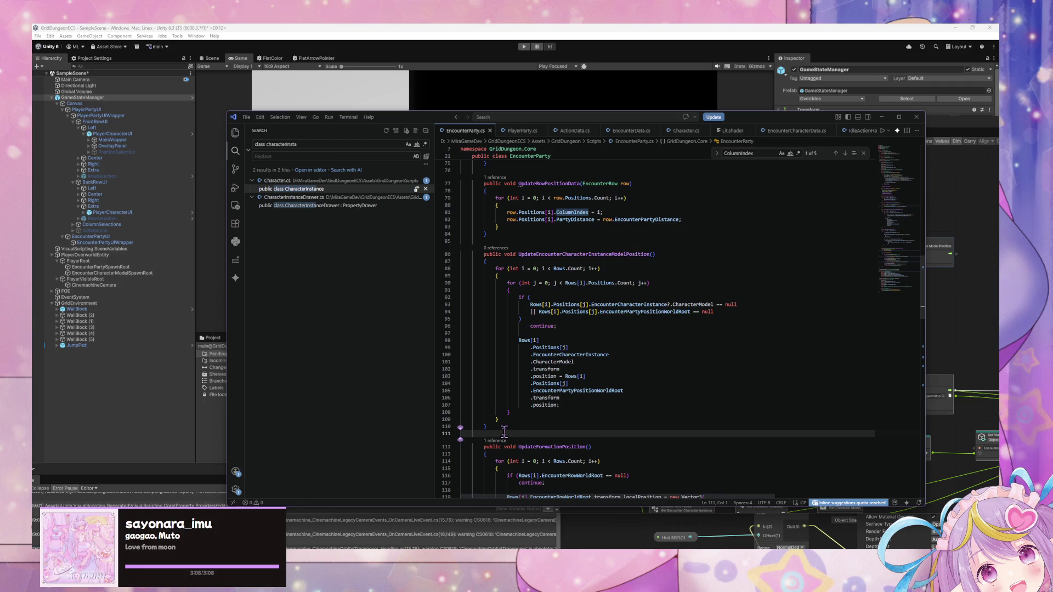
{"action": "left_click", "coordinate": [500, 427]}
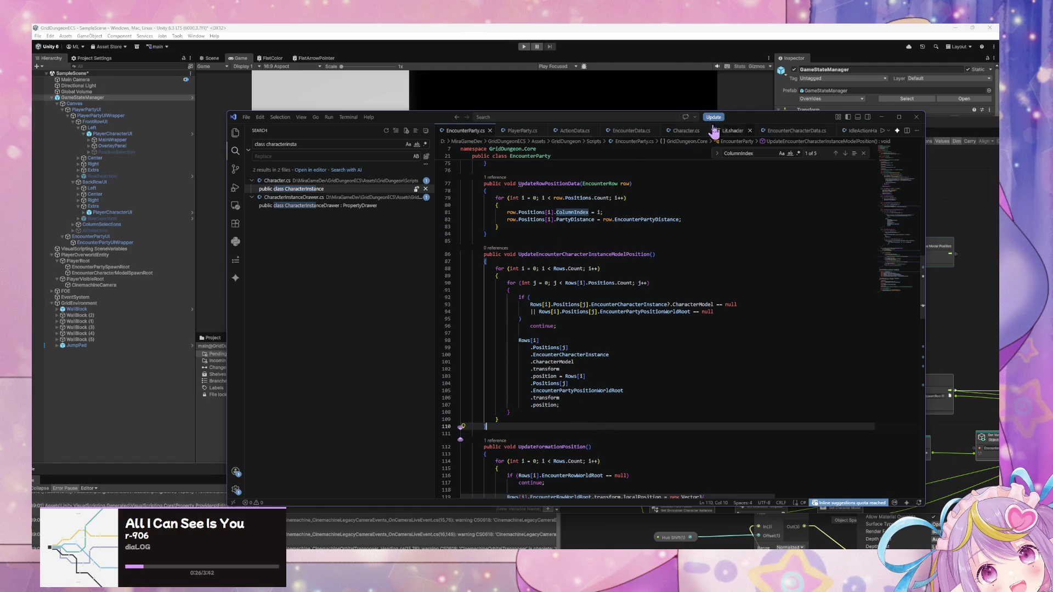
{"action": "left_click_drag", "start_coordinate": [740, 117], "coordinate": [674, 346]}
Move the graph window lower and close the Console window.
{"action": "mouse_move", "coordinate": [626, 124]}
{"action": "left_mouse_down"}
{"action": "mouse_move", "coordinate": [712, 393]}
{"action": "mouse_move", "coordinate": [687, 426]}
{"action": "left_mouse_up"}
{"action": "mouse_move", "coordinate": [247, 472]}
{"action": "left_mouse_down"}
{"action": "mouse_move", "coordinate": [369, 364]}
{"action": "mouse_move", "coordinate": [459, 188]}
{"action": "mouse_move", "coordinate": [460, 204]}
{"action": "left_mouse_up"}
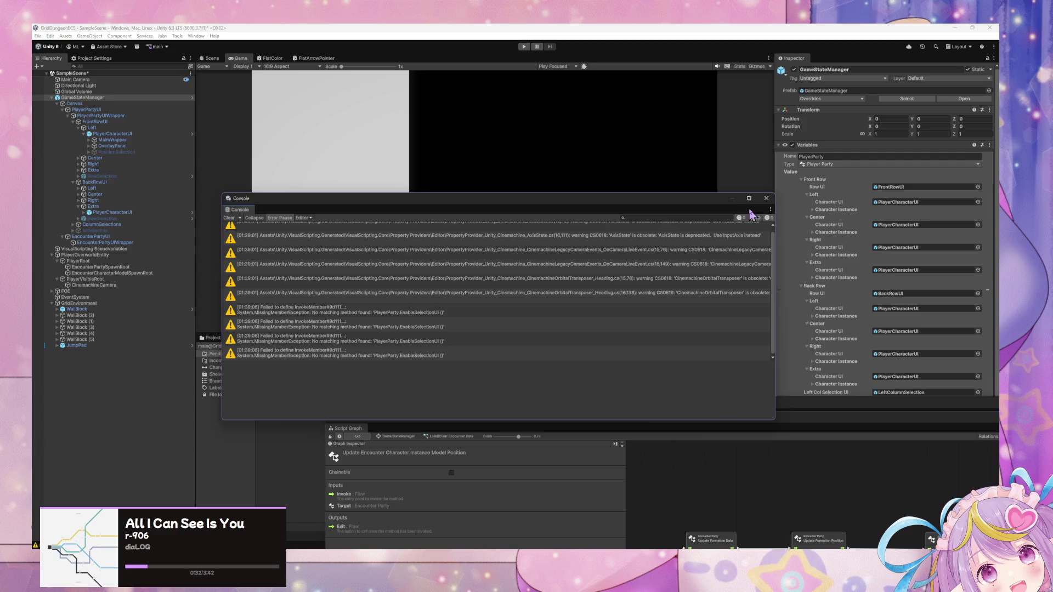
{"action": "left_click", "coordinate": [767, 198]}
Show the Project assets panel instead of version control and enlarge it.
{"action": "mouse_move", "coordinate": [796, 407]}
{"action": "left_mouse_down"}
{"action": "mouse_move", "coordinate": [724, 448]}
{"action": "mouse_move", "coordinate": [670, 458]}
{"action": "left_mouse_up"}
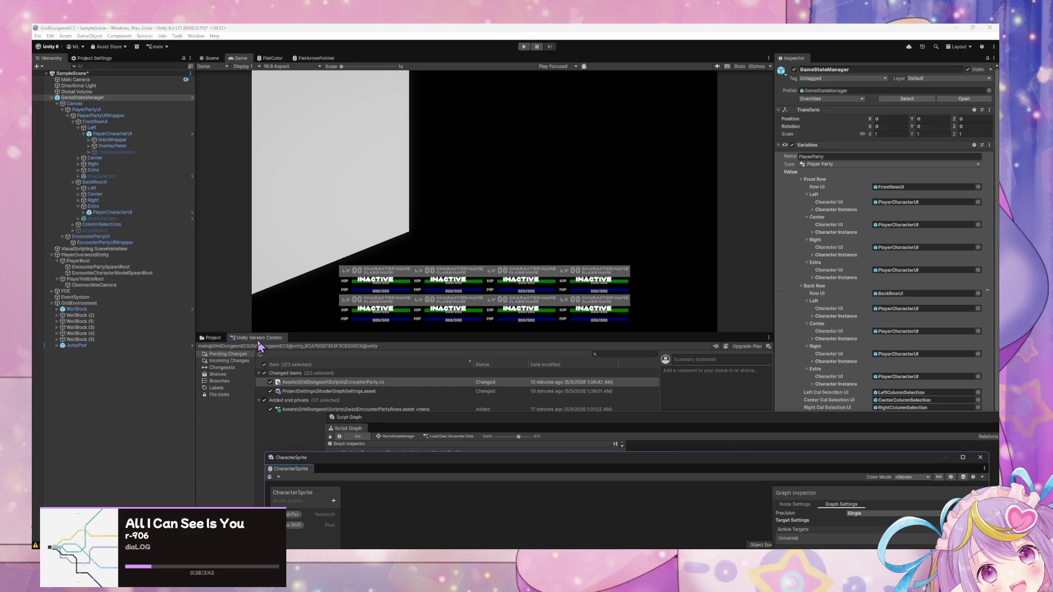
{"action": "left_click", "coordinate": [213, 338]}
{"action": "mouse_move", "coordinate": [347, 336]}
{"action": "left_mouse_down"}
{"action": "mouse_move", "coordinate": [349, 230]}
{"action": "mouse_move", "coordinate": [354, 249]}
{"action": "left_mouse_up"}
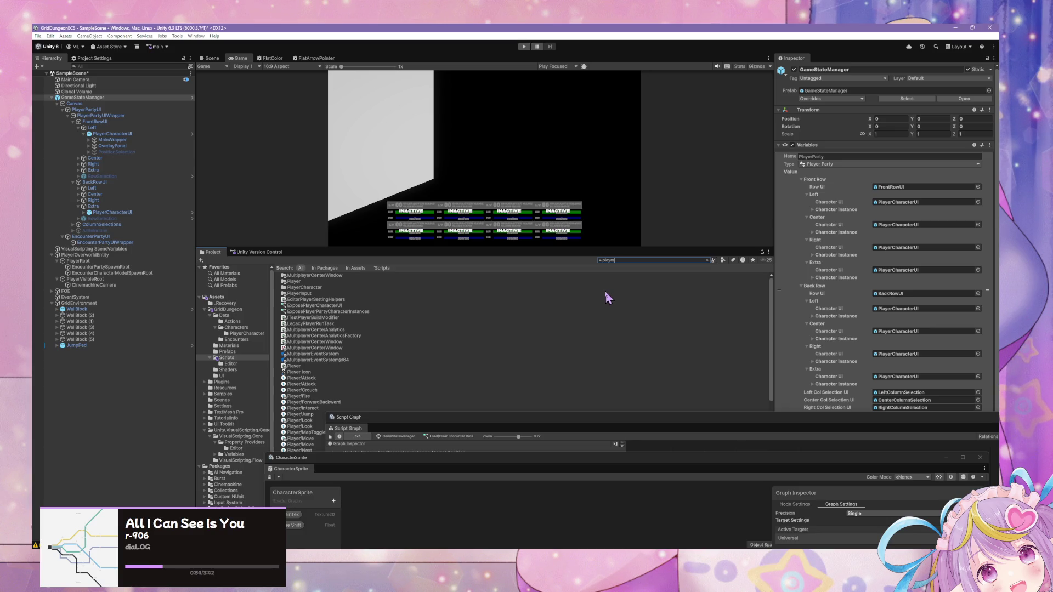
Clear the Project search and open the EncounterCharacterUI prefab from Scripts/UI.
{"action": "key", "text": "Escape"}
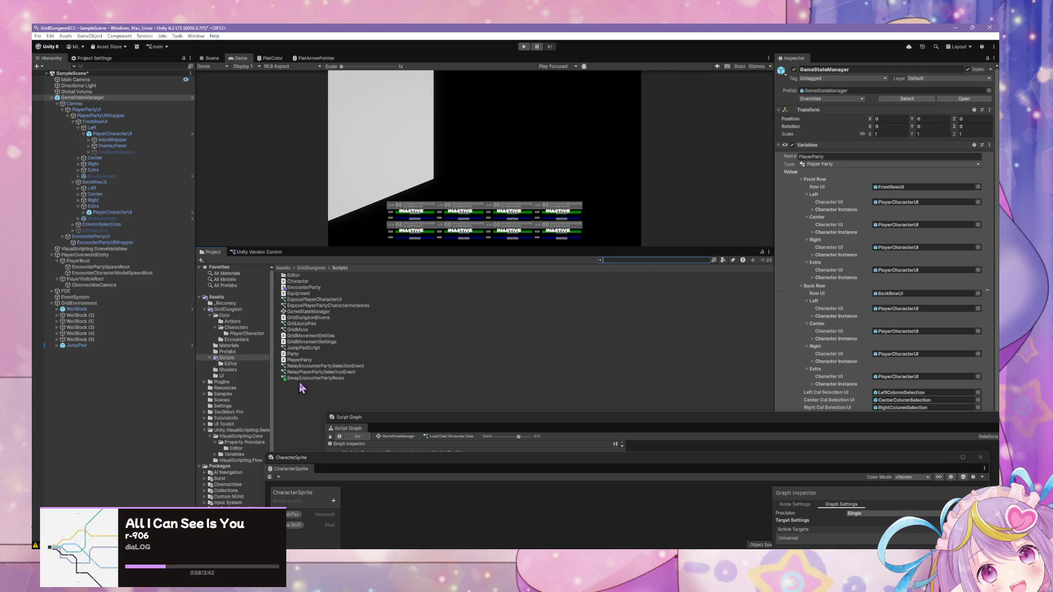
{"action": "left_click", "coordinate": [240, 357]}
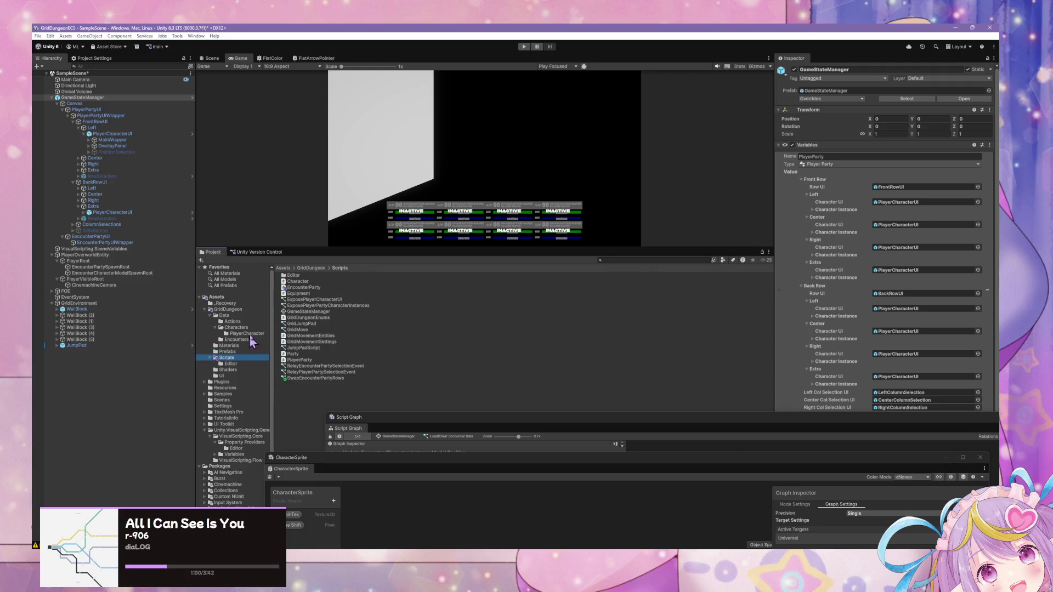
{"action": "left_click", "coordinate": [230, 376]}
{"action": "left_click", "coordinate": [332, 282]}
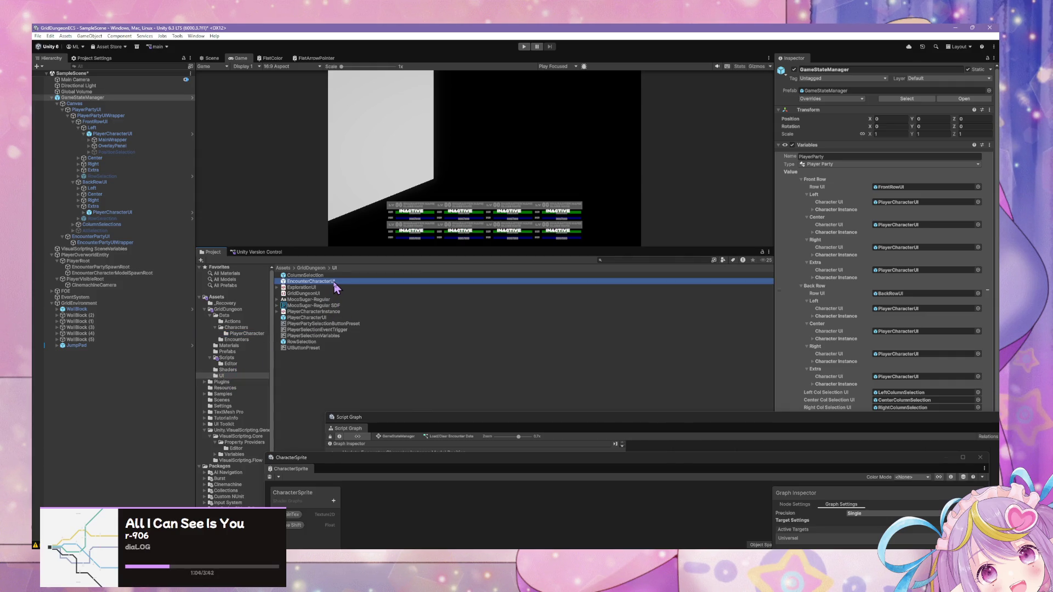
{"action": "double_click", "coordinate": [333, 282]}
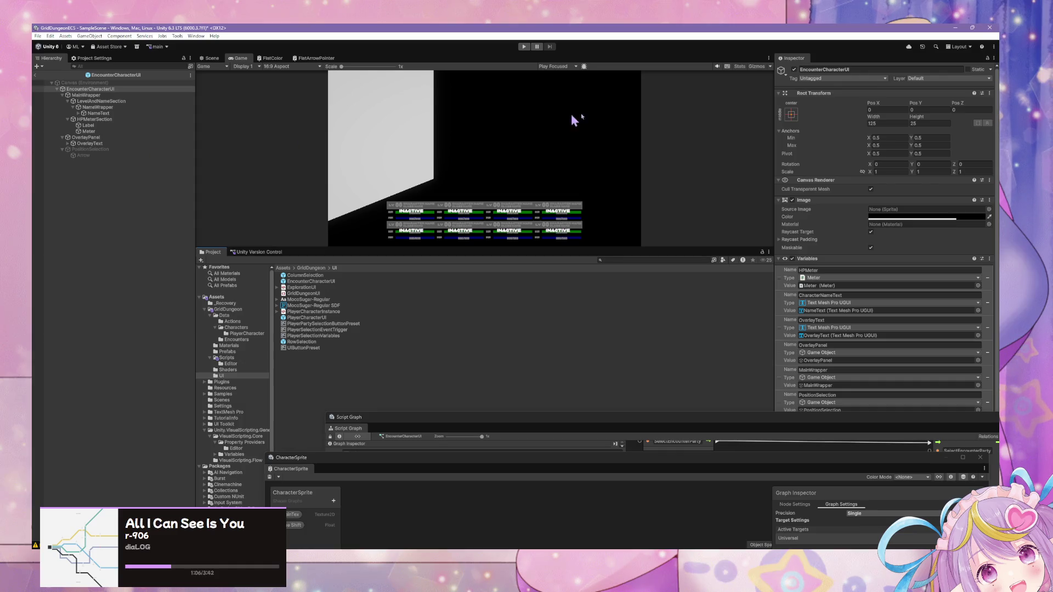
Reveal the prefab's assigned RelayEncounterPartySelectionEvent graph asset in the Project.
{"action": "scroll", "coordinate": [912, 262], "scroll_direction": "down", "scroll_amount": 2}
{"action": "left_click", "coordinate": [541, 436]}
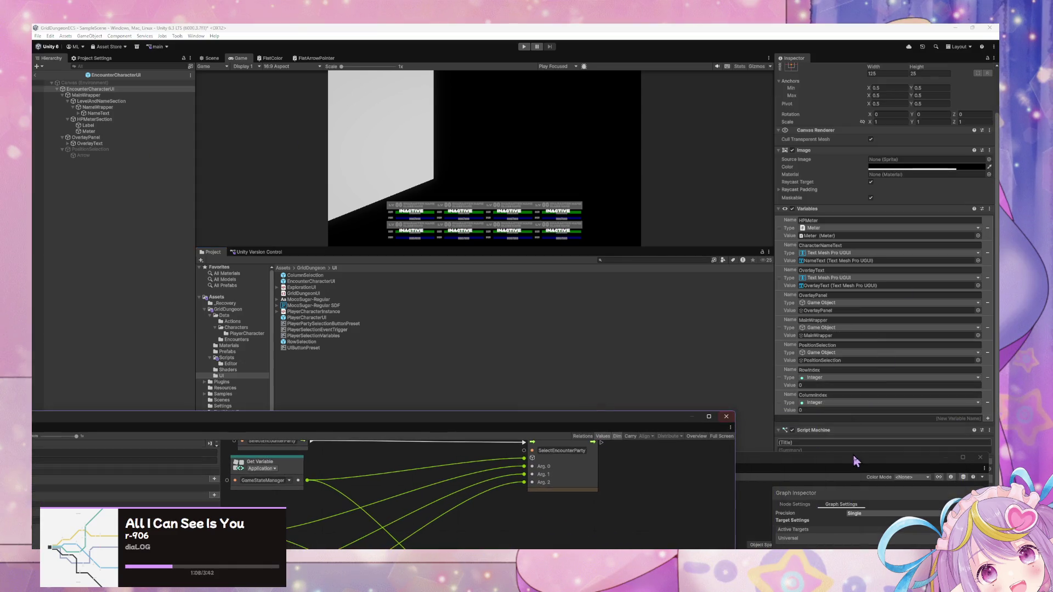
{"action": "left_click_drag", "start_coordinate": [825, 470], "coordinate": [553, 468]}
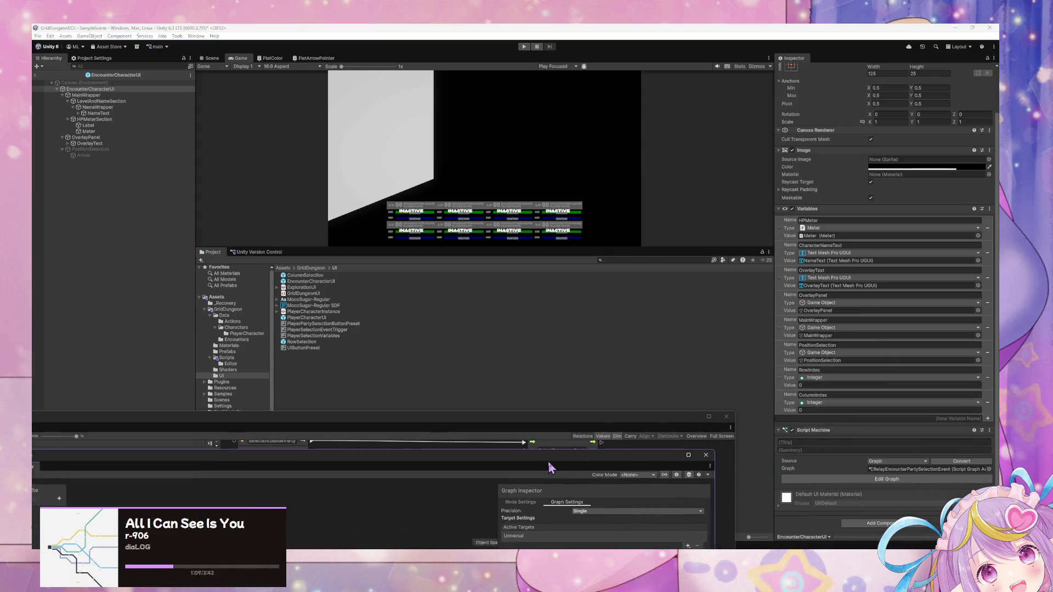
{"action": "left_click", "coordinate": [932, 469]}
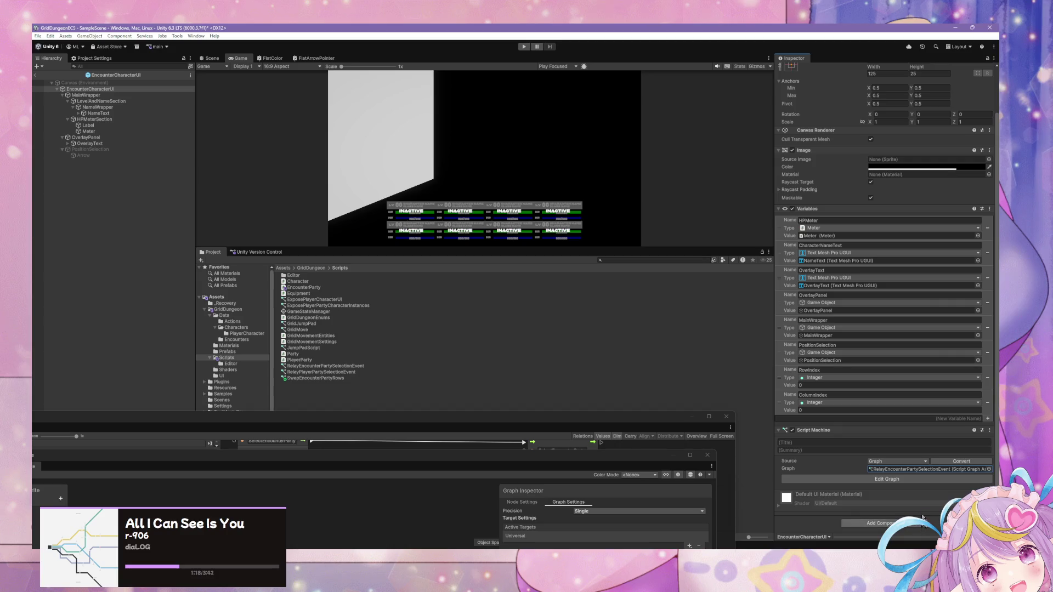
{"action": "left_click", "coordinate": [909, 527]}
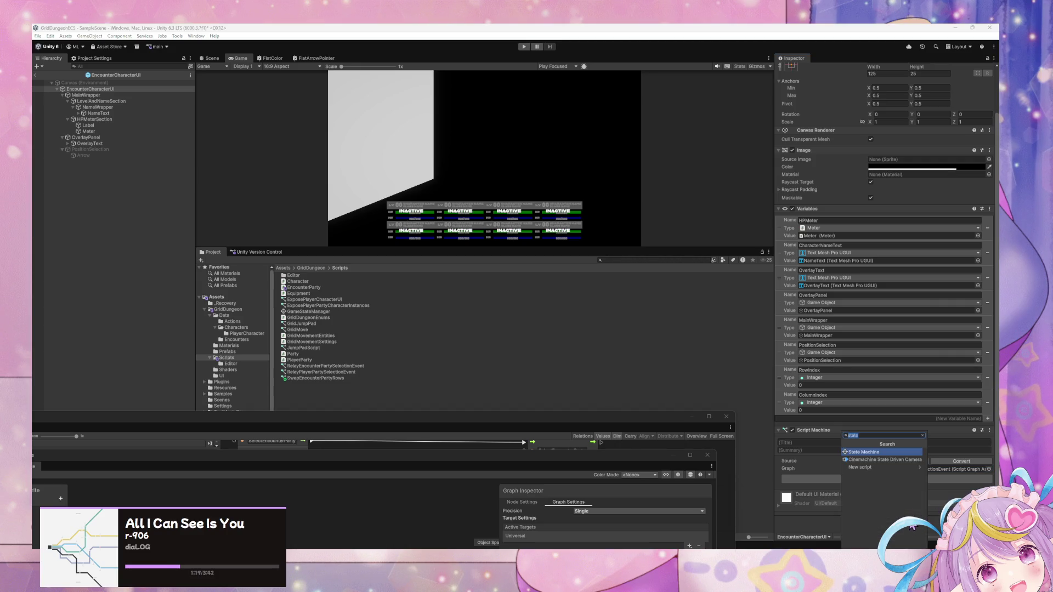
Add a State Machine component with a new EncounterCharacterUIState graph saved in GridDungeon/Scripts.
{"action": "left_click", "coordinate": [911, 451]}
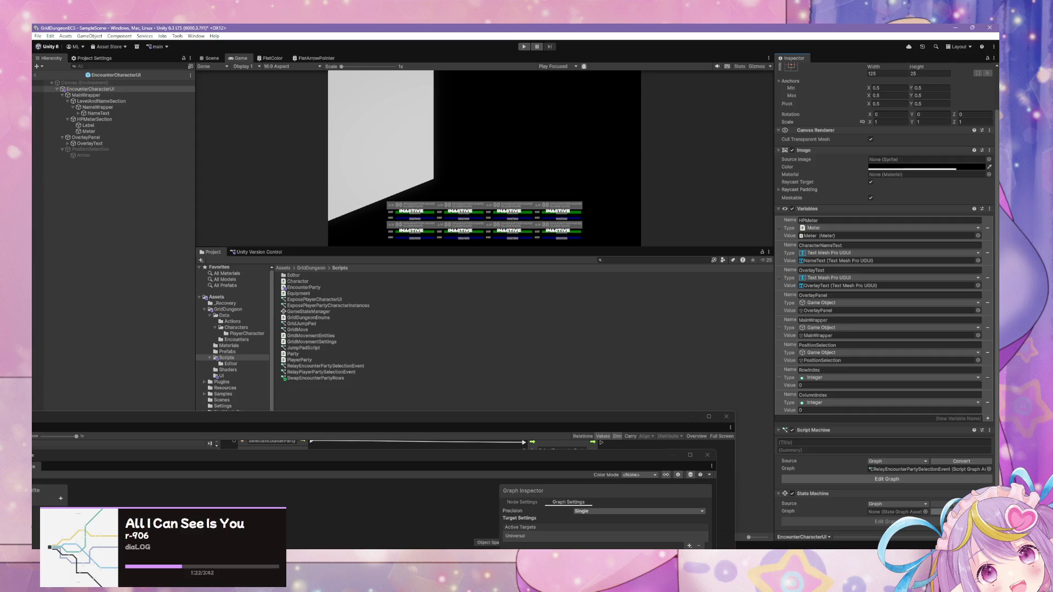
{"action": "left_click", "coordinate": [958, 512]}
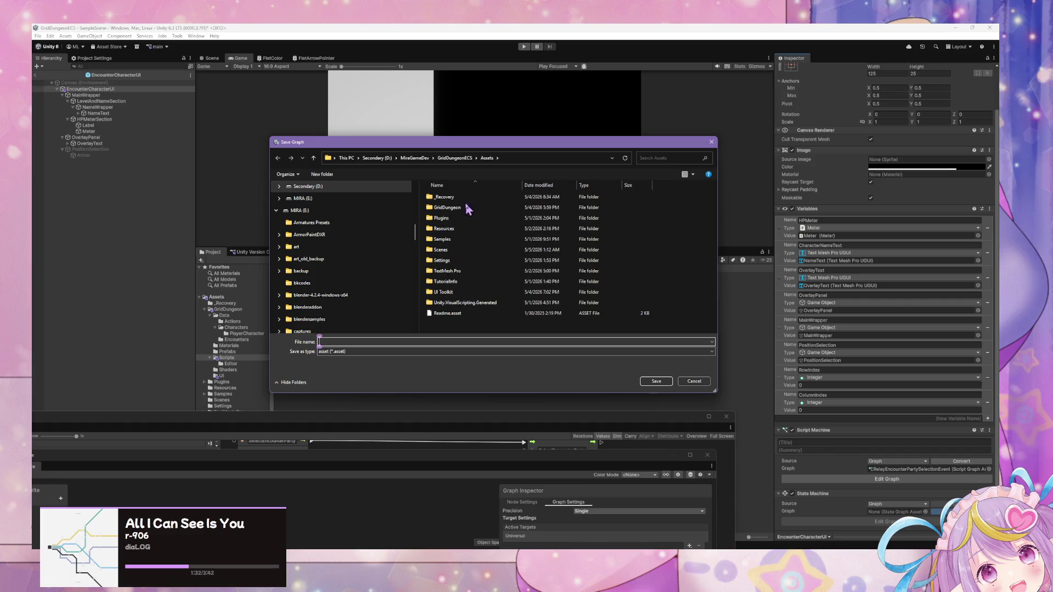
{"action": "double_click", "coordinate": [466, 207]}
{"action": "double_click", "coordinate": [458, 230]}
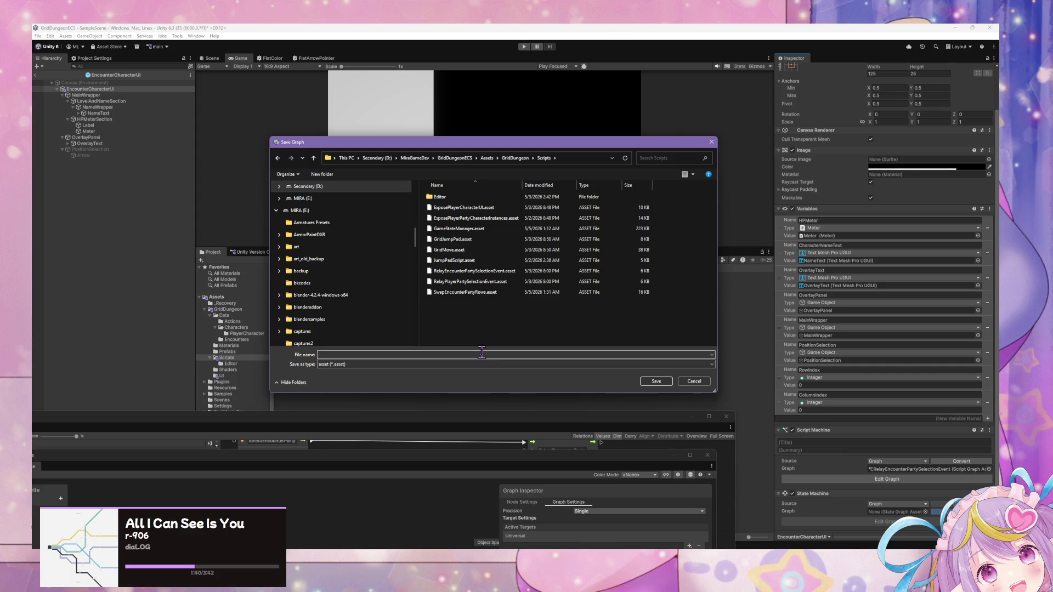
{"action": "left_click", "coordinate": [470, 355]}
{"action": "type", "text": "Encounter"}
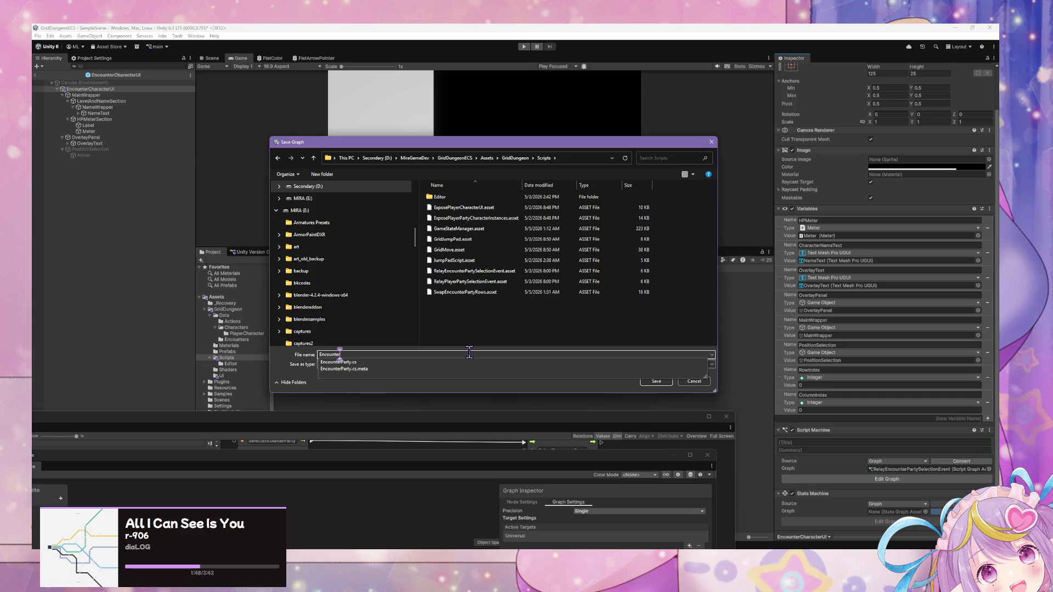
{"action": "type", "text": "CharacterUISt"}
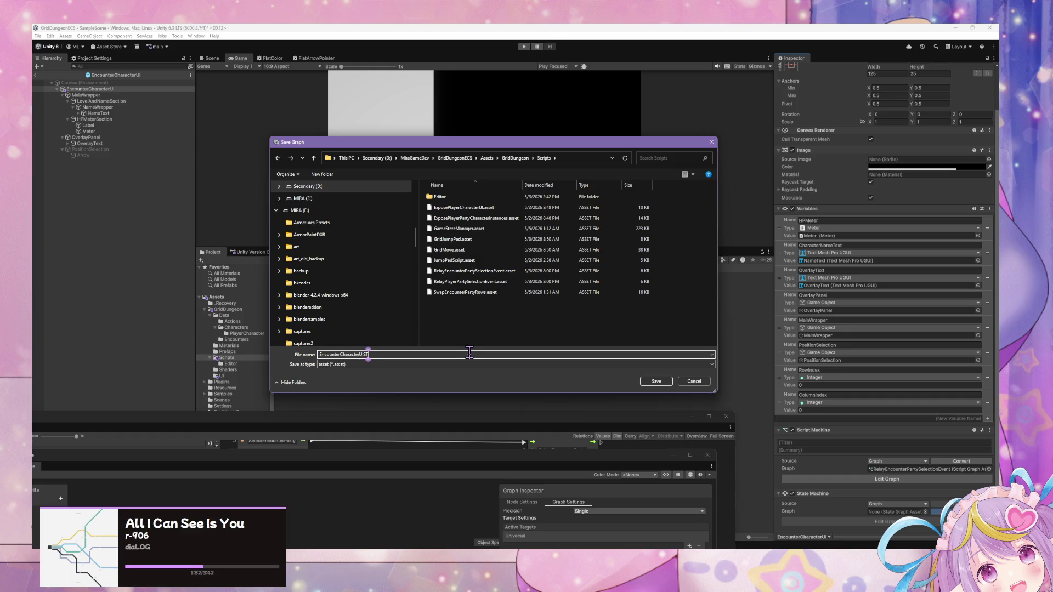
{"action": "type", "text": "ate"}
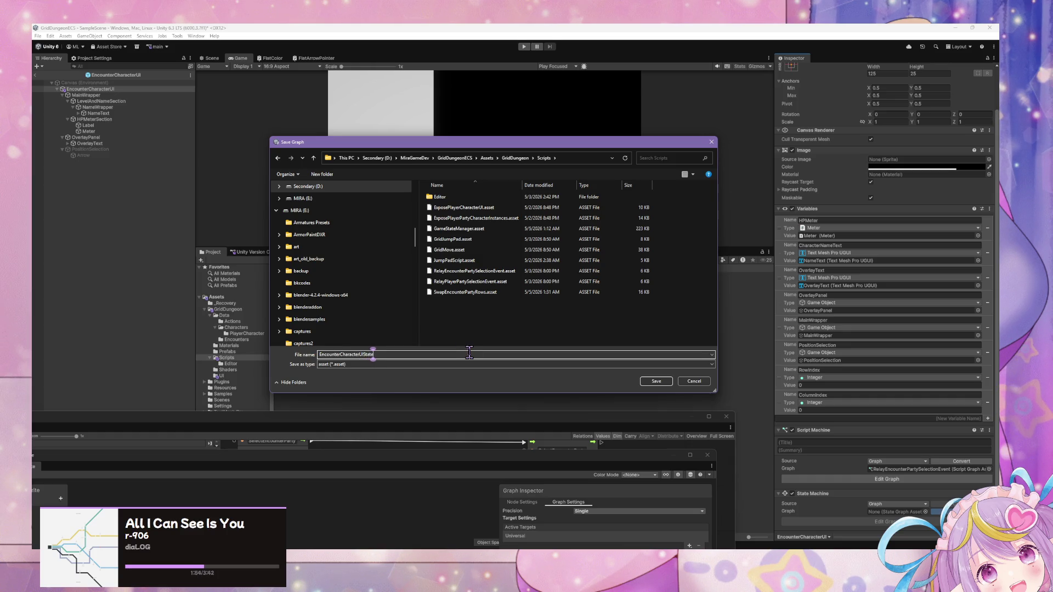
{"action": "key", "text": "Return"}
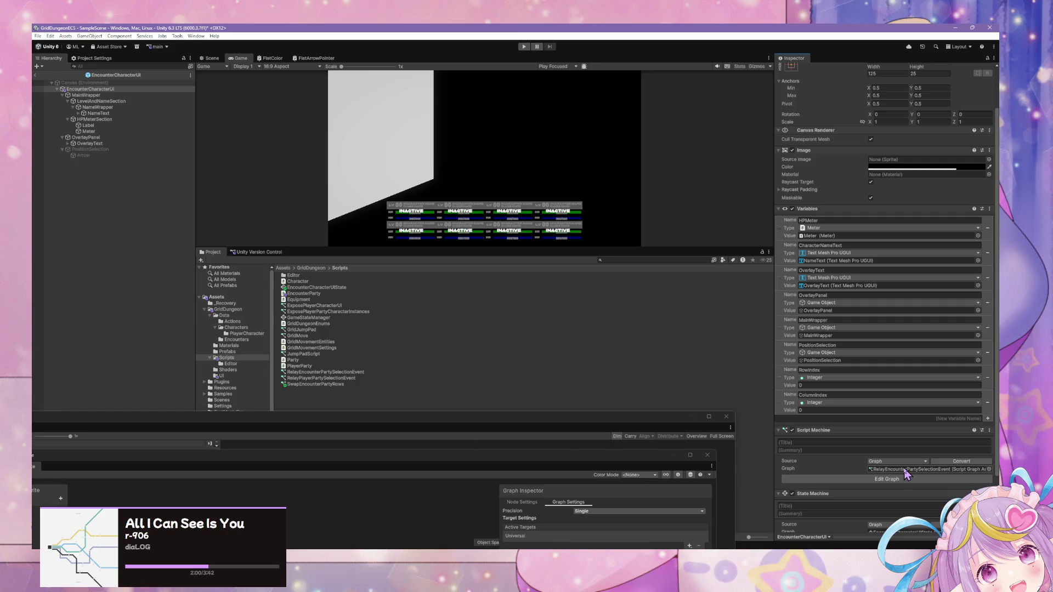
{"action": "scroll", "coordinate": [899, 475], "scroll_direction": "down", "scroll_amount": 3}
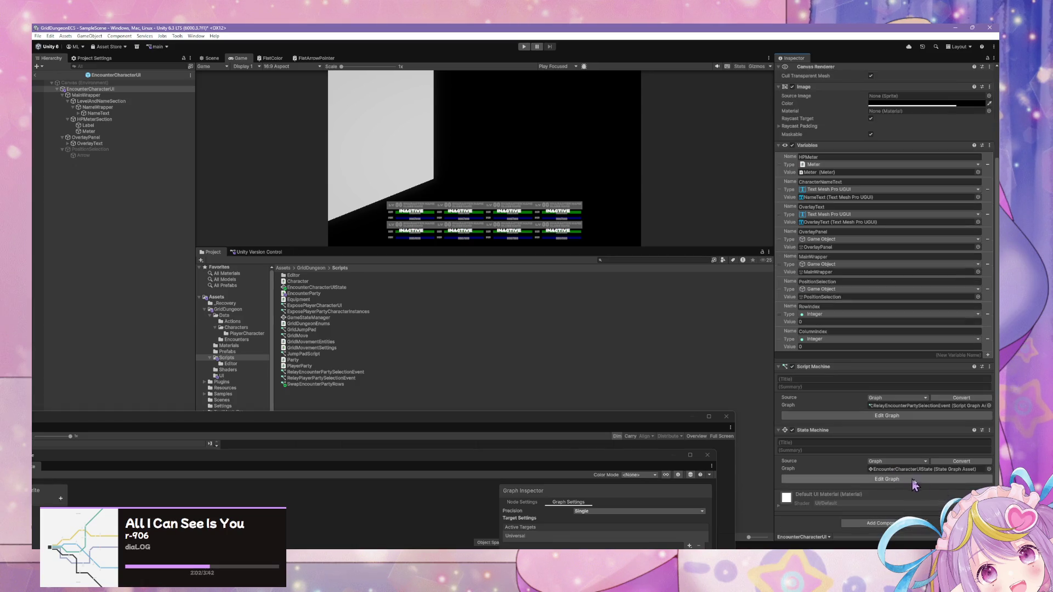
{"action": "left_click", "coordinate": [880, 480]}
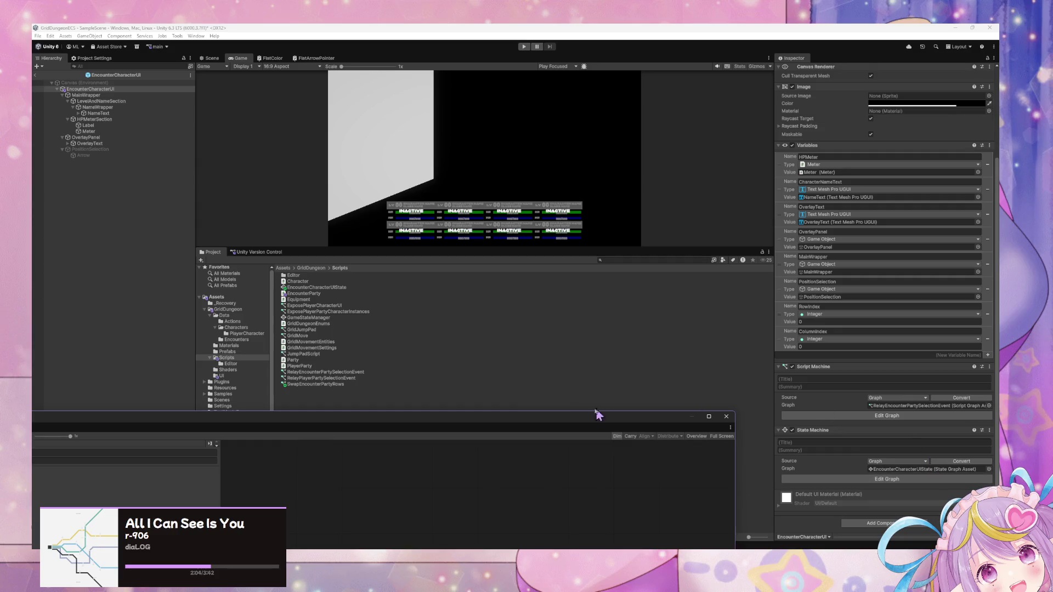
Add a Script State that uses the RelayEncounterPartySelectionEvent graph asset.
{"action": "right_click", "coordinate": [558, 416]}
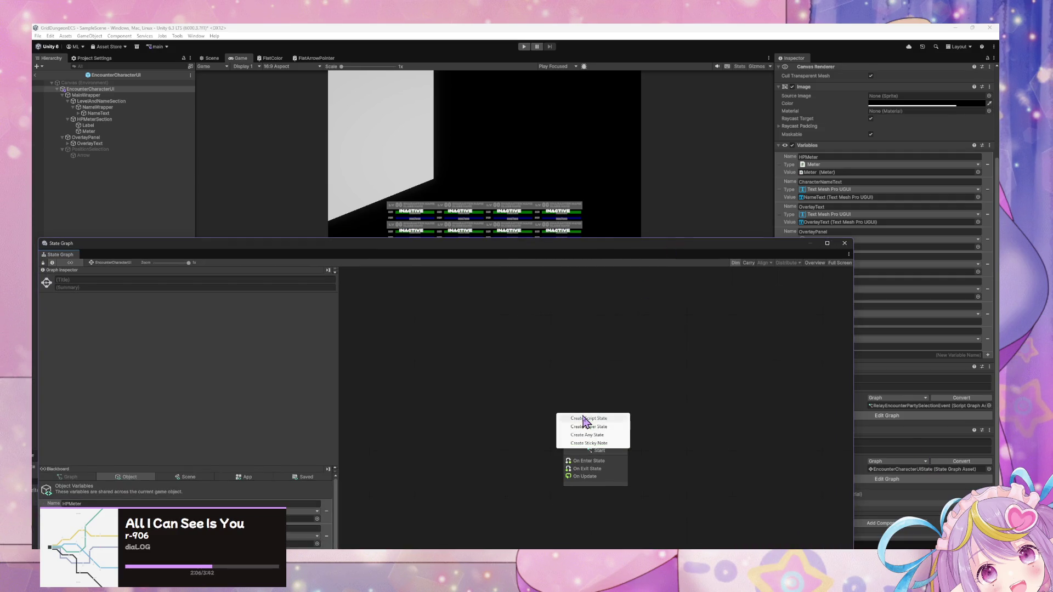
{"action": "left_click", "coordinate": [568, 418]}
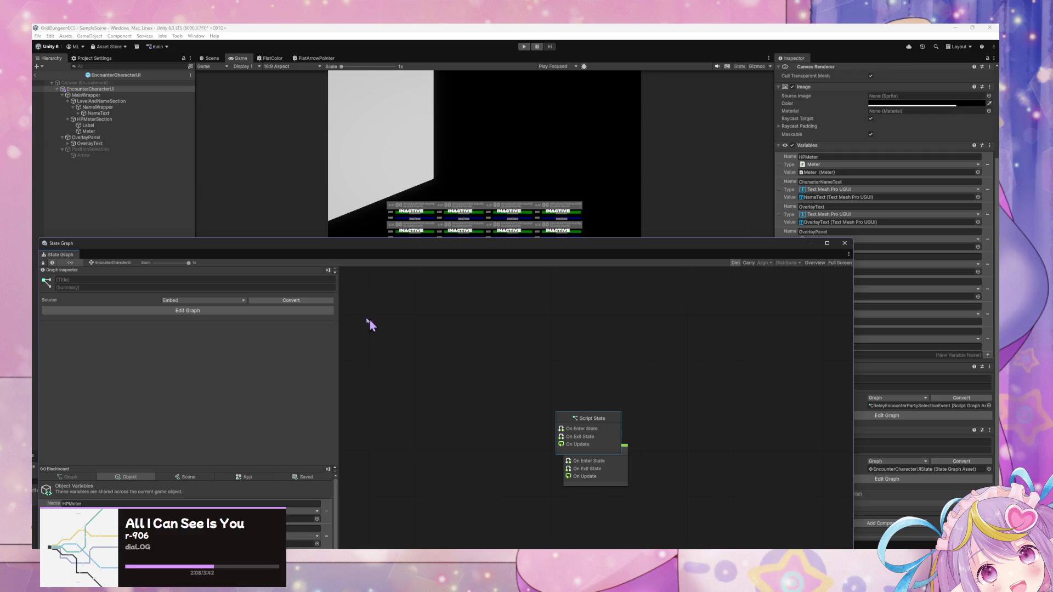
{"action": "left_click", "coordinate": [229, 300]}
{"action": "left_click", "coordinate": [193, 318]}
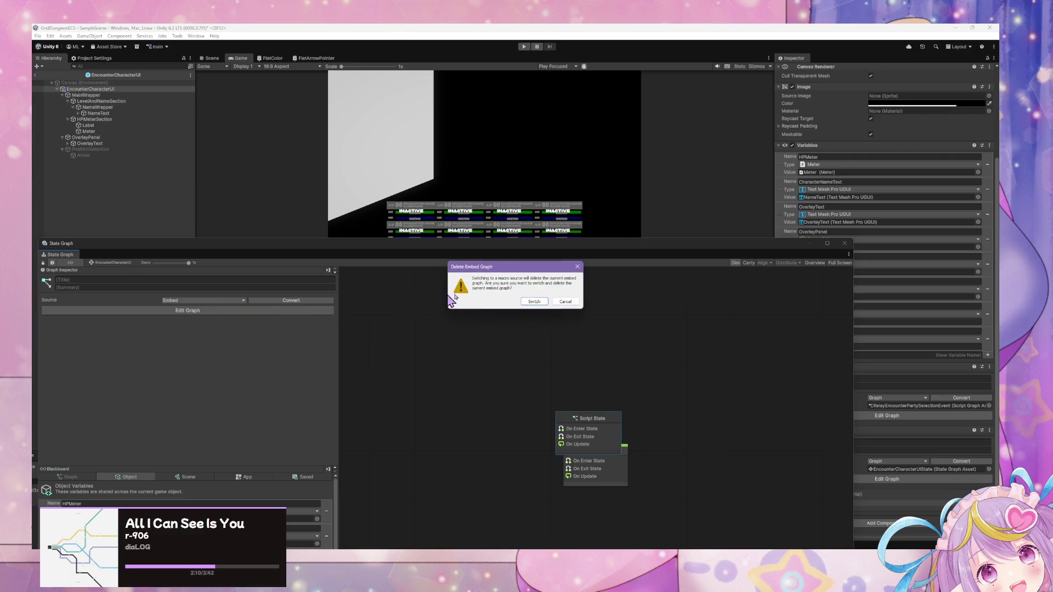
{"action": "left_click", "coordinate": [553, 305]}
{"action": "left_click", "coordinate": [243, 308]}
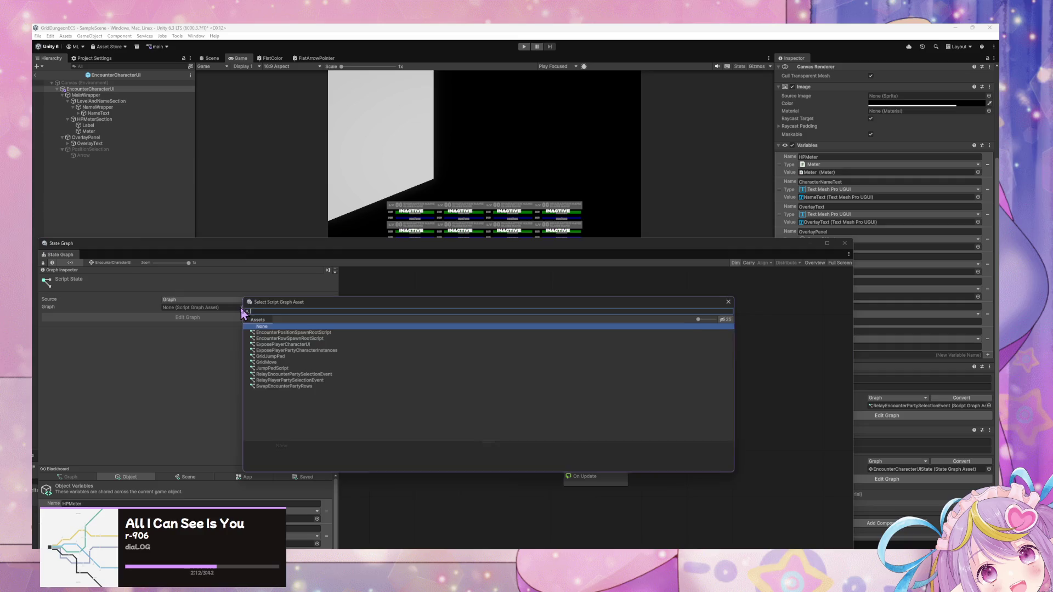
{"action": "type", "text": "re"}
{"action": "left_click", "coordinate": [322, 331]}
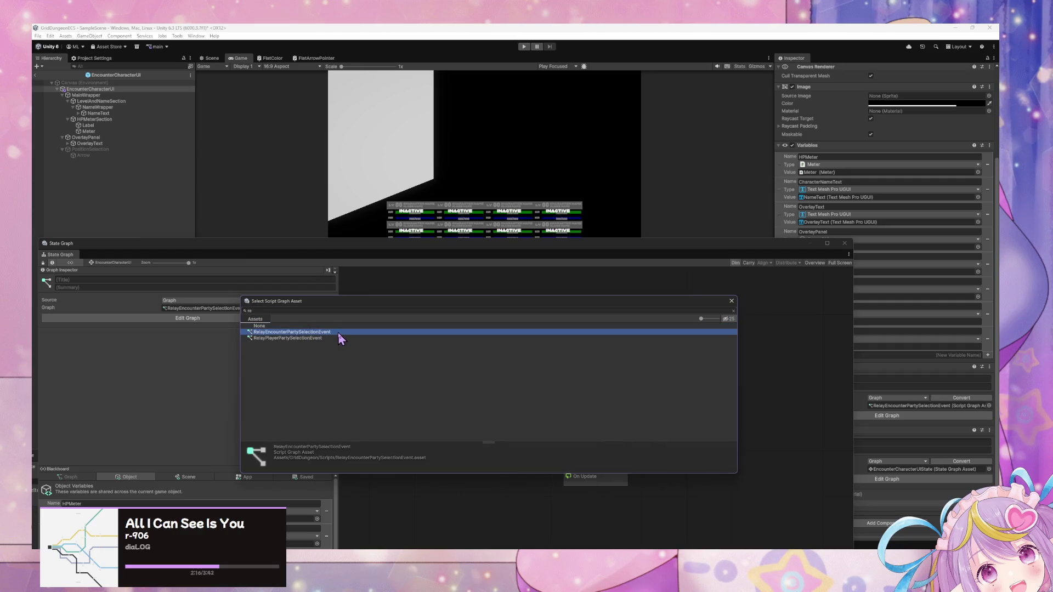
{"action": "double_click", "coordinate": [338, 332]}
Place the Relay state above the Start state and raise the window to show all variables.
{"action": "left_click", "coordinate": [420, 371]}
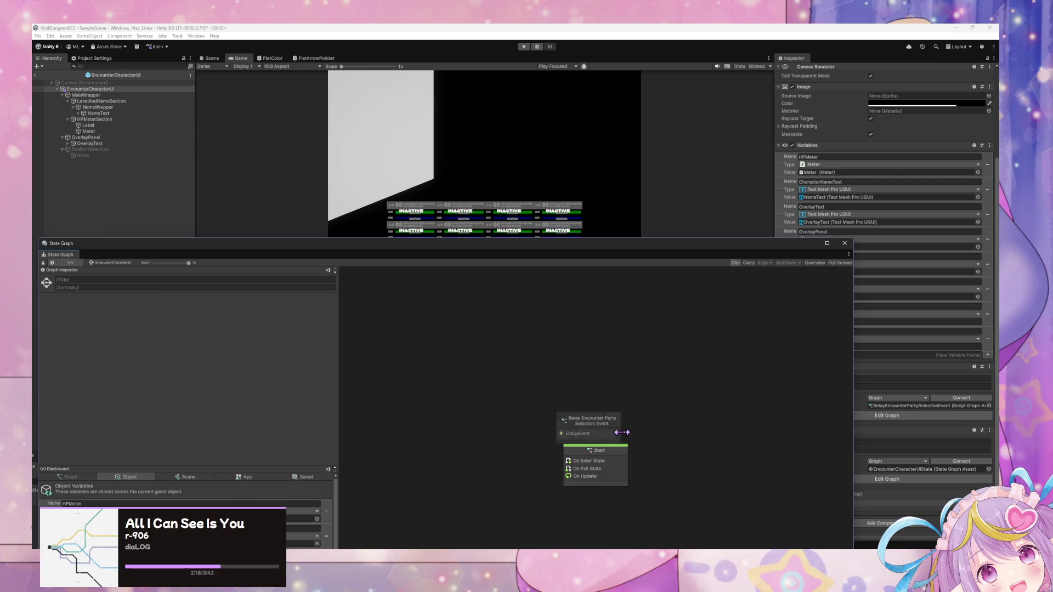
{"action": "mouse_move", "coordinate": [611, 463]}
{"action": "left_mouse_down"}
{"action": "mouse_move", "coordinate": [521, 431]}
{"action": "mouse_move", "coordinate": [493, 449]}
{"action": "left_mouse_up"}
{"action": "right_click", "coordinate": [606, 426]}
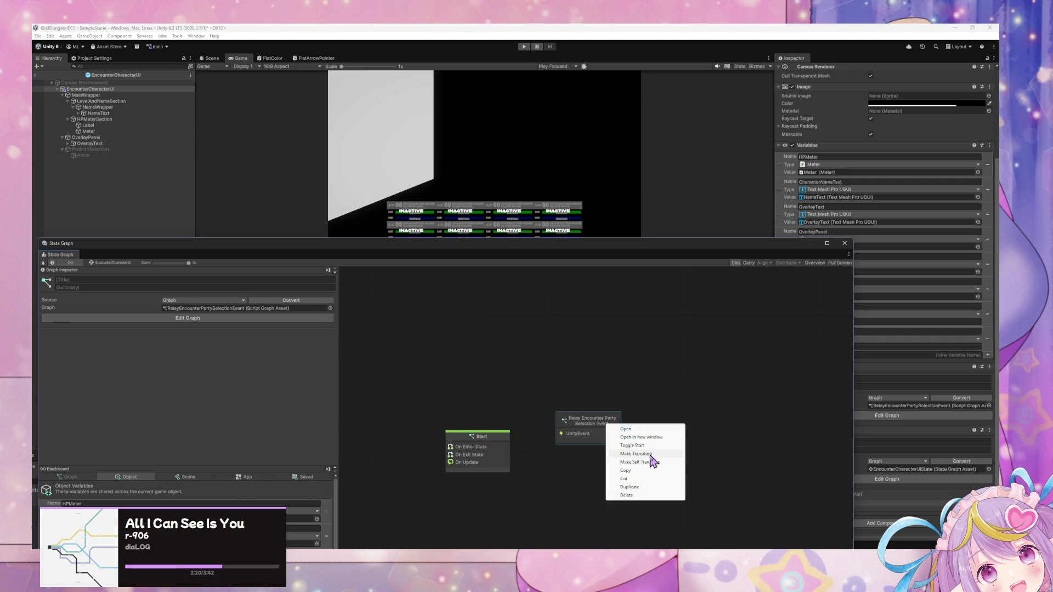
{"action": "left_click", "coordinate": [598, 422]}
{"action": "left_click_drag", "start_coordinate": [598, 421], "coordinate": [495, 387]}
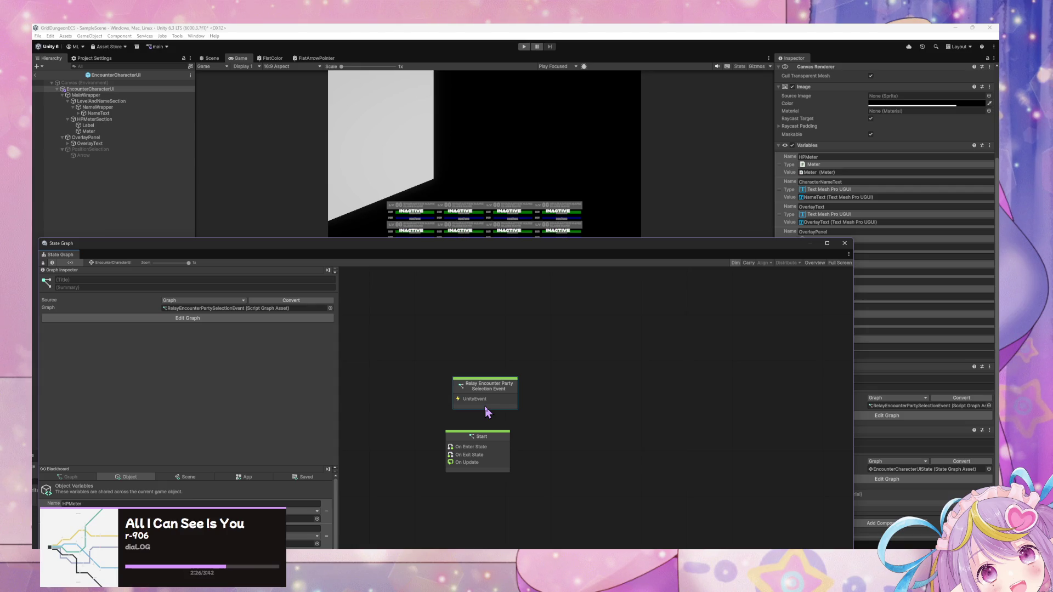
{"action": "left_click_drag", "start_coordinate": [477, 436], "coordinate": [488, 429]}
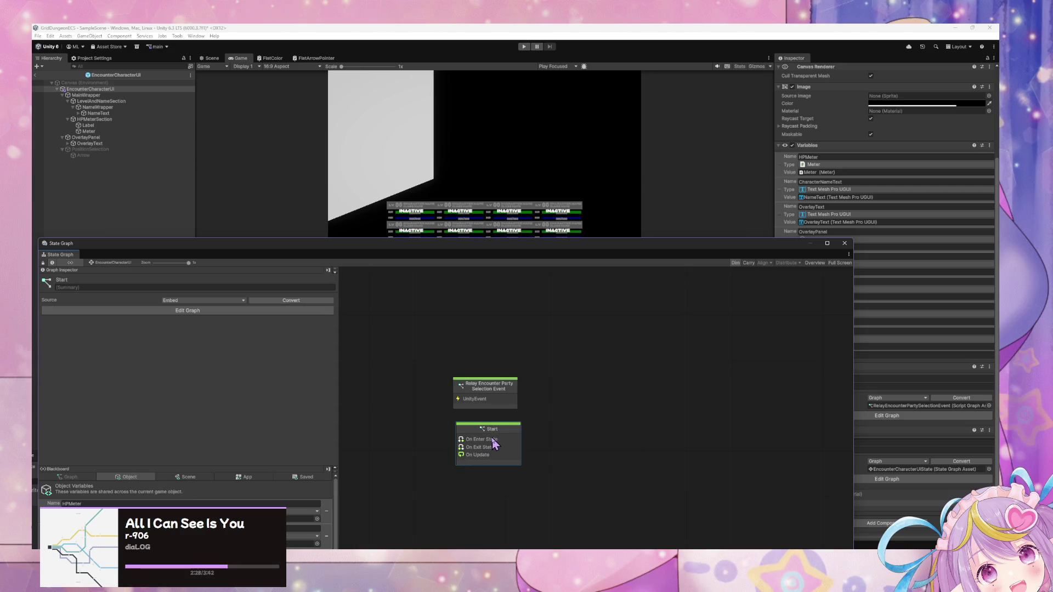
{"action": "left_click_drag", "start_coordinate": [421, 244], "coordinate": [564, 126]}
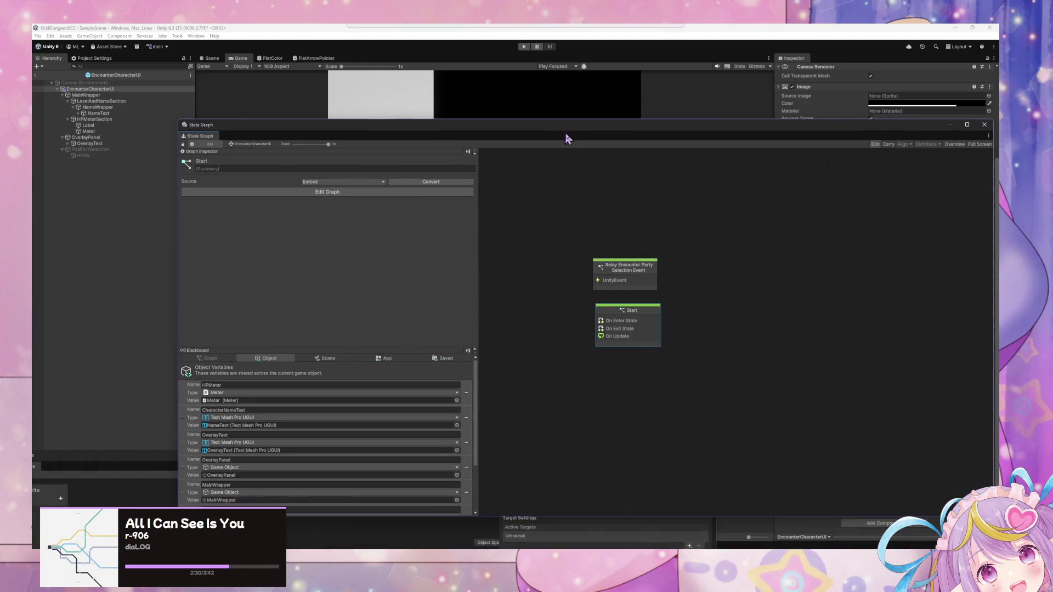
{"action": "left_click_drag", "start_coordinate": [629, 315], "coordinate": [627, 311]}
In the Start state's script graph, add an On Start node and pull a connection from its trigger.
{"action": "double_click", "coordinate": [628, 313]}
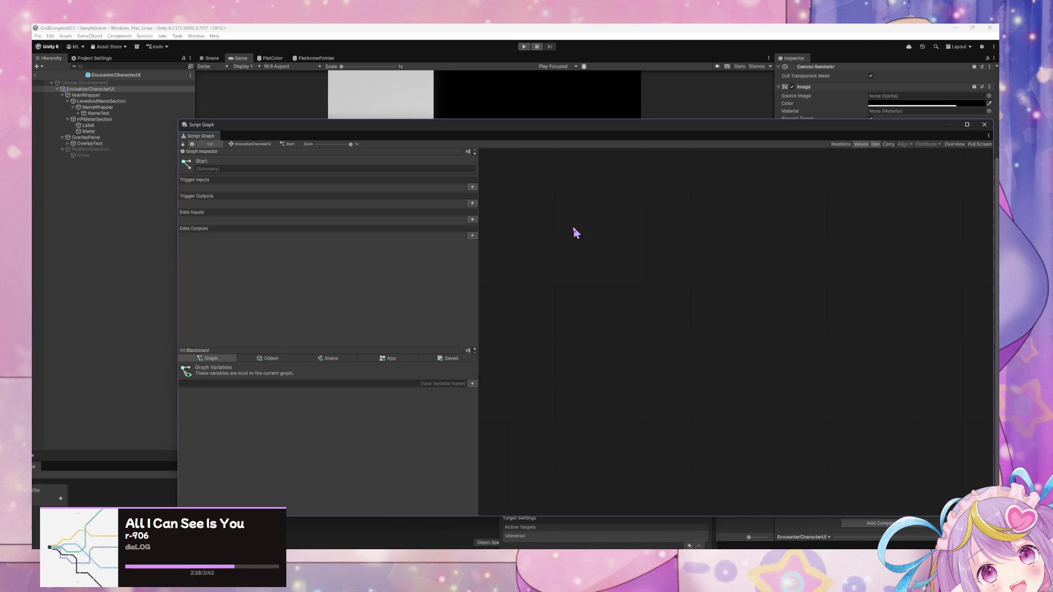
{"action": "left_click_drag", "start_coordinate": [350, 125], "coordinate": [343, 219]}
{"action": "right_click", "coordinate": [569, 295]}
{"action": "left_click", "coordinate": [604, 299]}
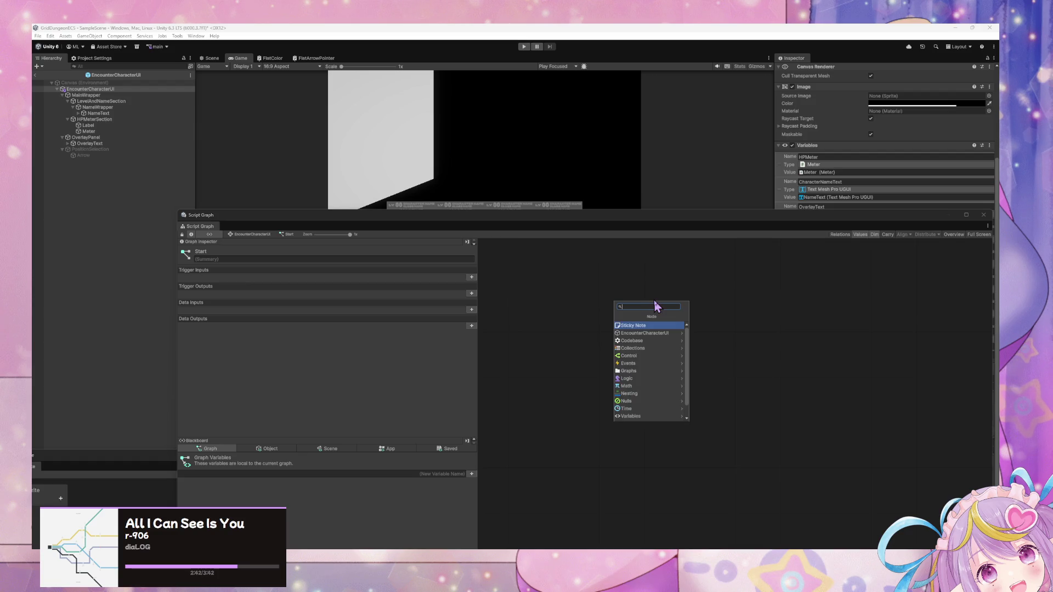
{"action": "type", "text": "on star"}
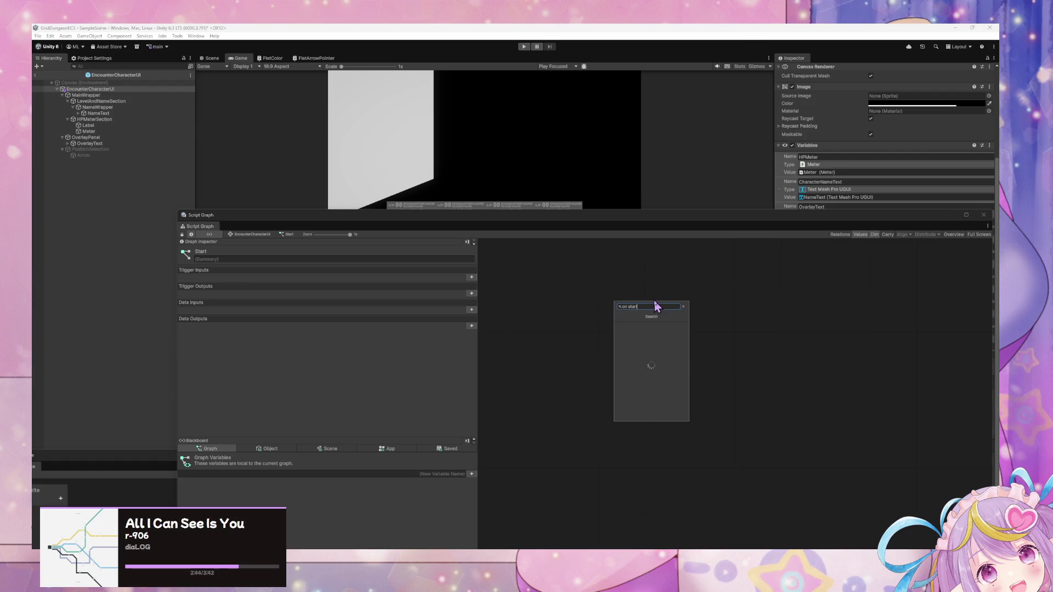
{"action": "left_click", "coordinate": [632, 332]}
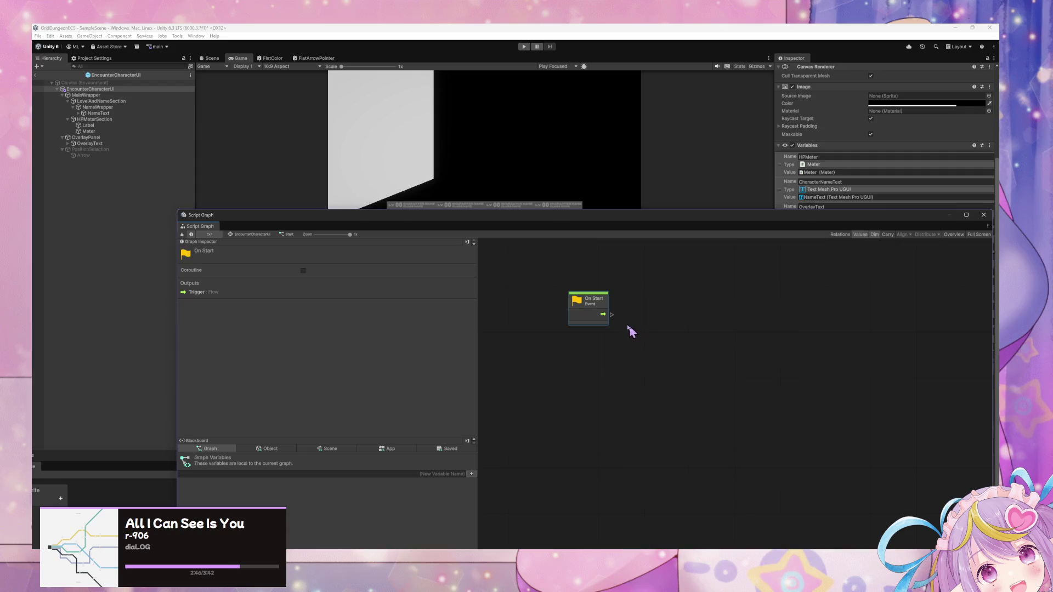
{"action": "left_click_drag", "start_coordinate": [597, 300], "coordinate": [584, 358]}
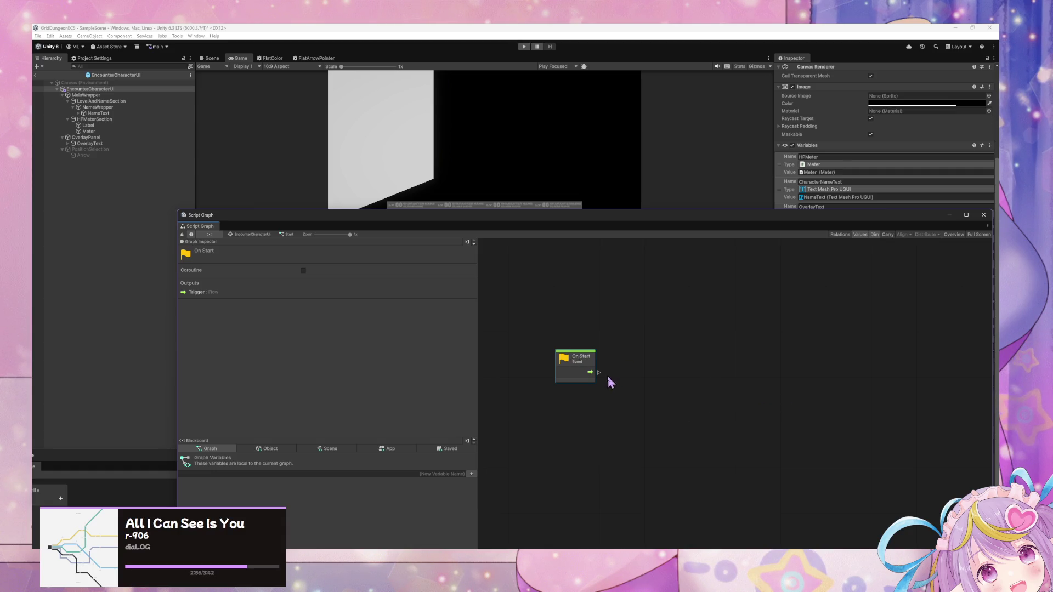
{"action": "left_click_drag", "start_coordinate": [599, 373], "coordinate": [647, 373]}
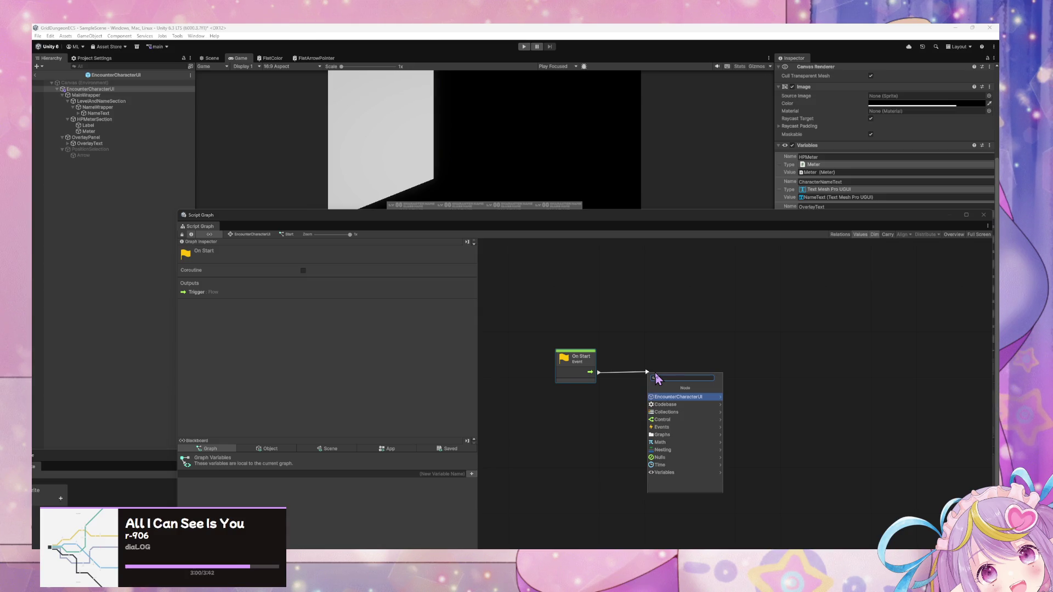
Add a Transform Set Local Scale node wired to On Start.
{"action": "type", "text": "trans"}
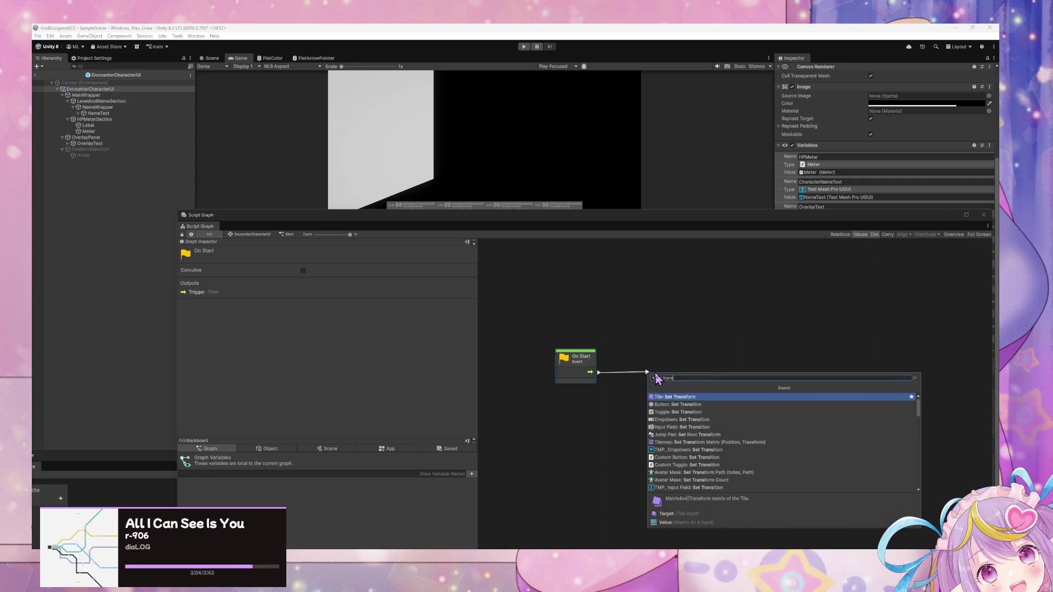
{"action": "type", "text": "set scale"}
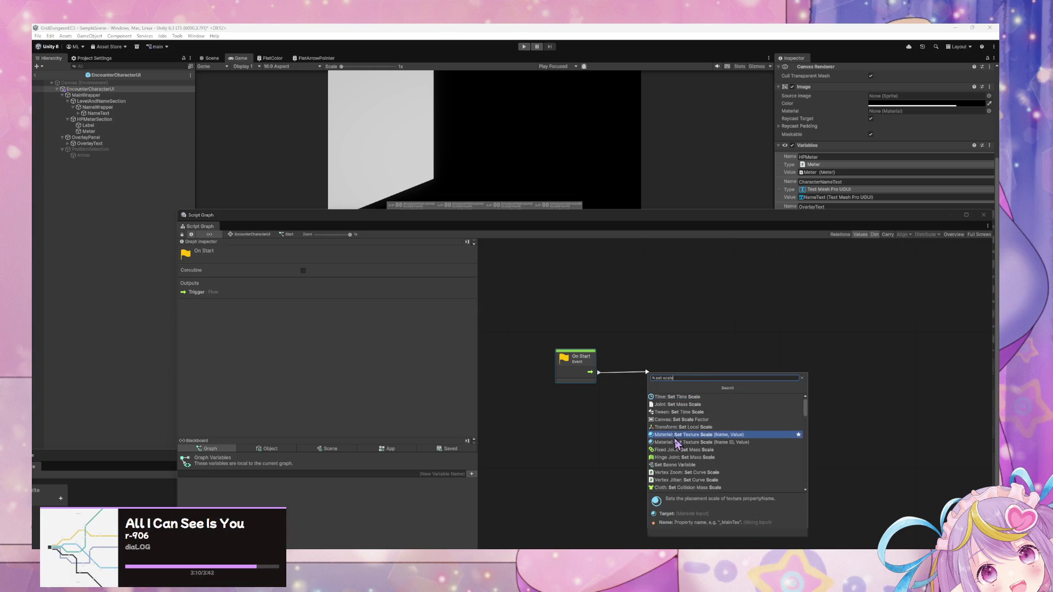
{"action": "left_click", "coordinate": [683, 429]}
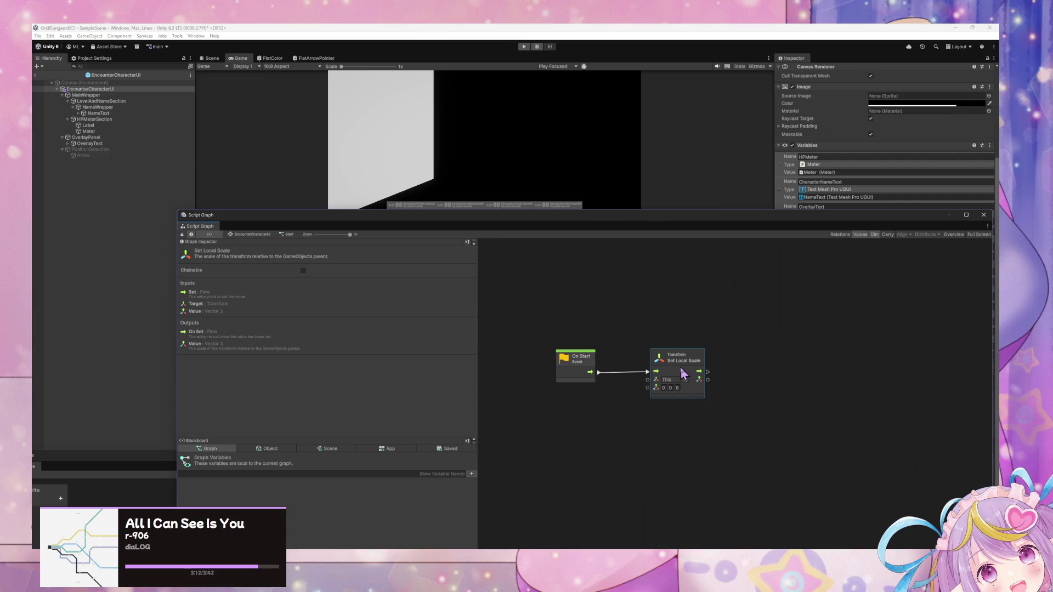
{"action": "left_click_drag", "start_coordinate": [820, 220], "coordinate": [664, 207]}
{"action": "scroll", "coordinate": [917, 199], "scroll_direction": "up", "scroll_amount": 5}
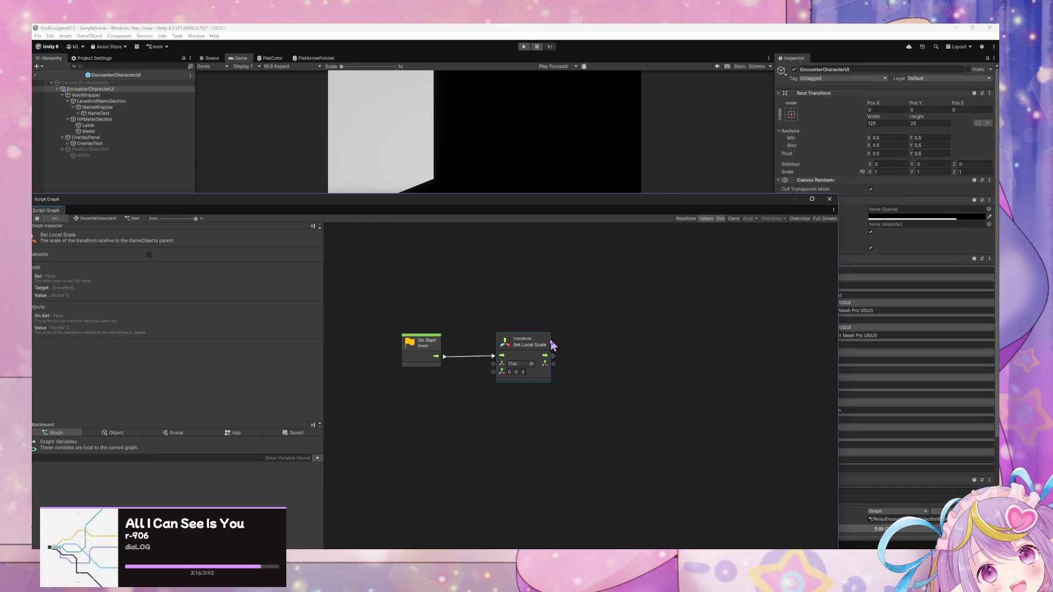
Set the local scale value to 0, 1, 1.
{"action": "left_click", "coordinate": [509, 372]}
{"action": "type", "text": "1"}
{"action": "left_click", "coordinate": [522, 372]}
{"action": "type", "text": "1"}
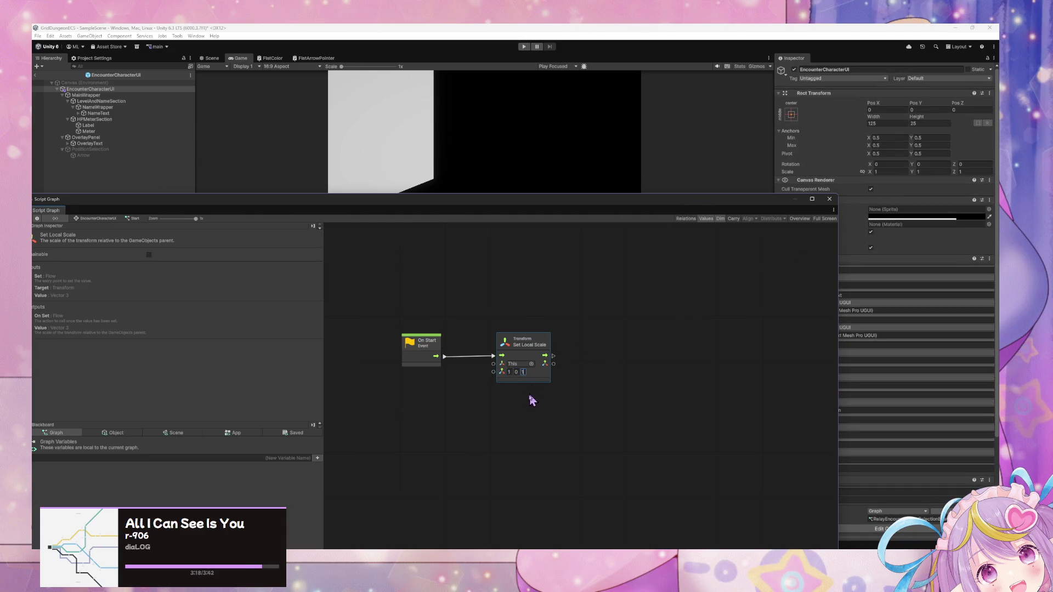
{"action": "left_click", "coordinate": [509, 372]}
{"action": "left_click", "coordinate": [518, 372]}
{"action": "type", "text": "1"}
{"action": "left_click", "coordinate": [617, 381]}
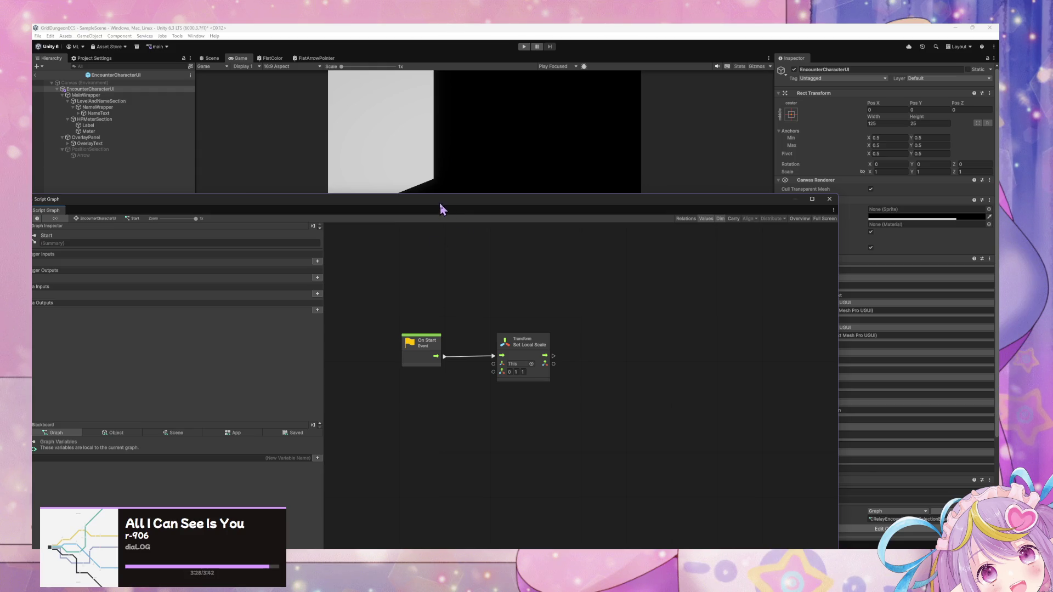
{"action": "left_click_drag", "start_coordinate": [442, 208], "coordinate": [636, 207]}
{"action": "right_click", "coordinate": [615, 415]}
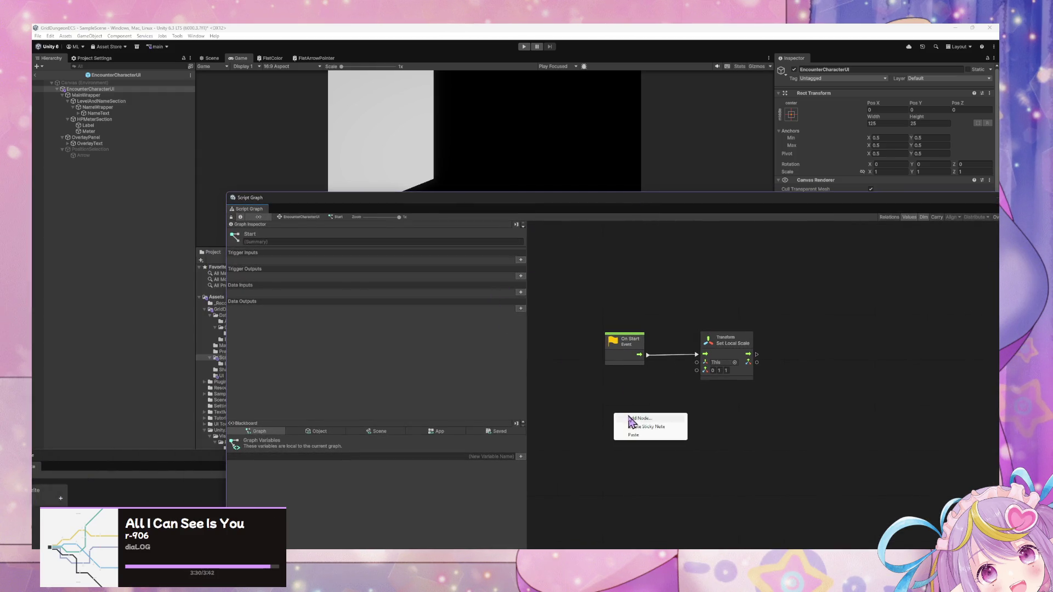
Show the App blackboard variables GameStateManager, GridMovementSettings and PlayerParty, then return to the code editor.
{"action": "left_click", "coordinate": [638, 418]}
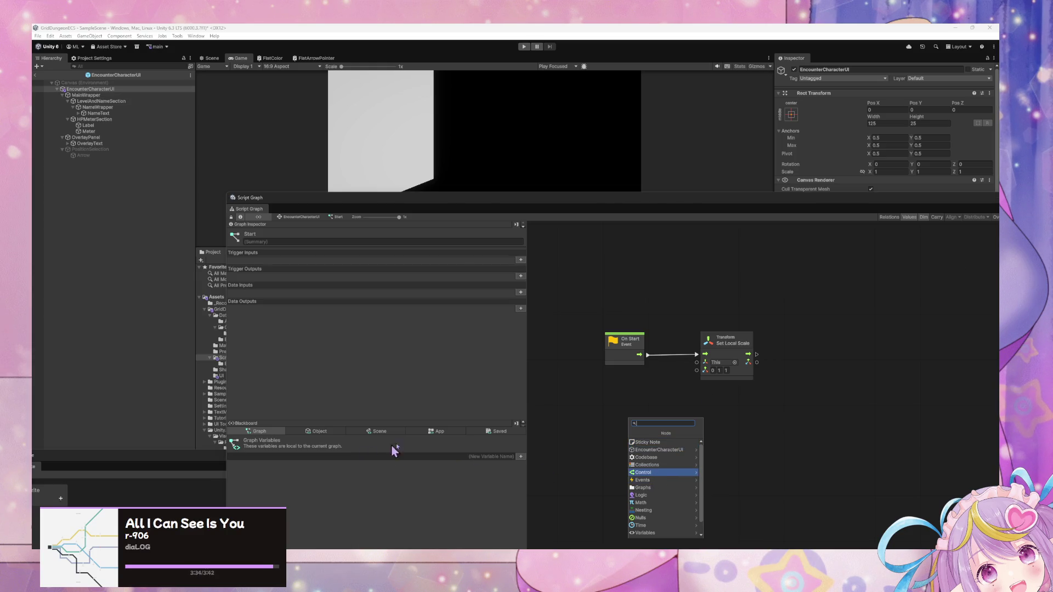
{"action": "left_click", "coordinate": [379, 432]}
{"action": "left_click_drag", "start_coordinate": [513, 193], "coordinate": [571, 71]}
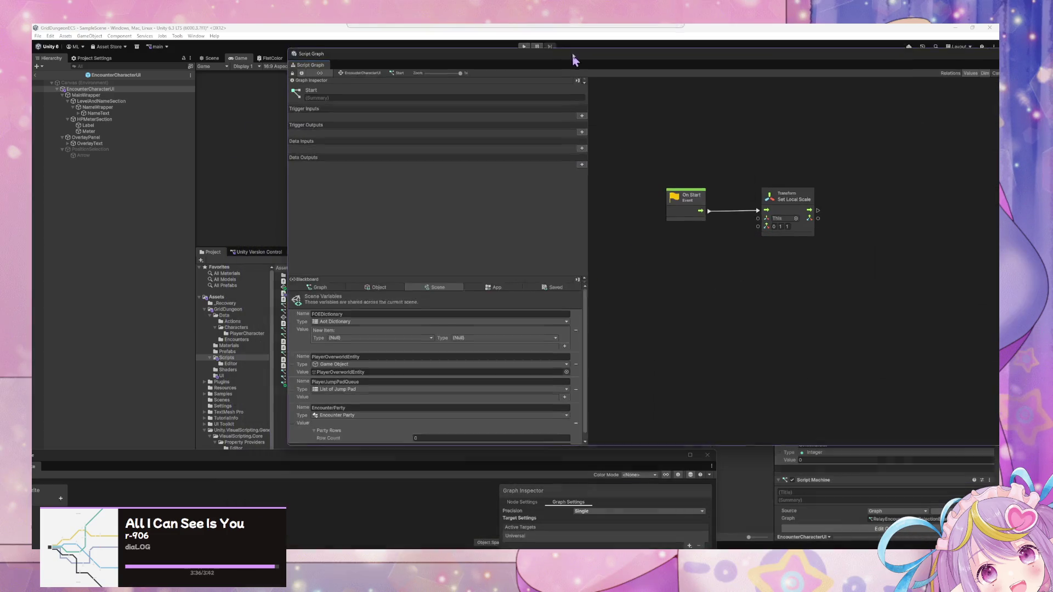
{"action": "left_click", "coordinate": [497, 279]}
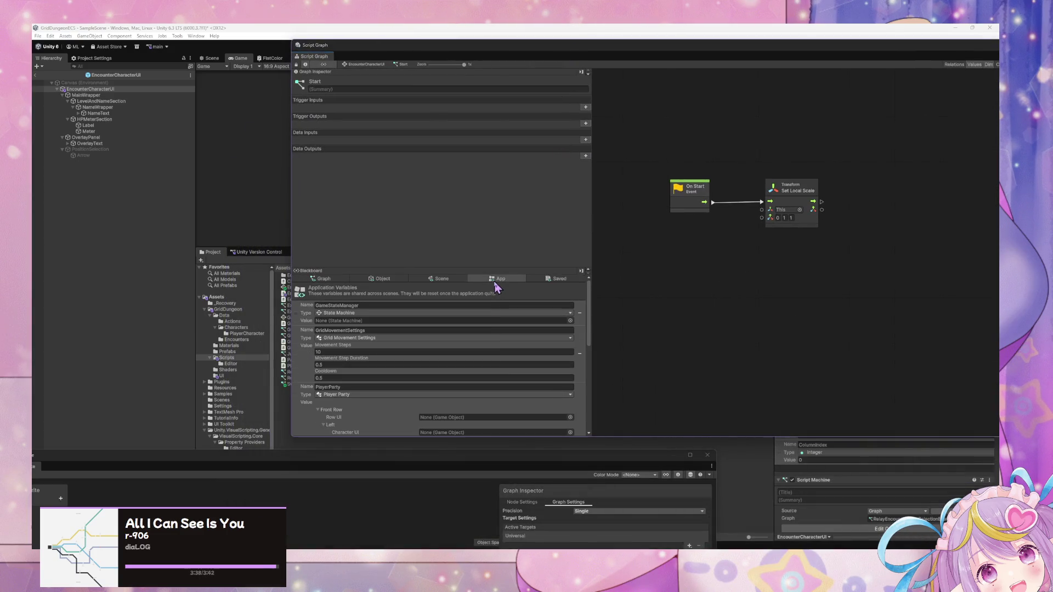
{"action": "scroll", "coordinate": [502, 367], "scroll_direction": "down", "scroll_amount": 2}
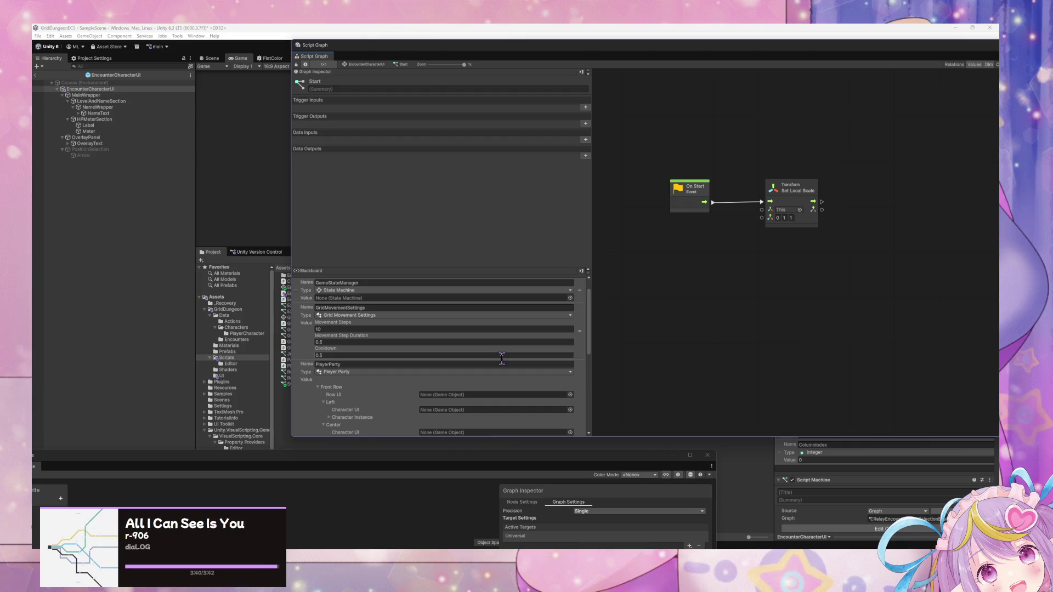
{"action": "scroll", "coordinate": [504, 354], "scroll_direction": "up", "scroll_amount": 2}
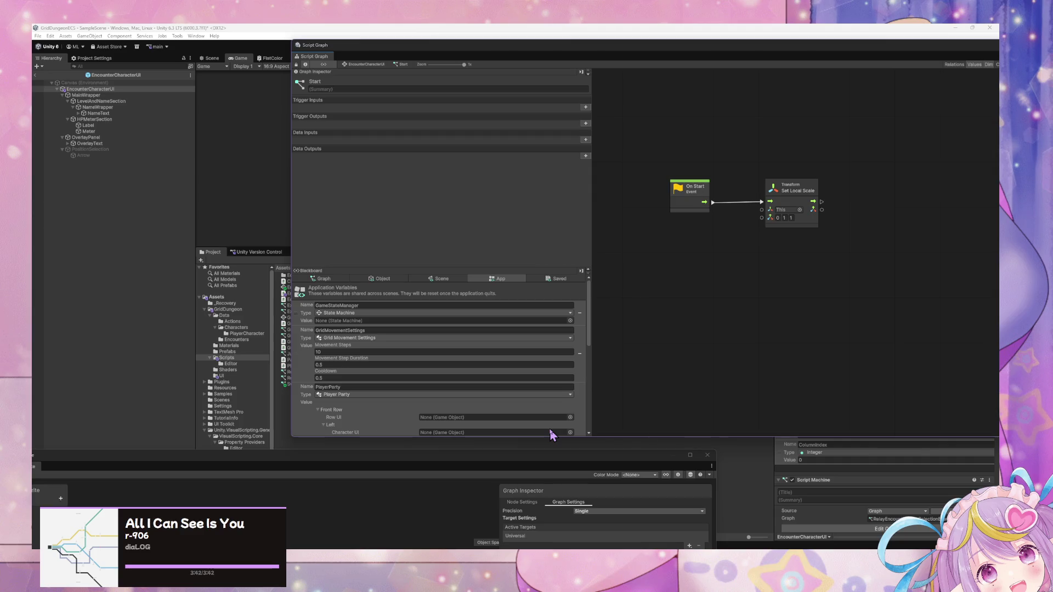
{"action": "key", "text": "alt+Tab"}
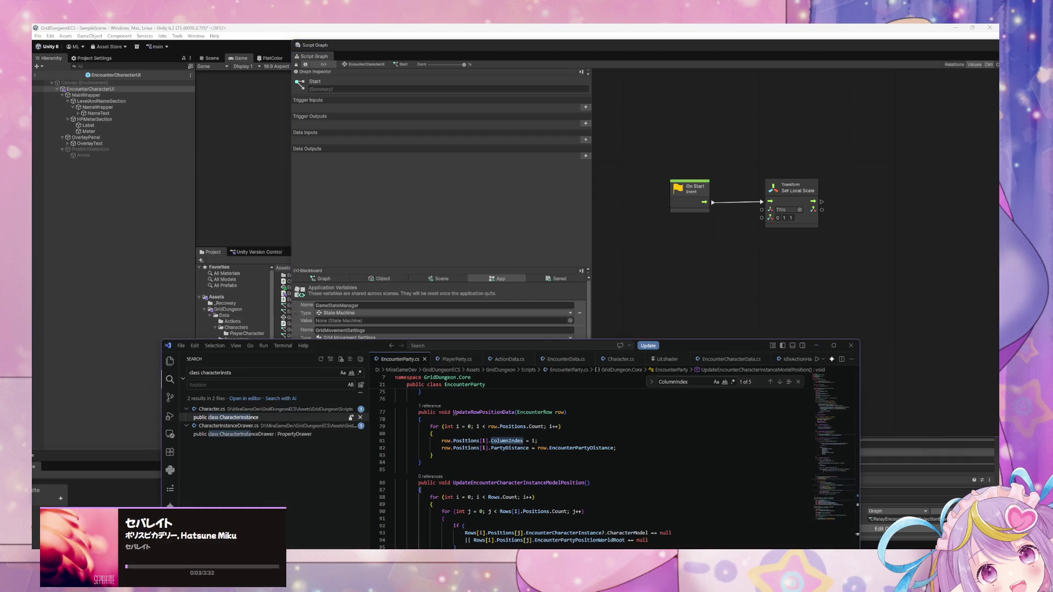
Open GridMovementSettings.cs in VS Code.
{"action": "key", "text": "ctrl+shift+p"}
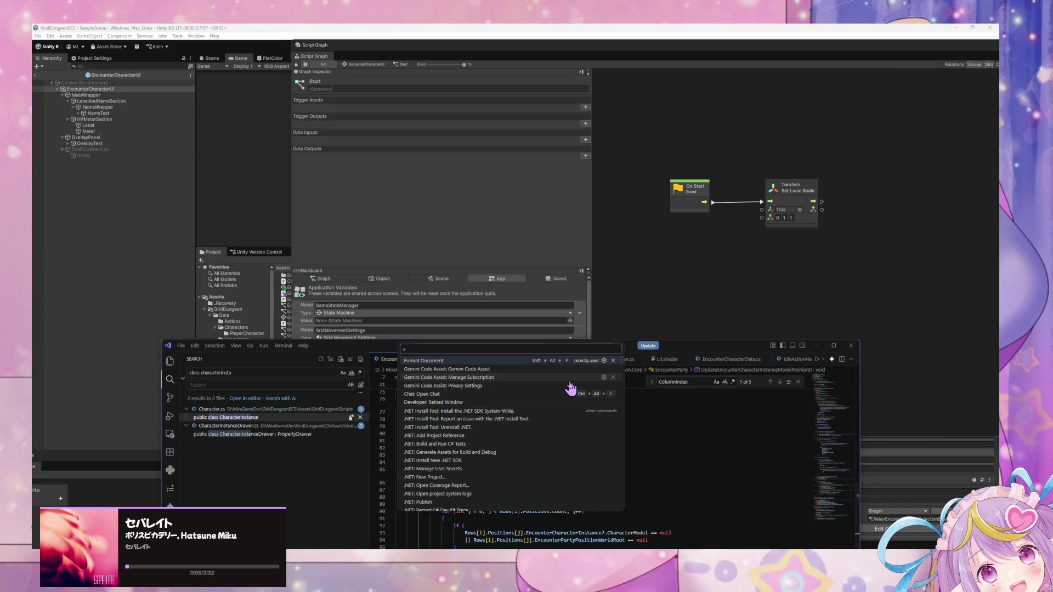
{"action": "key", "text": "BackSpace"}
{"action": "type", "text": "gridmo"}
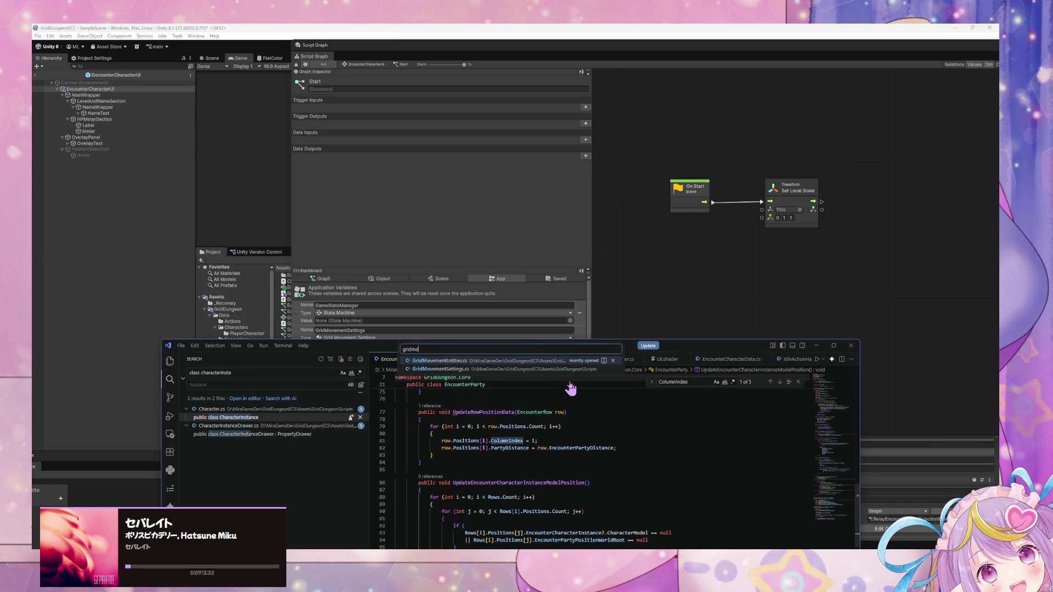
{"action": "left_click", "coordinate": [570, 386]}
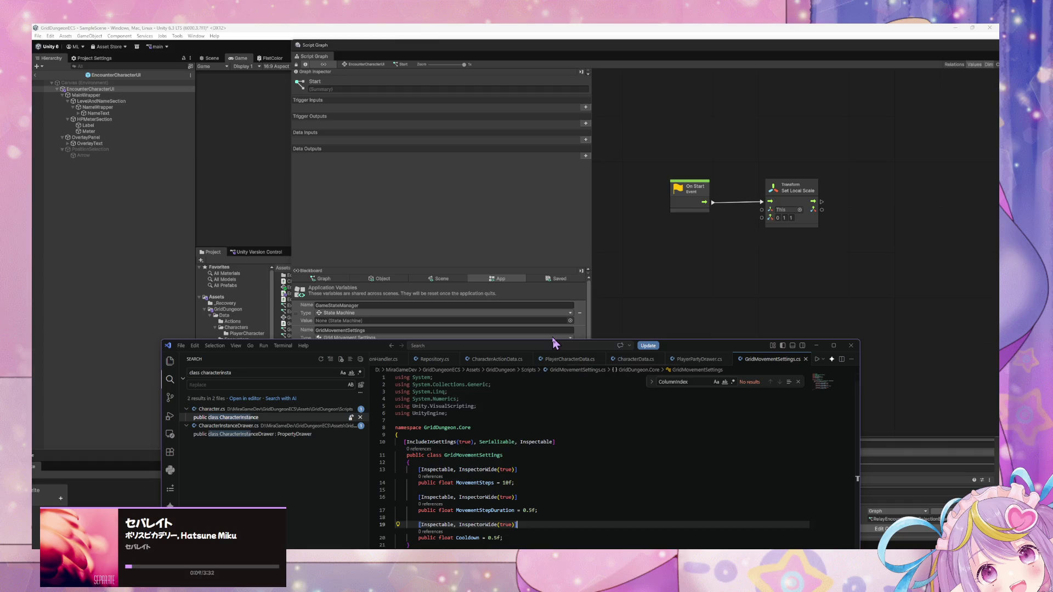
{"action": "mouse_move", "coordinate": [347, 347]}
{"action": "left_mouse_down"}
{"action": "mouse_move", "coordinate": [543, 150]}
{"action": "mouse_move", "coordinate": [485, 156]}
{"action": "left_mouse_up"}
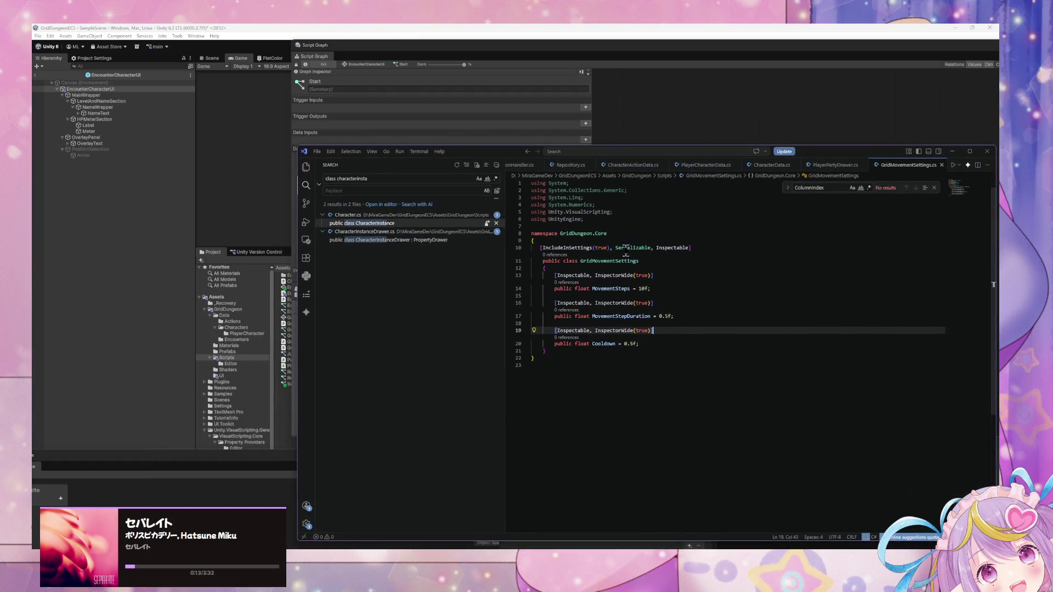
Paste a copy of the GridMovementSettings class below it and rename it AnimationSettings.
{"action": "left_click_drag", "start_coordinate": [547, 351], "coordinate": [498, 246]}
{"action": "key", "text": "ctrl+c"}
{"action": "left_click", "coordinate": [565, 351]}
{"action": "key", "text": "Return"}
{"action": "key", "text": "Return"}
{"action": "key", "text": "ctrl+v"}
{"action": "double_click", "coordinate": [616, 376]}
{"action": "type", "text": "Animation"}
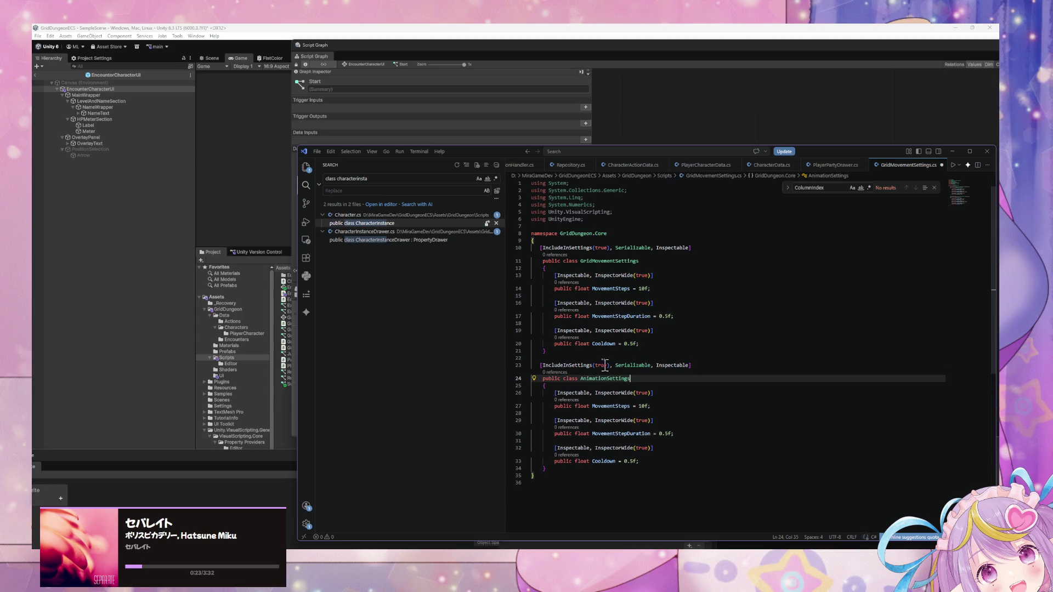
Select the copied class's MovementSteps, MovementStepDuration and Cooldown field lines.
{"action": "left_click_drag", "start_coordinate": [661, 467], "coordinate": [512, 420]}
{"action": "mouse_move", "coordinate": [653, 461]}
{"action": "left_mouse_down"}
{"action": "mouse_move", "coordinate": [513, 421]}
{"action": "mouse_move", "coordinate": [501, 399]}
{"action": "left_mouse_up"}
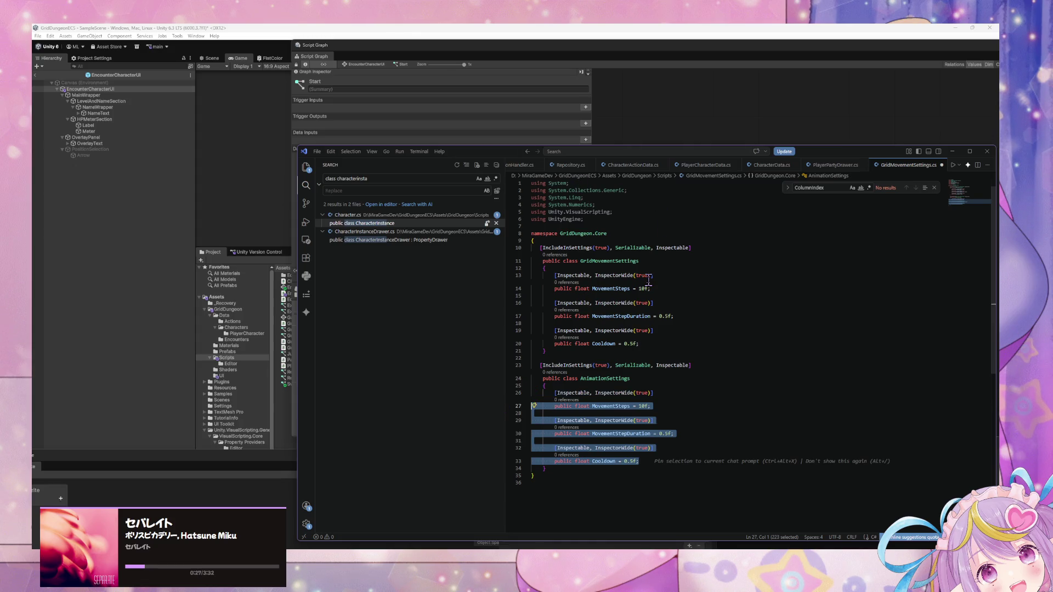
{"action": "key", "text": "shift+Up"}
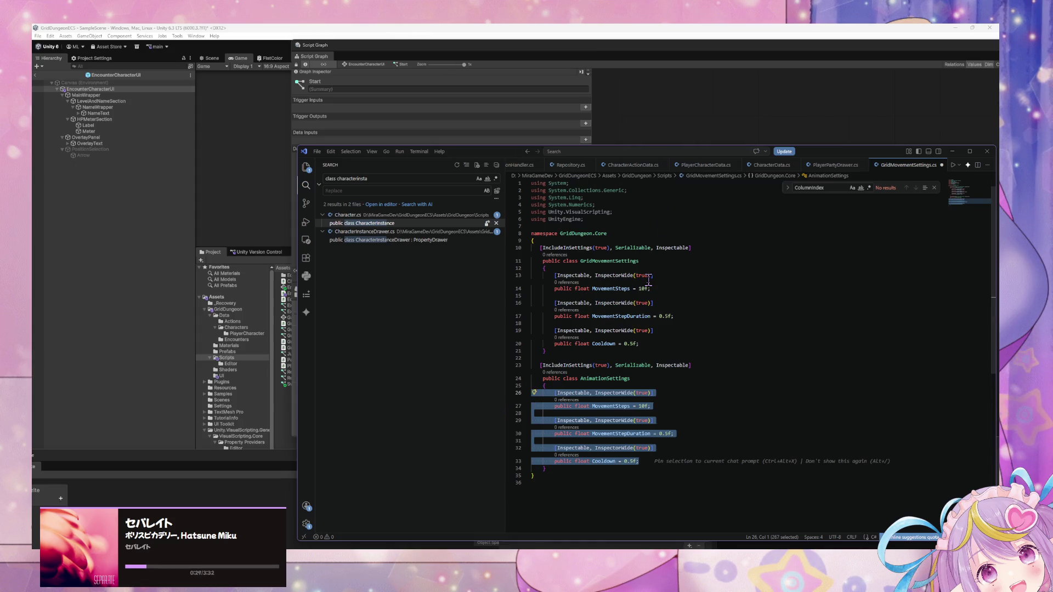
{"action": "mouse_move", "coordinate": [484, 155]}
{"action": "left_mouse_down"}
{"action": "mouse_move", "coordinate": [784, 199]}
{"action": "mouse_move", "coordinate": [609, 142]}
{"action": "mouse_move", "coordinate": [396, 194]}
{"action": "mouse_move", "coordinate": [776, 160]}
{"action": "mouse_move", "coordinate": [749, 158]}
{"action": "mouse_move", "coordinate": [628, 176]}
{"action": "mouse_move", "coordinate": [826, 168]}
{"action": "mouse_move", "coordinate": [572, 140]}
{"action": "left_mouse_up"}
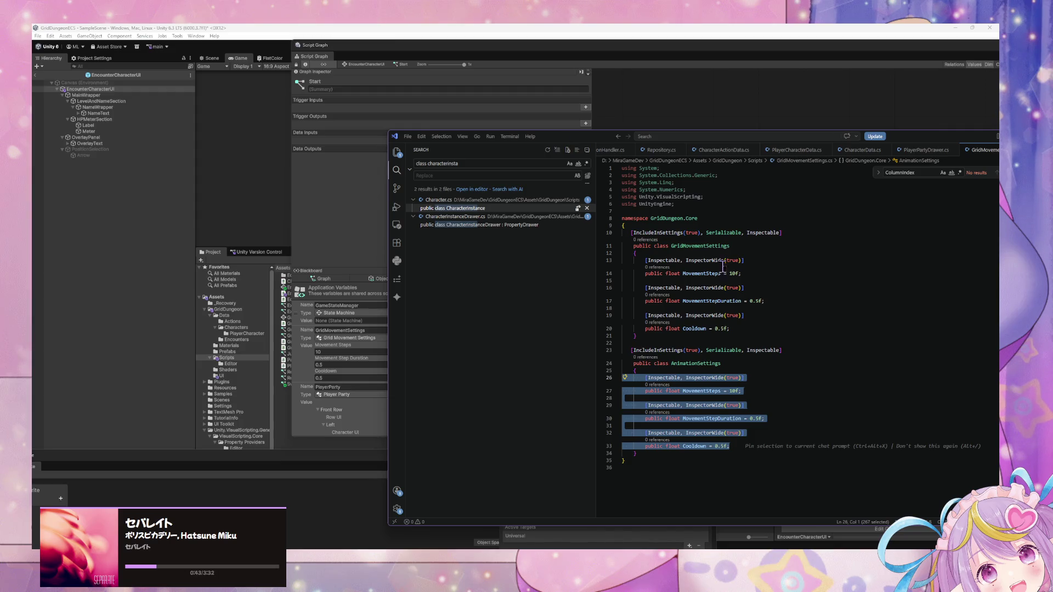
{"action": "left_click_drag", "start_coordinate": [748, 449], "coordinate": [683, 392]}
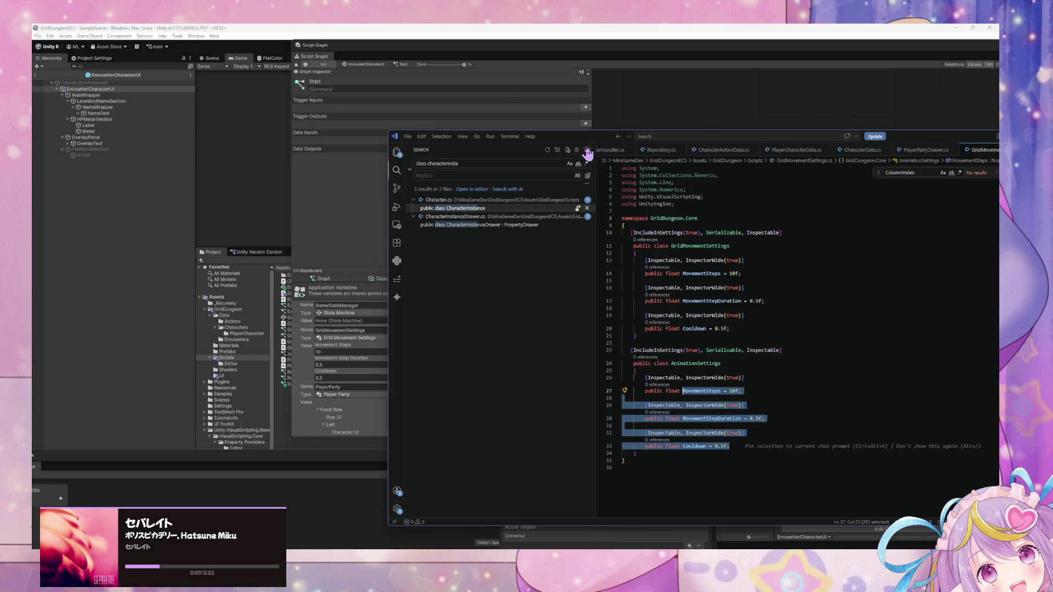
{"action": "mouse_move", "coordinate": [590, 140]}
{"action": "left_mouse_down"}
{"action": "mouse_move", "coordinate": [713, 273]}
{"action": "mouse_move", "coordinate": [521, 274]}
{"action": "left_mouse_up"}
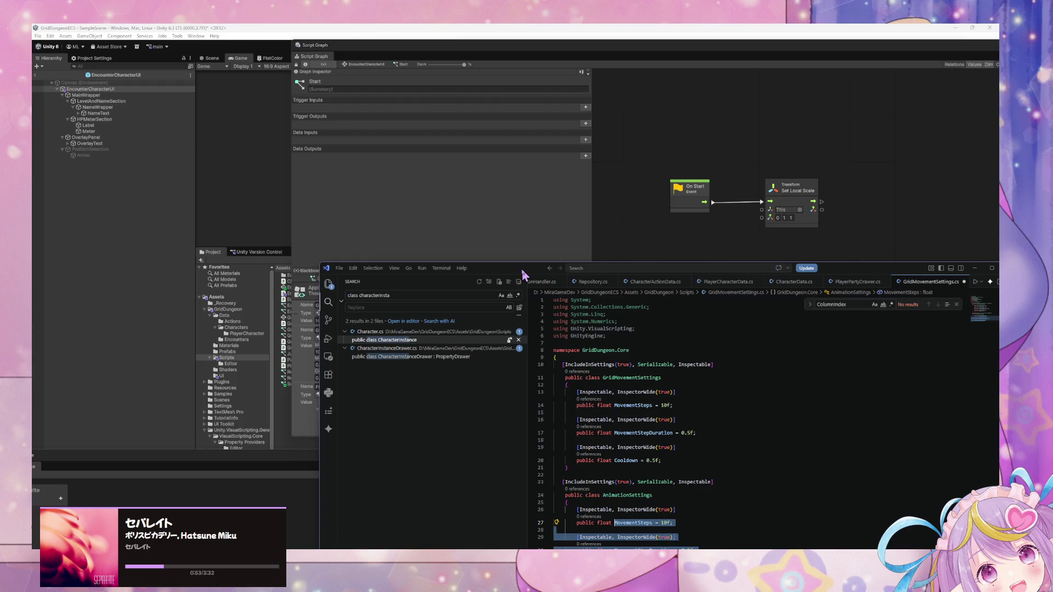
Replace the copied fields with EncounterCharacterUITransitionDuration = 0.5f.
{"action": "key", "text": "BackSpace"}
{"action": "scroll", "coordinate": [616, 372], "scroll_direction": "down", "scroll_amount": 1}
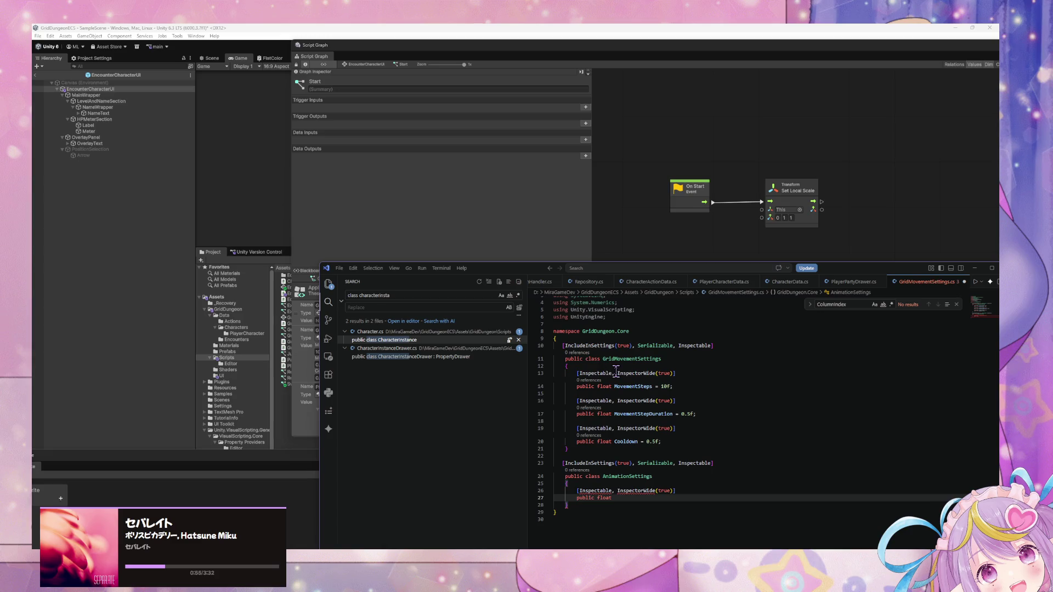
{"action": "type", "text": "Character"}
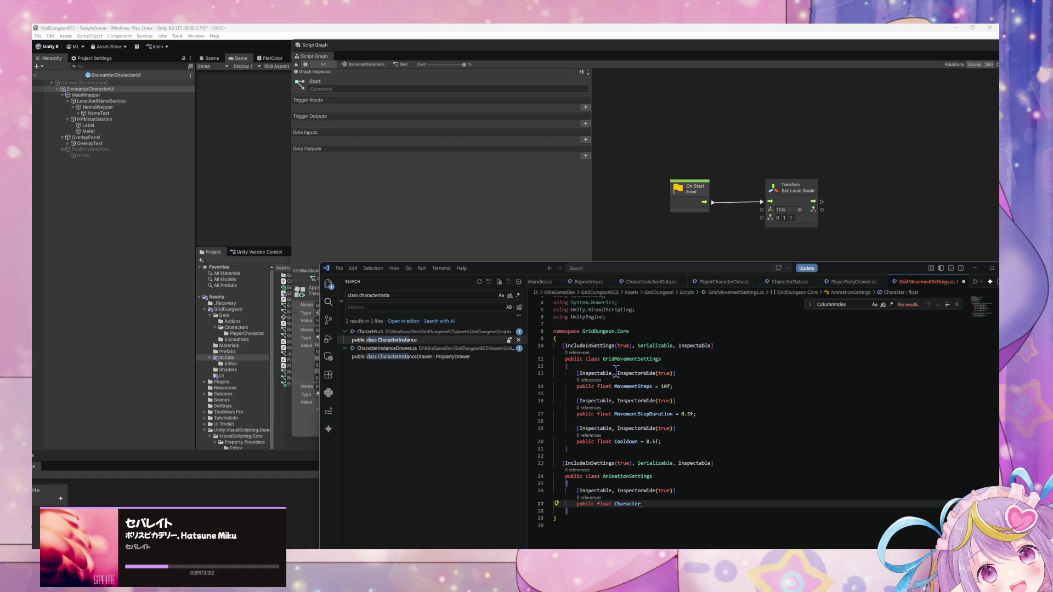
{"action": "key", "text": "ctrl+BackSpace"}
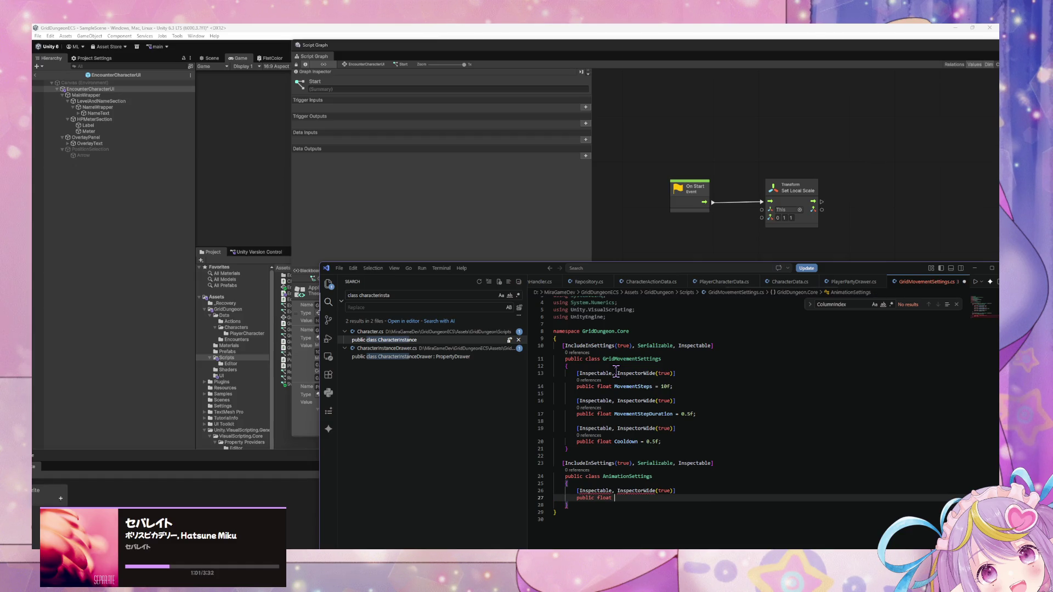
{"action": "type", "text": "C"}
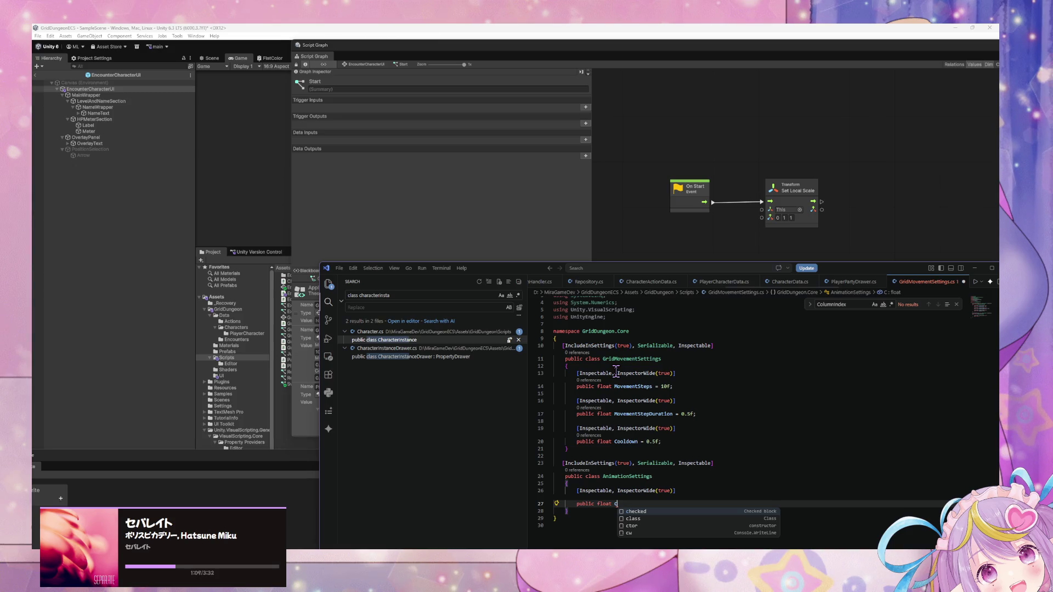
{"action": "key", "text": "BackSpace"}
{"action": "type", "text": "EncounterCharacter"}
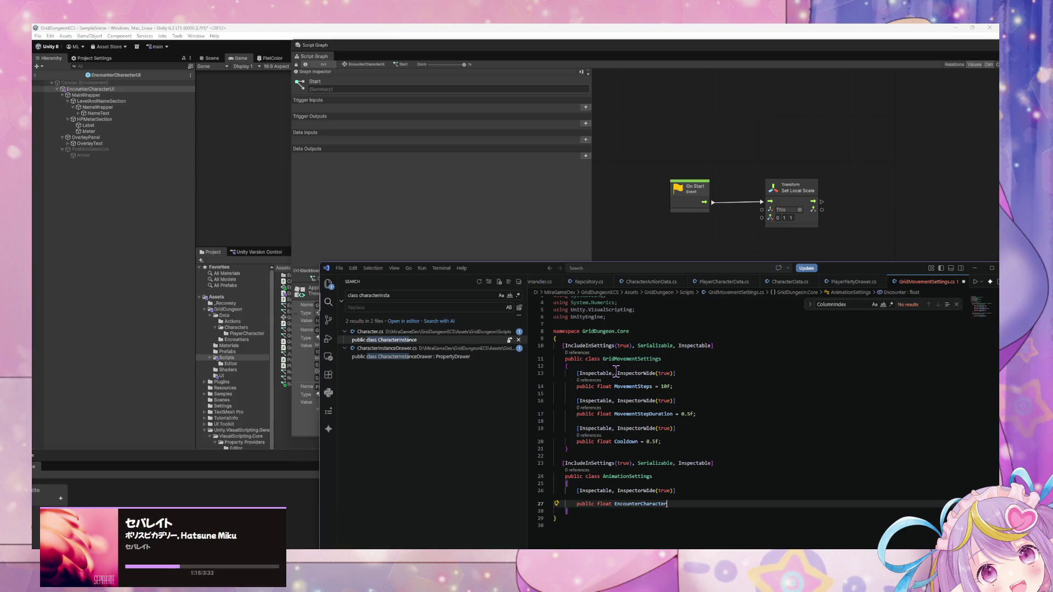
{"action": "type", "text": "UITransitionDuration"}
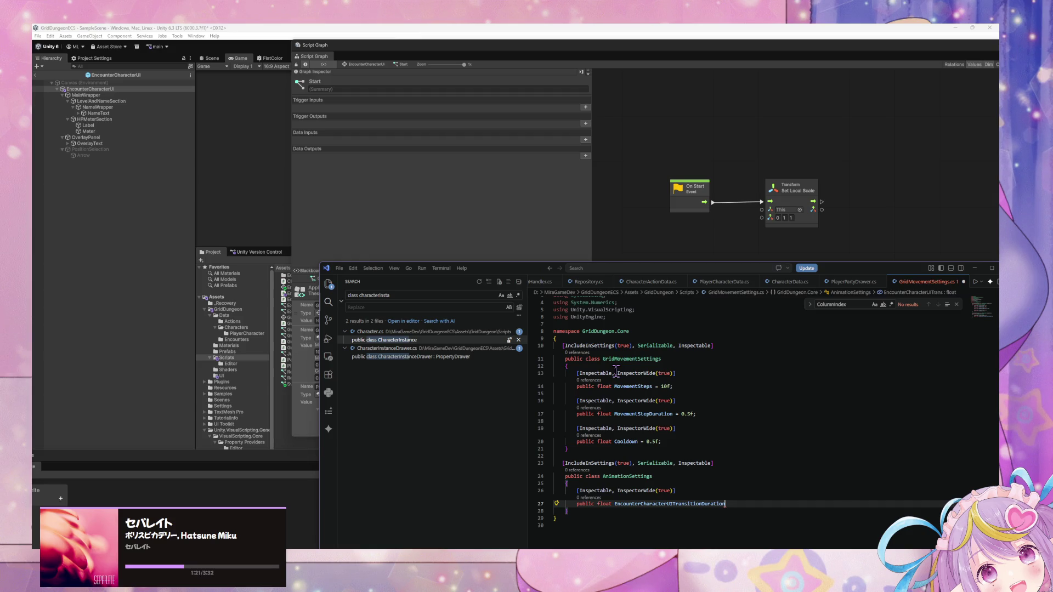
{"action": "type", "text": " = 0.5f;"}
Save the script and let Unity recompile before returning to the editor.
{"action": "key", "text": "ctrl+s"}
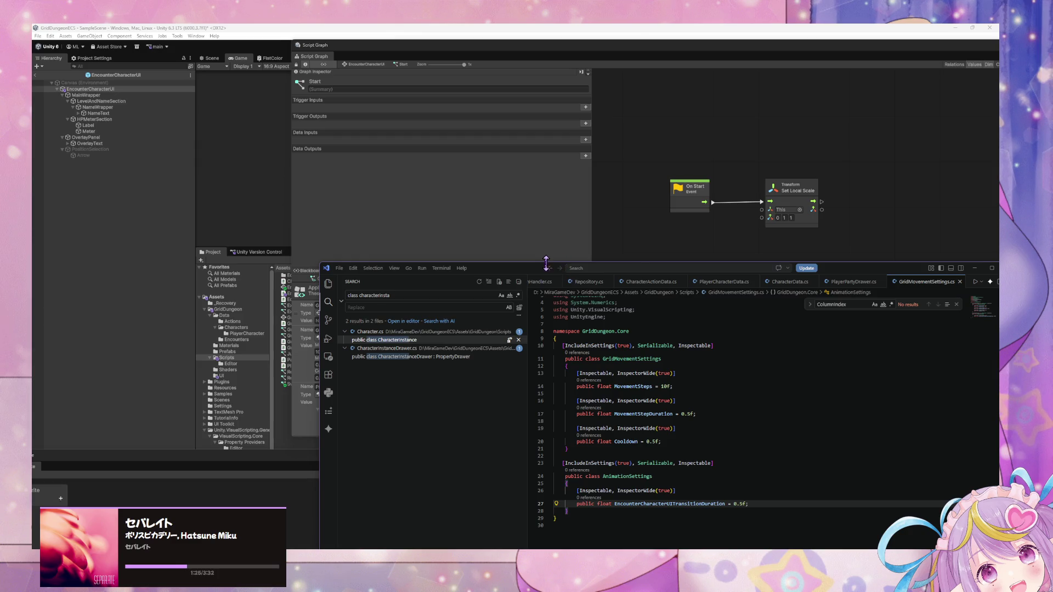
{"action": "left_click", "coordinate": [512, 260]}
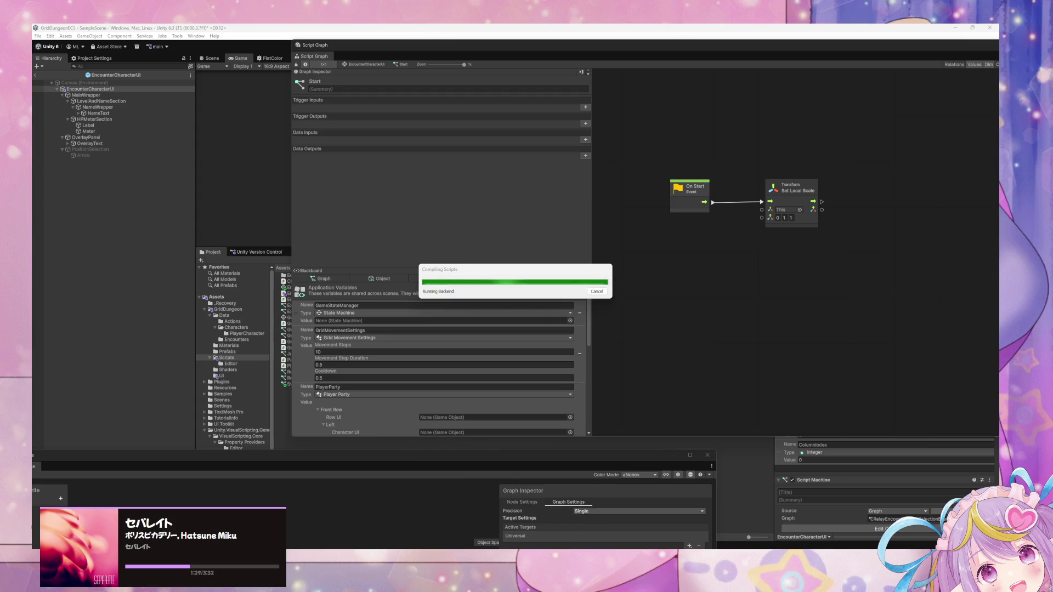
{"action": "key", "text": "alt+Tab"}
Rename the AnimationSettings class on line 24 to UIAnimationSettings, then return to Unity.
{"action": "double_click", "coordinate": [647, 477]}
{"action": "type", "text": "UIAnimationSettings"}
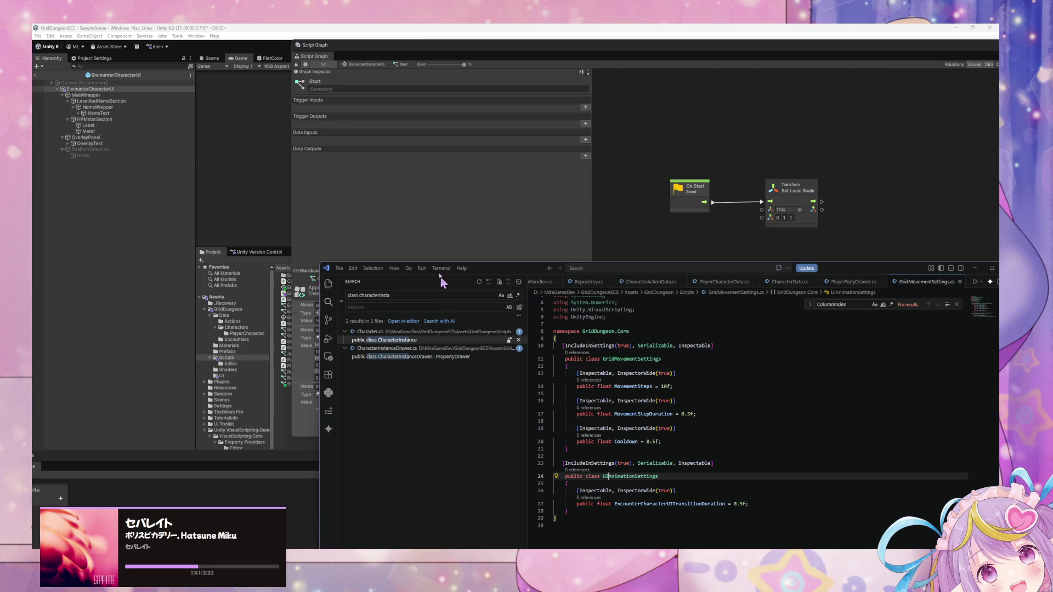
{"action": "left_click", "coordinate": [425, 224]}
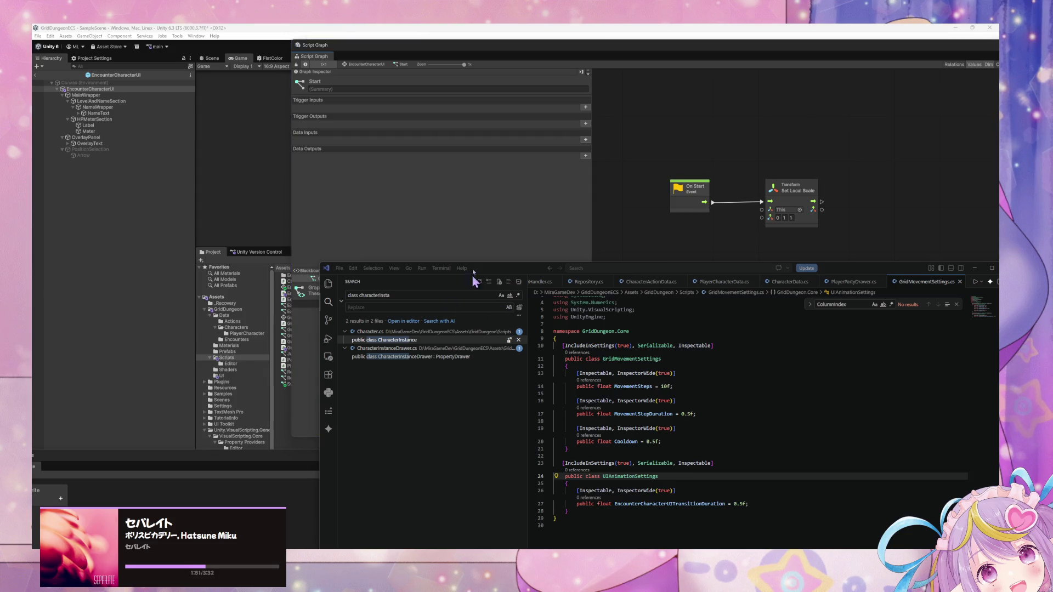
{"action": "left_click", "coordinate": [473, 209]}
Regenerate Nodes in the Visual Scripting project settings and move the CharacterSprite window off the graph.
{"action": "mouse_move", "coordinate": [170, 463]}
{"action": "left_mouse_down"}
{"action": "mouse_move", "coordinate": [588, 176]}
{"action": "mouse_move", "coordinate": [577, 166]}
{"action": "left_mouse_up"}
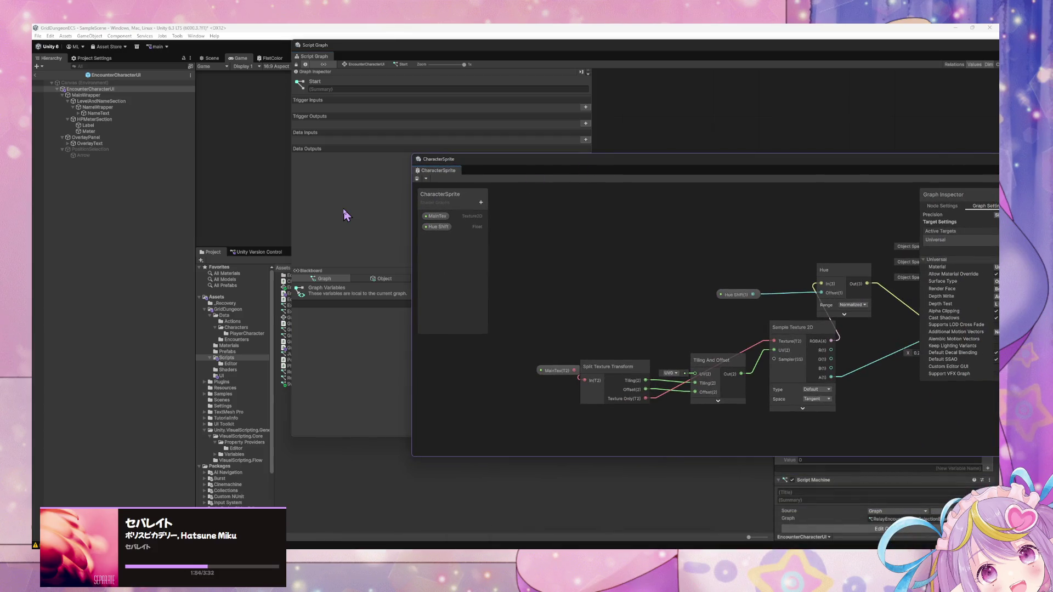
{"action": "left_click", "coordinate": [93, 58]}
{"action": "left_click", "coordinate": [148, 139]}
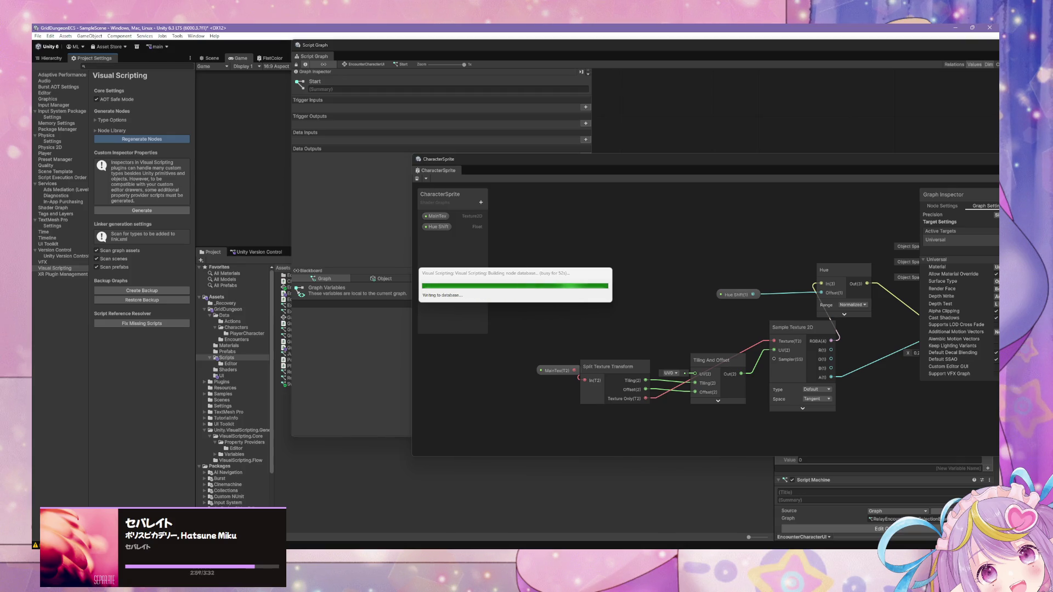
{"action": "left_click", "coordinate": [540, 302]}
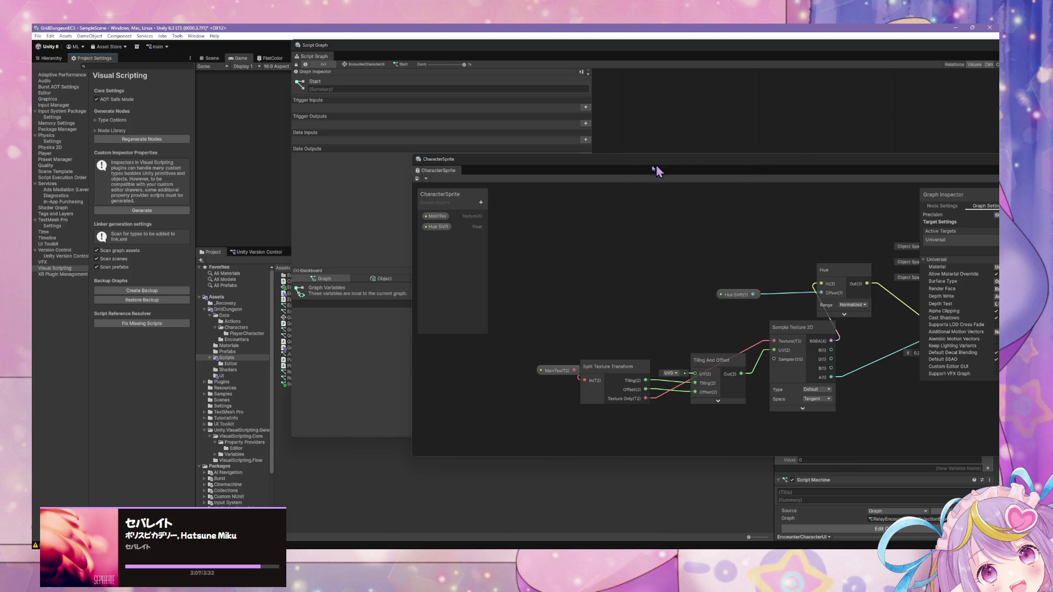
{"action": "left_click_drag", "start_coordinate": [625, 165], "coordinate": [568, 302]}
Show the App blackboard variables with PlayerParty's Front Row and Back Row groups collapsed.
{"action": "left_click", "coordinate": [683, 243]}
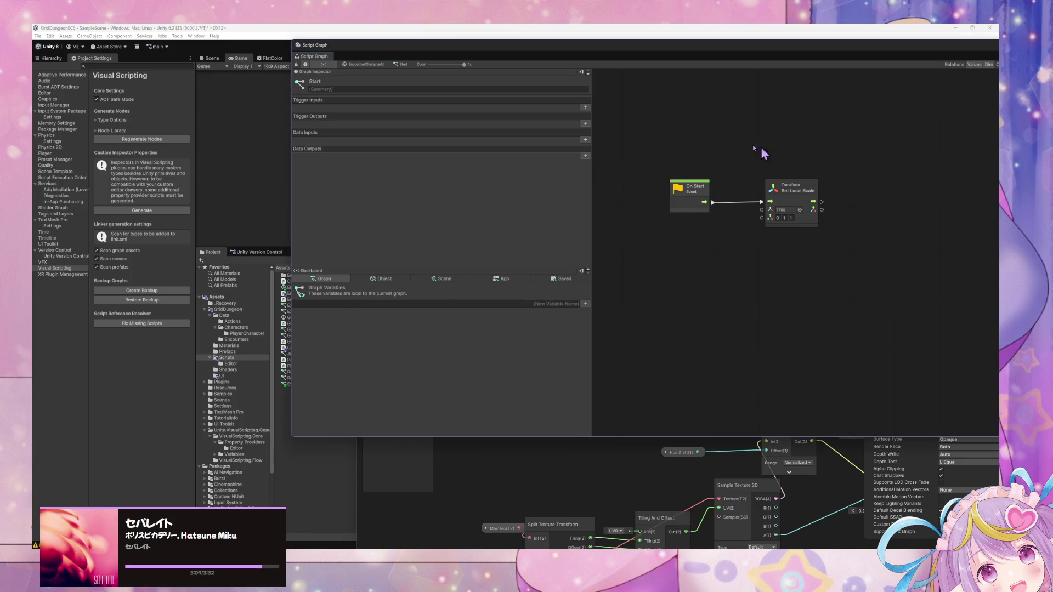
{"action": "mouse_move", "coordinate": [501, 47]}
{"action": "left_mouse_down"}
{"action": "mouse_move", "coordinate": [463, 71]}
{"action": "mouse_move", "coordinate": [442, 69]}
{"action": "left_mouse_up"}
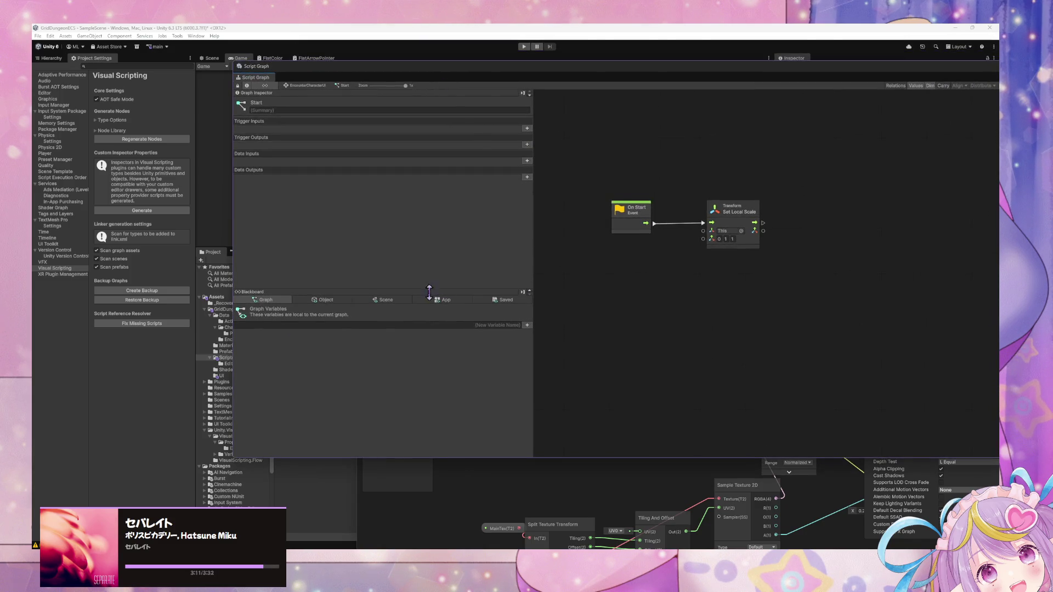
{"action": "left_click", "coordinate": [439, 300]}
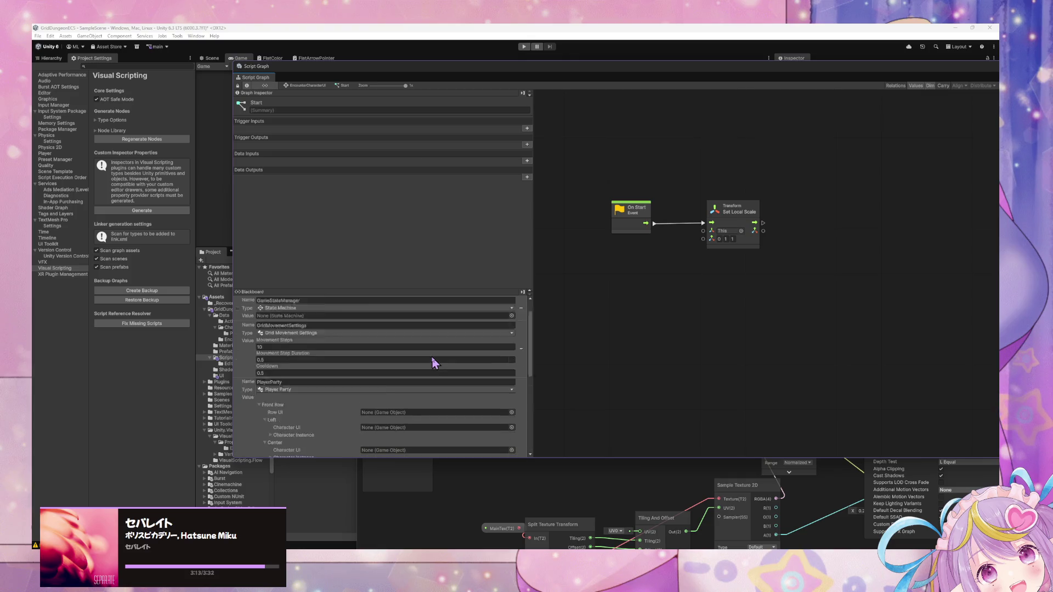
{"action": "scroll", "coordinate": [395, 373], "scroll_direction": "down", "scroll_amount": 3}
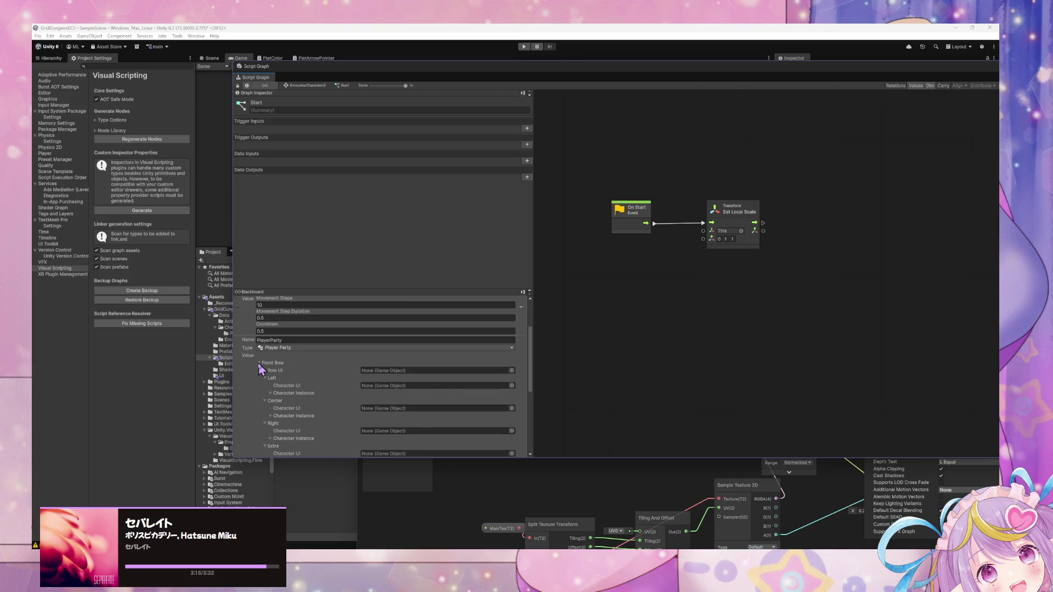
{"action": "left_click", "coordinate": [260, 363]}
{"action": "left_click", "coordinate": [260, 370]}
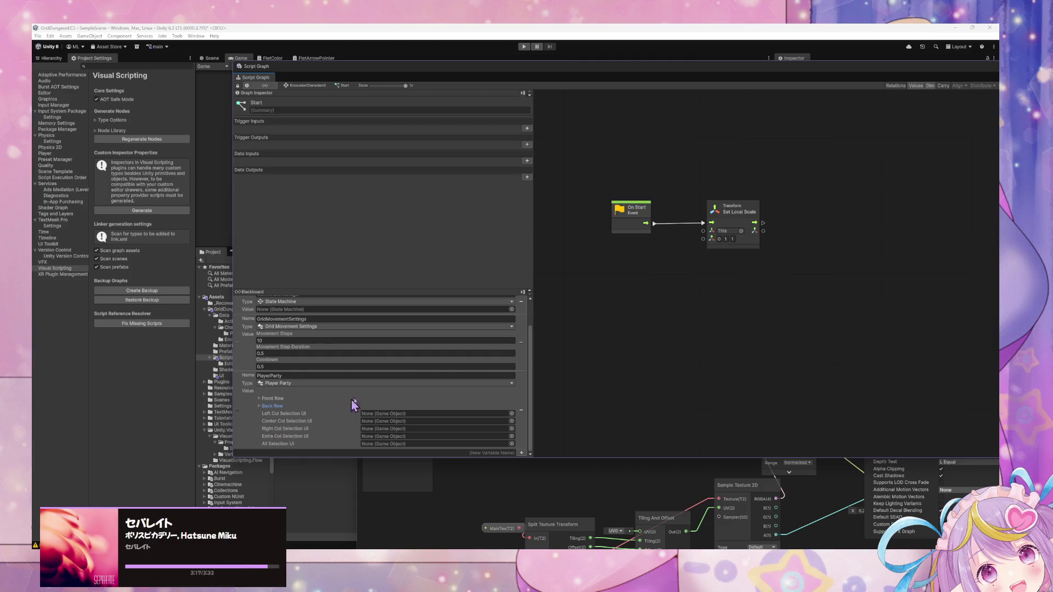
Add a new App variable named UIAnimationSettings.
{"action": "left_click", "coordinate": [523, 456]}
{"action": "left_click", "coordinate": [540, 301]}
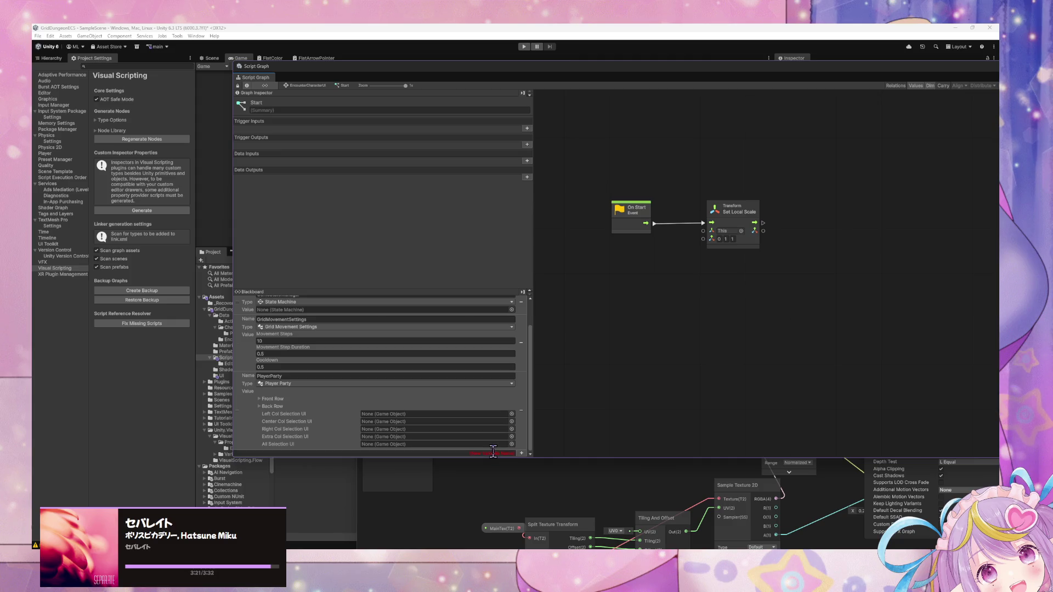
{"action": "type", "text": "UIAnimationSettings"}
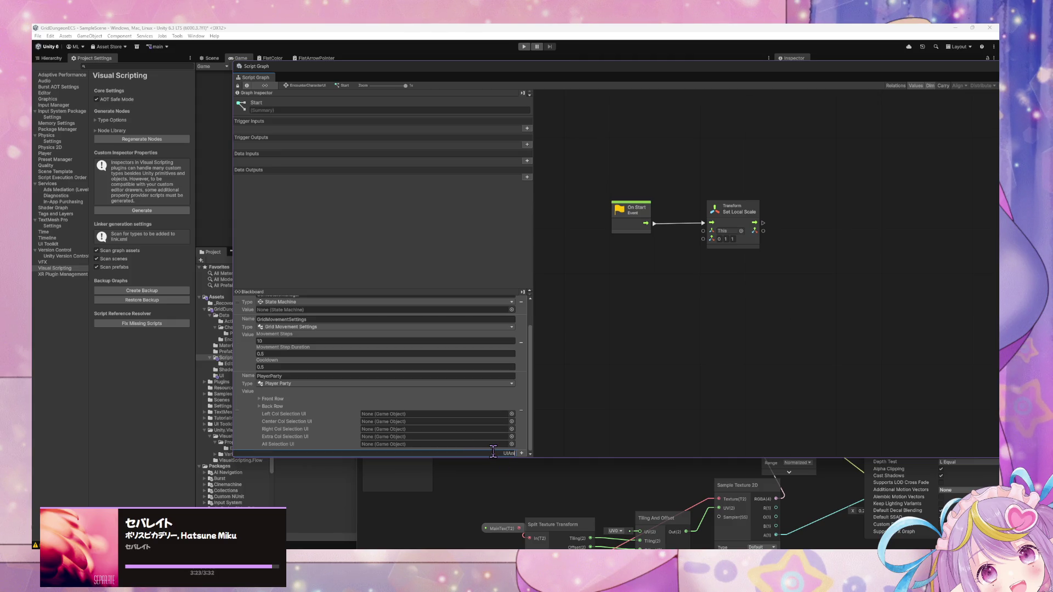
{"action": "key", "text": "Return"}
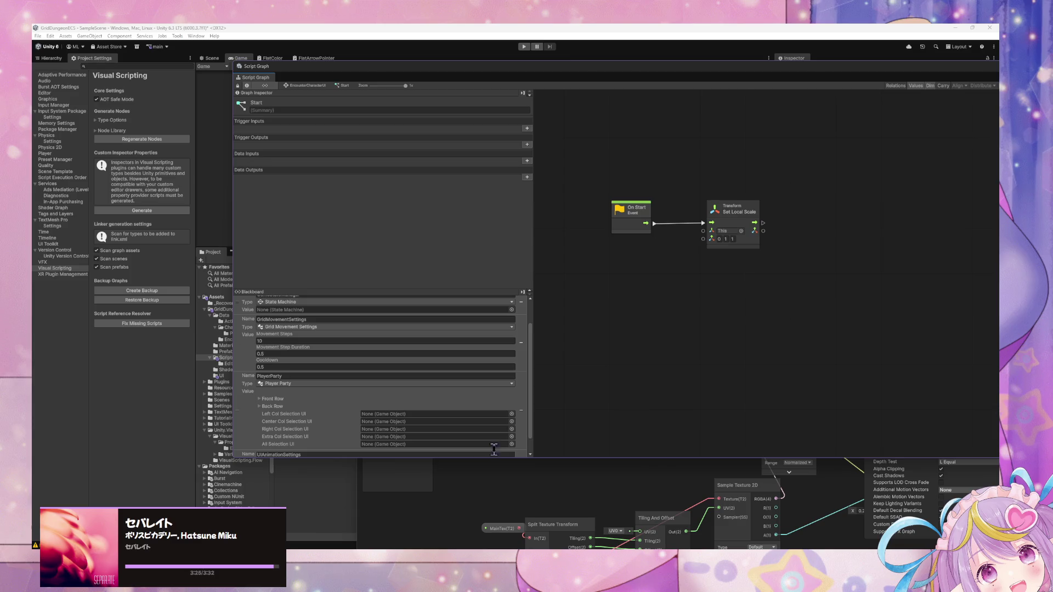
Search the variable's types for 'uianim' and browse Grid Dungeon > Core without choosing, then go to VS Code.
{"action": "left_click", "coordinate": [346, 445]}
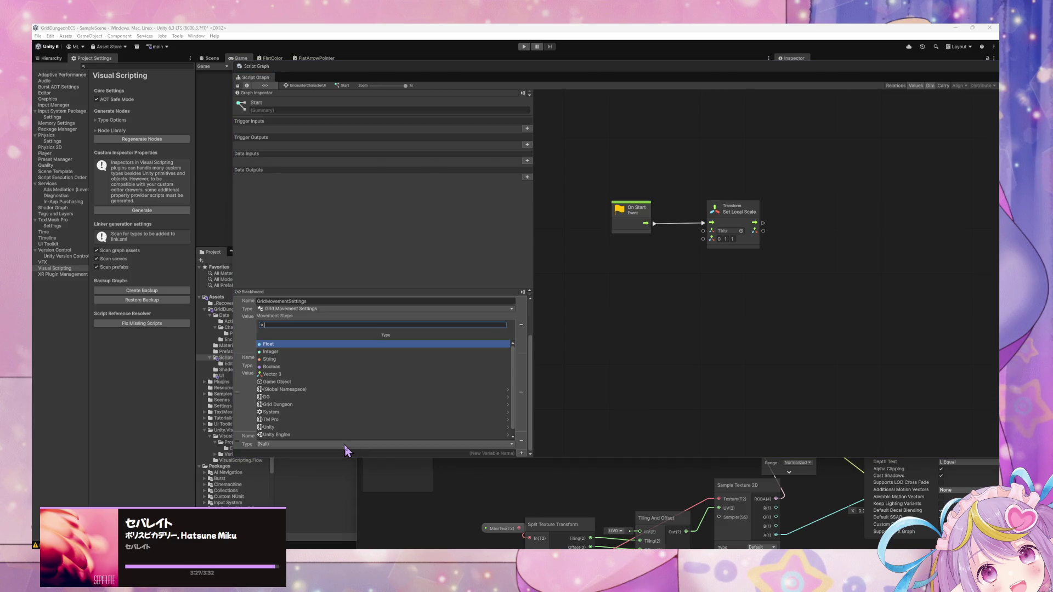
{"action": "type", "text": "uian"}
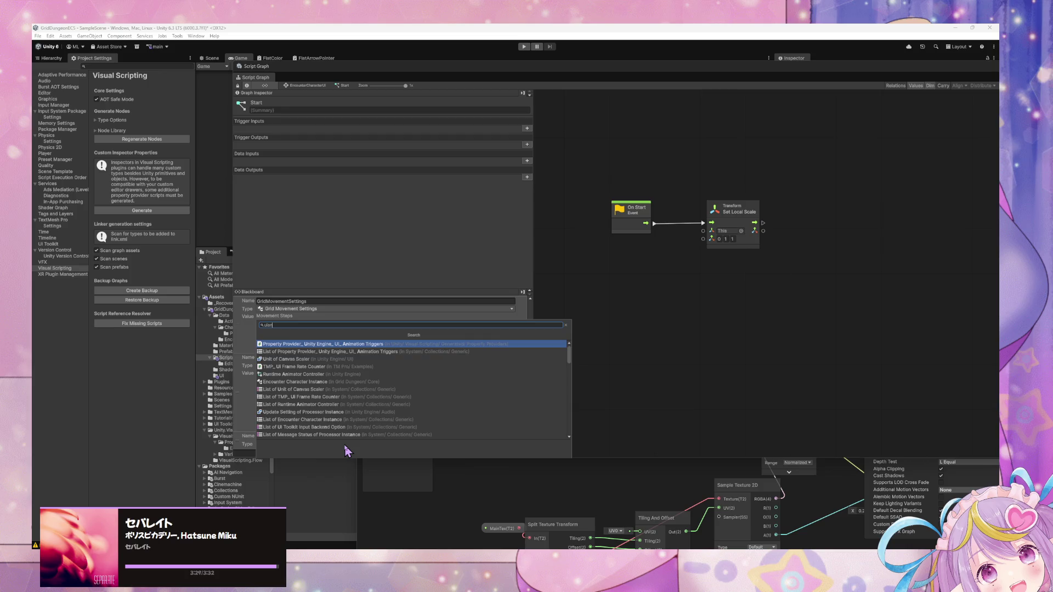
{"action": "type", "text": "im"}
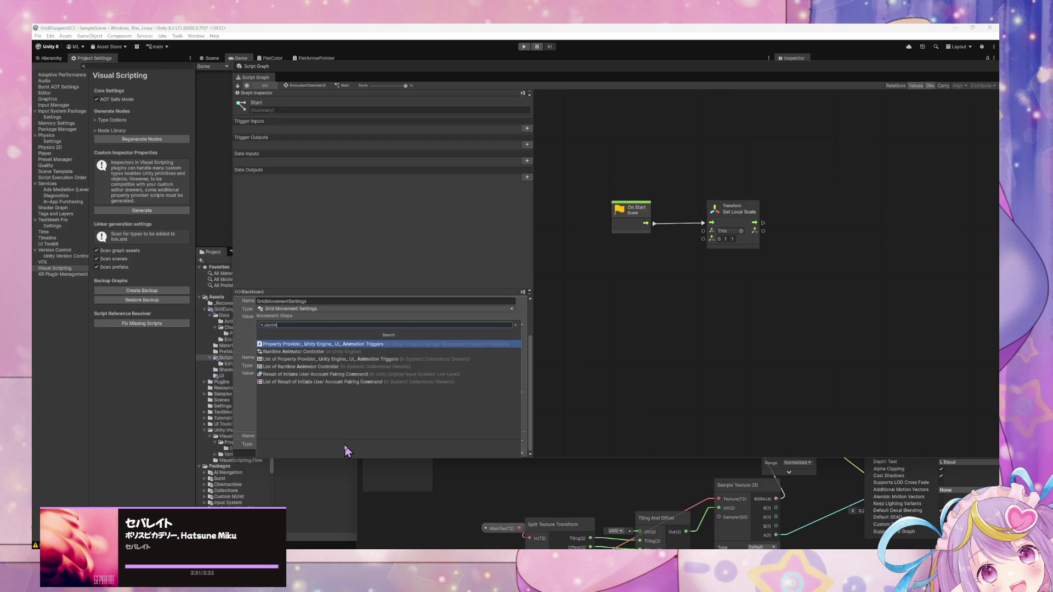
{"action": "key", "text": "BackSpace"}
{"action": "key", "text": "BackSpace"}
{"action": "key", "text": "BackSpace"}
{"action": "key", "text": "Down"}
{"action": "key", "text": "Down"}
{"action": "key", "text": "Down"}
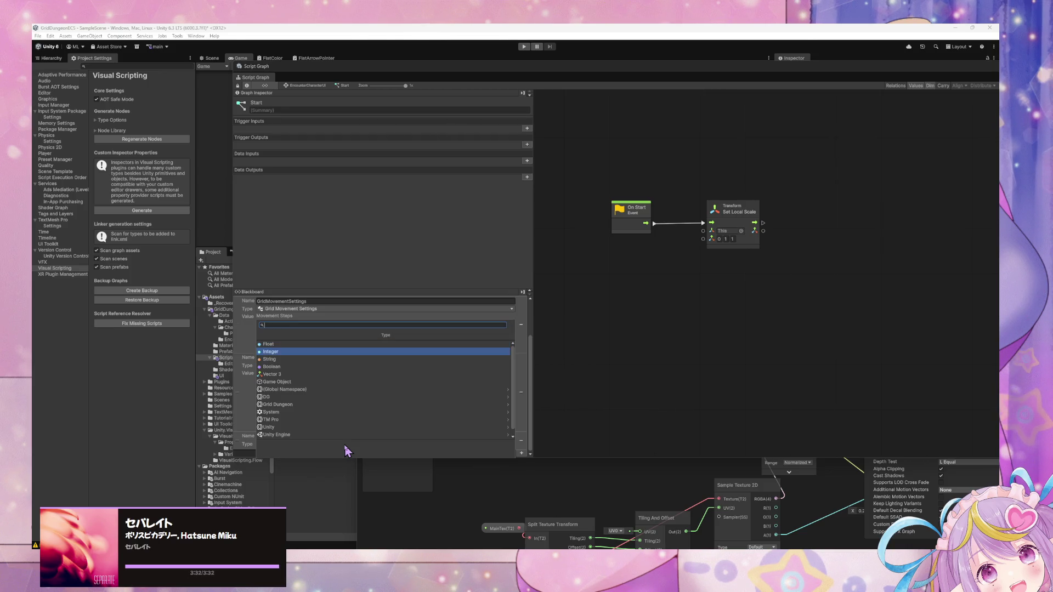
{"action": "key", "text": "Down"}
{"action": "key", "text": "Down"}
{"action": "key", "text": "Down"}
{"action": "key", "text": "Down"}
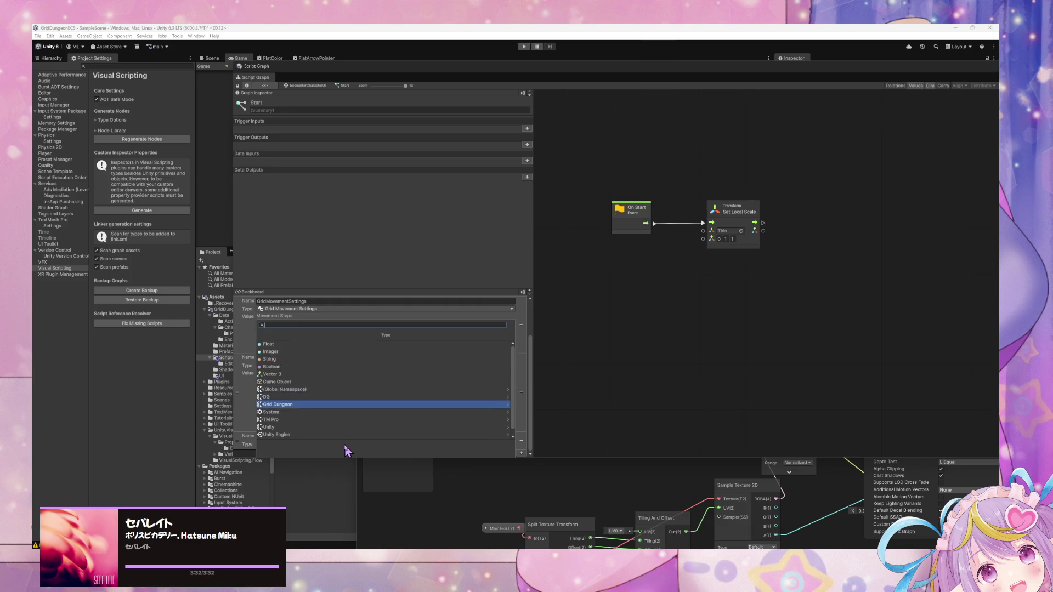
{"action": "key", "text": "Right"}
{"action": "key", "text": "Right"}
{"action": "key", "text": "Down"}
{"action": "key", "text": "Down"}
{"action": "key", "text": "Down"}
{"action": "key", "text": "Down"}
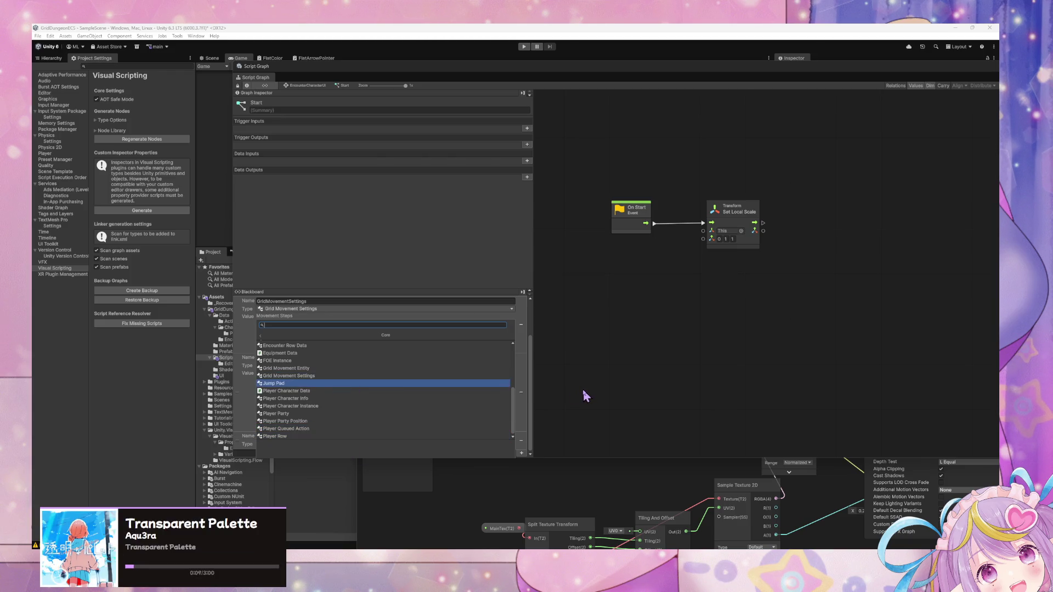
{"action": "key", "text": "Escape"}
{"action": "key", "text": "alt+Tab"}
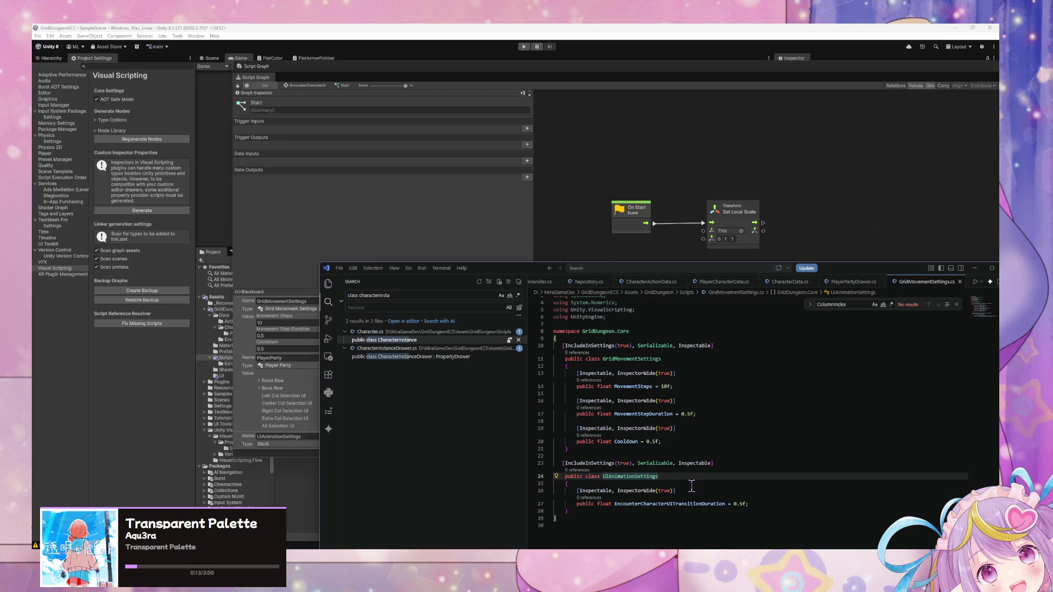
Rename the GridMovementSettings script file to AppSettings in the Project window.
{"action": "left_click", "coordinate": [87, 418]}
{"action": "left_click_drag", "start_coordinate": [330, 74], "coordinate": [647, 270]}
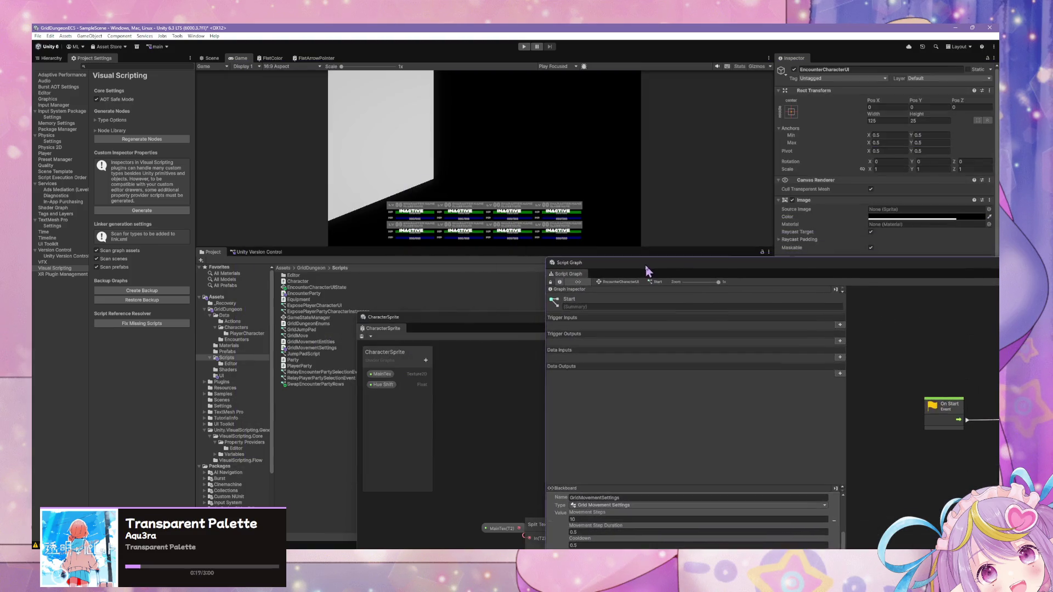
{"action": "left_click", "coordinate": [307, 348]}
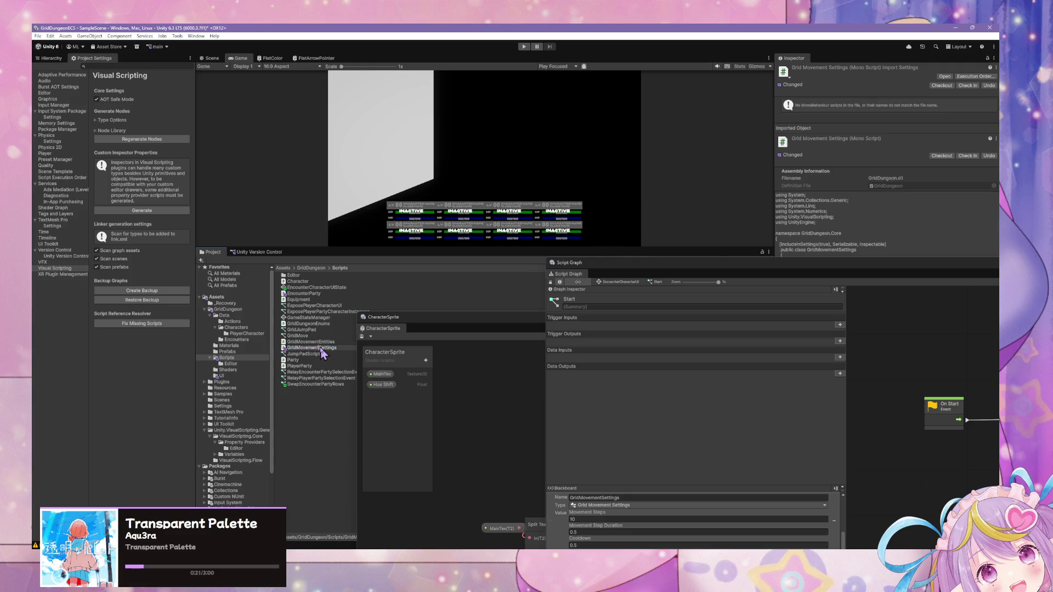
{"action": "key", "text": "BackSpace"}
{"action": "key", "text": "BackSpace"}
{"action": "key", "text": "BackSpace"}
{"action": "type", "text": "App"}
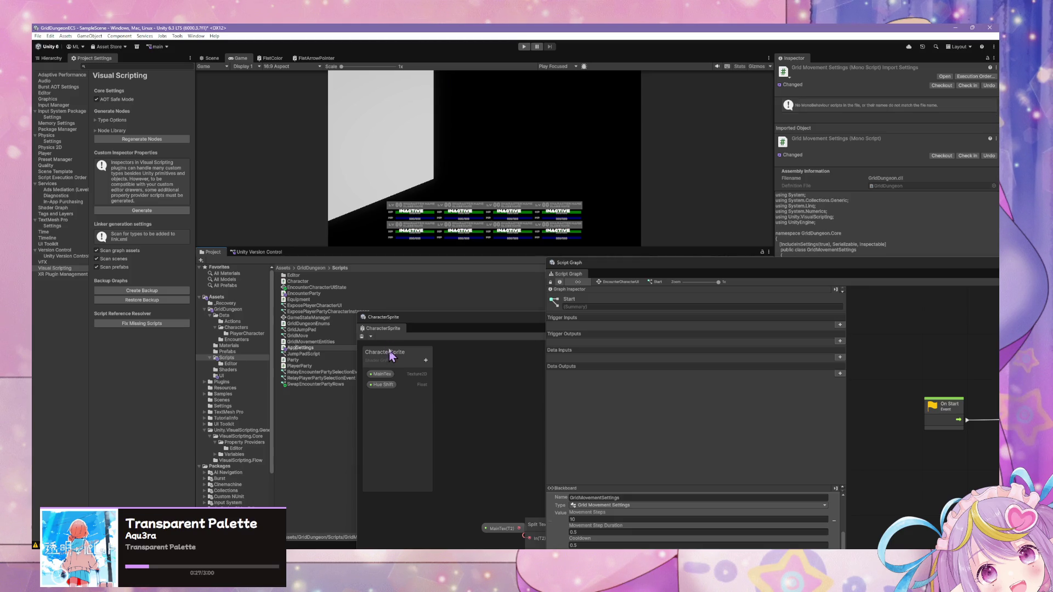
{"action": "key", "text": "Return"}
Regenerate the visual scripting nodes and rearrange the VS Code and Script Graph windows.
{"action": "left_click", "coordinate": [160, 139]}
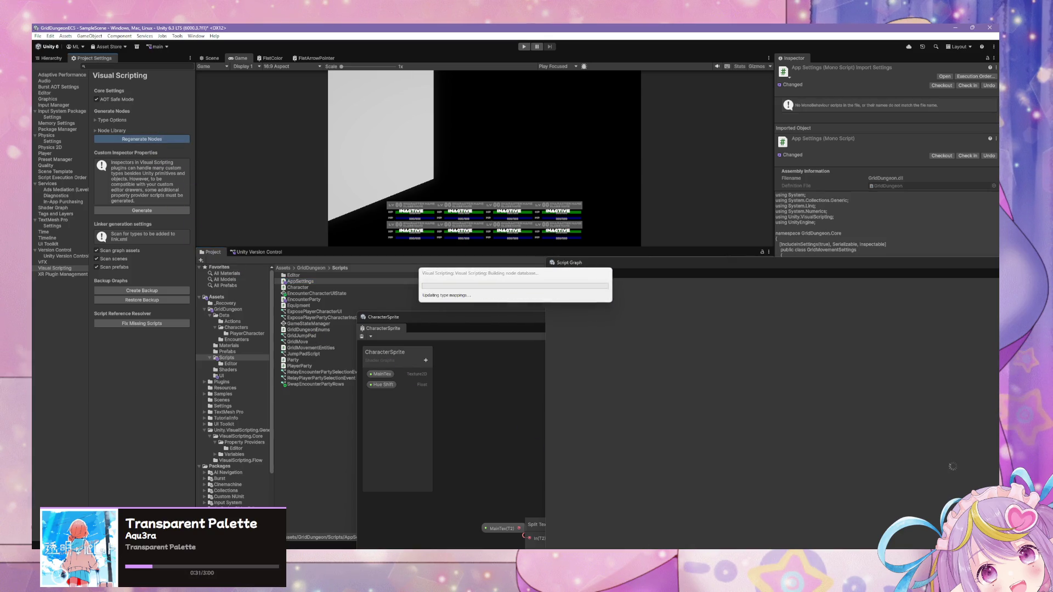
{"action": "key", "text": "alt+Tab"}
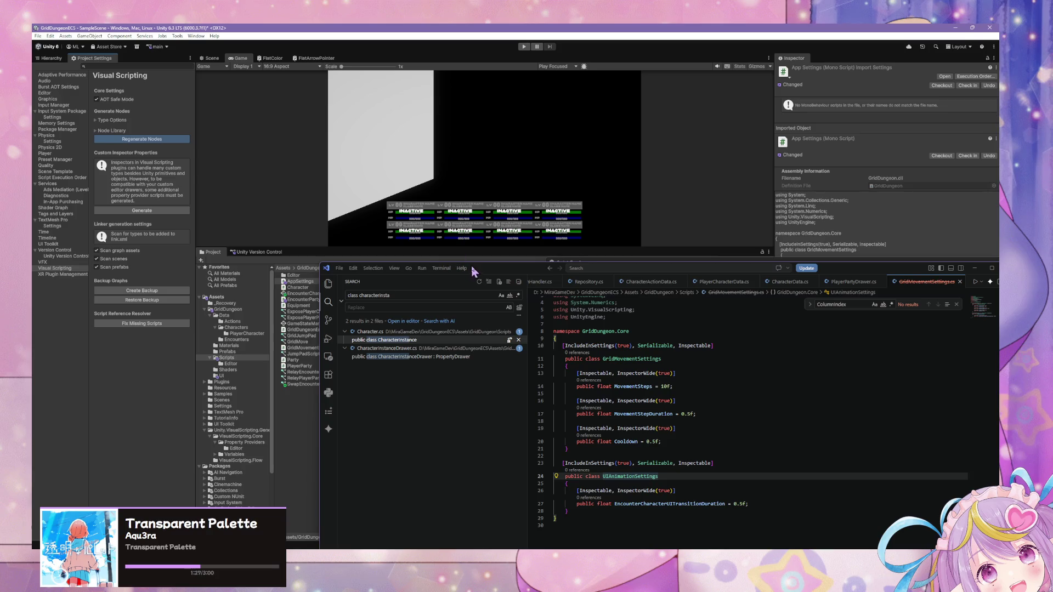
{"action": "left_click_drag", "start_coordinate": [477, 272], "coordinate": [426, 380]}
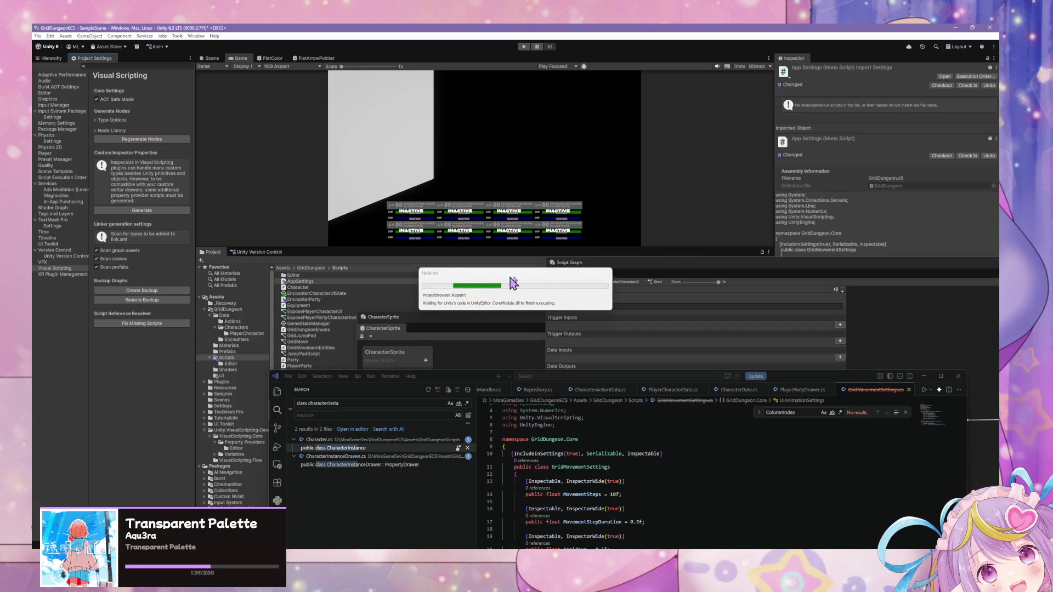
{"action": "mouse_move", "coordinate": [675, 265]}
{"action": "left_mouse_down"}
{"action": "mouse_move", "coordinate": [369, 237]}
{"action": "mouse_move", "coordinate": [410, 244]}
{"action": "mouse_move", "coordinate": [377, 263]}
{"action": "left_mouse_up"}
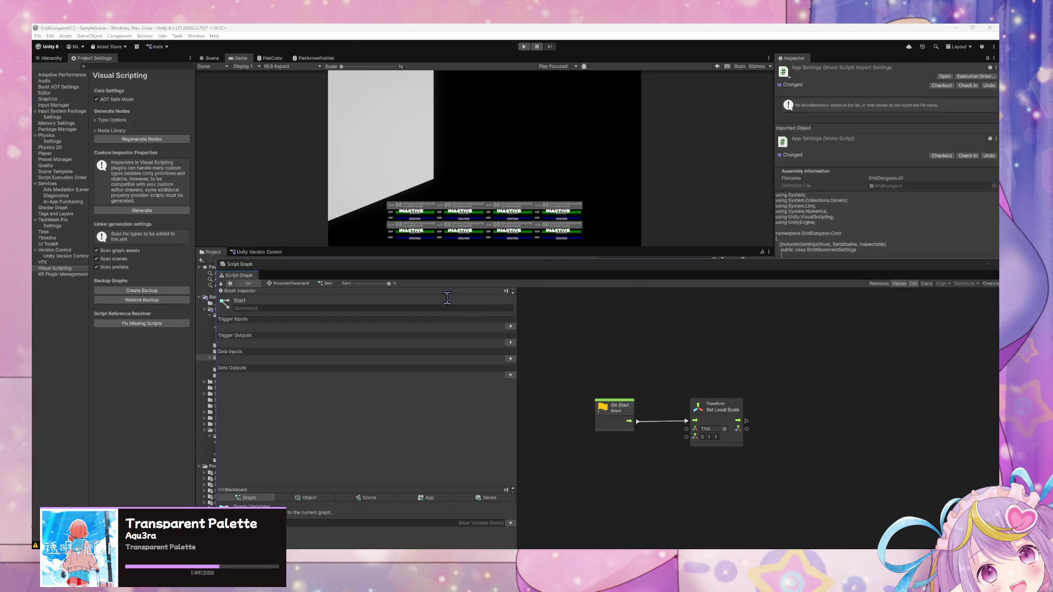
{"action": "right_click", "coordinate": [673, 336]}
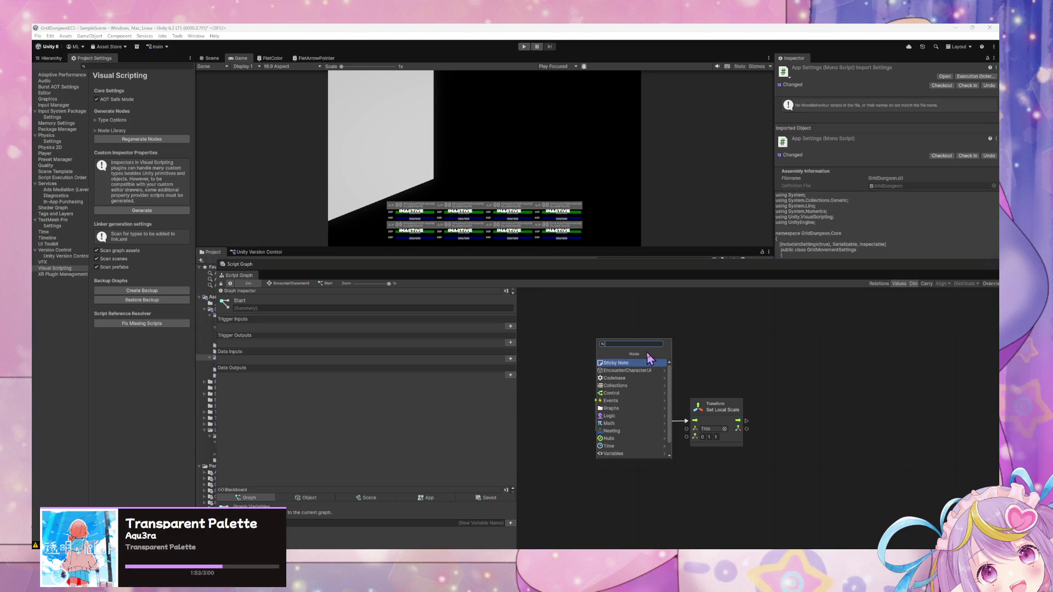
{"action": "left_click", "coordinate": [629, 371]}
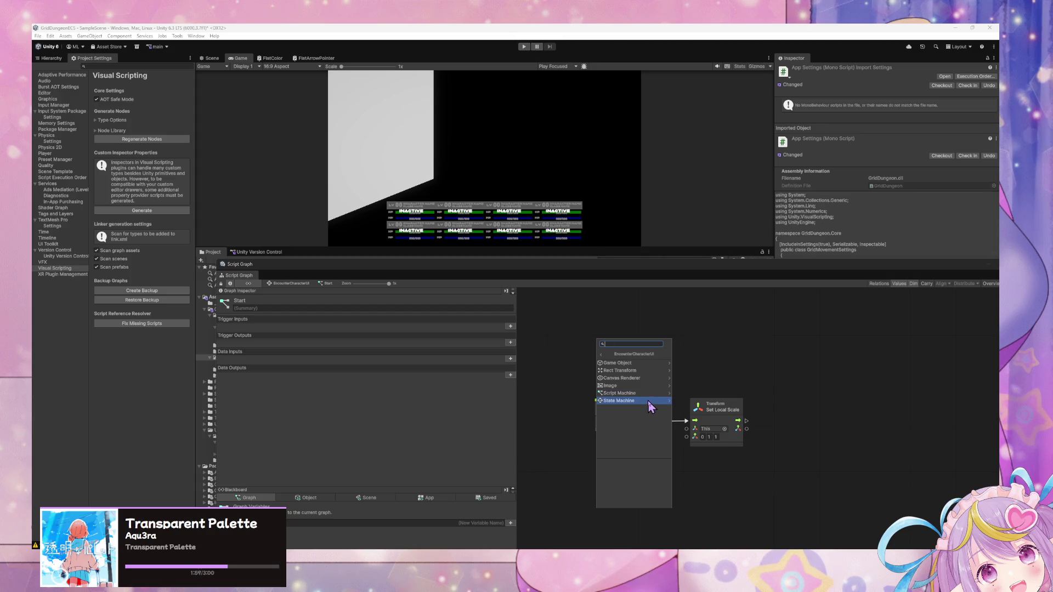
{"action": "key", "text": "Escape"}
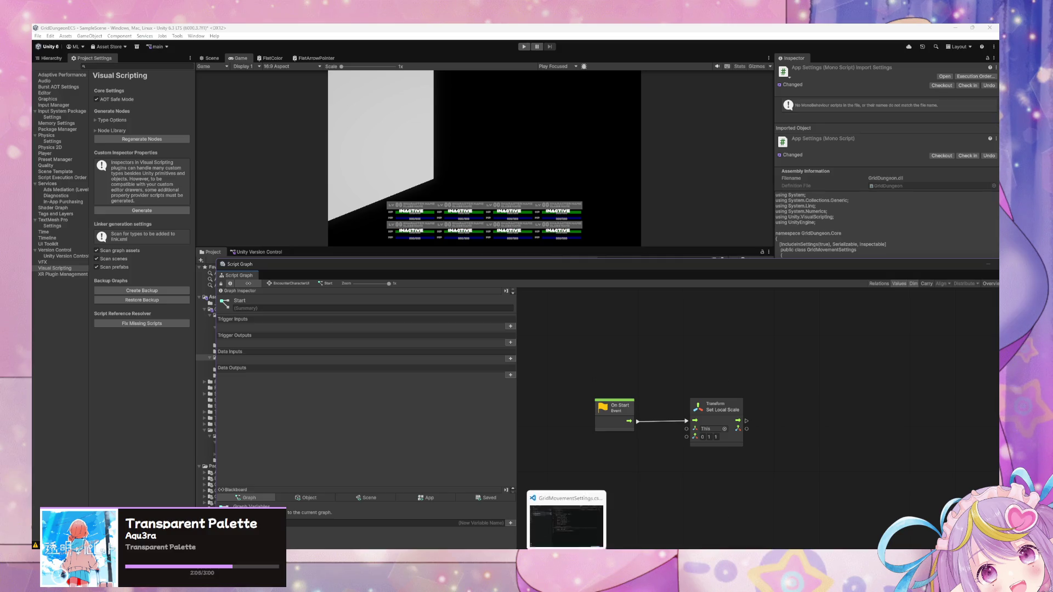
{"action": "left_click_drag", "start_coordinate": [427, 264], "coordinate": [479, 181]}
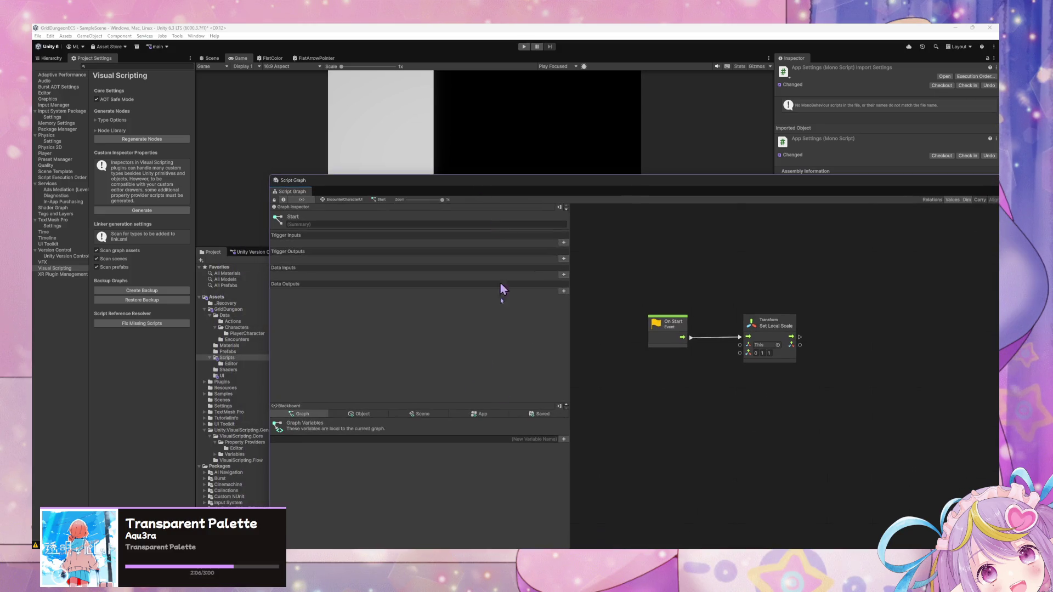
Set the App variable UIAnimationSettings to type UI Animation Settings.
{"action": "left_click", "coordinate": [477, 414]}
{"action": "scroll", "coordinate": [471, 485], "scroll_direction": "down", "scroll_amount": 3}
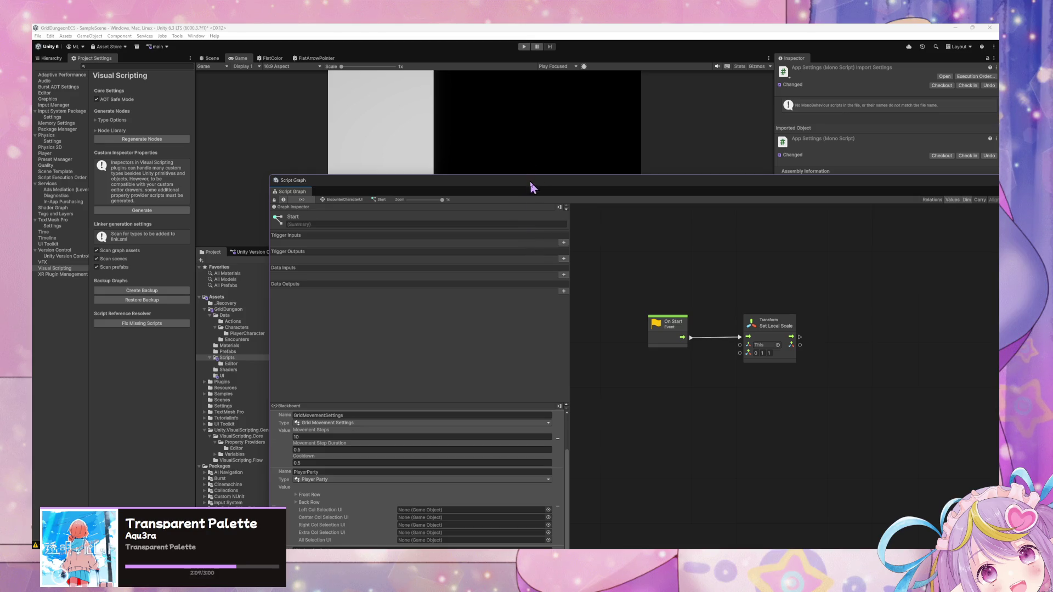
{"action": "left_click_drag", "start_coordinate": [532, 181], "coordinate": [576, 96]}
{"action": "left_click", "coordinate": [446, 464]}
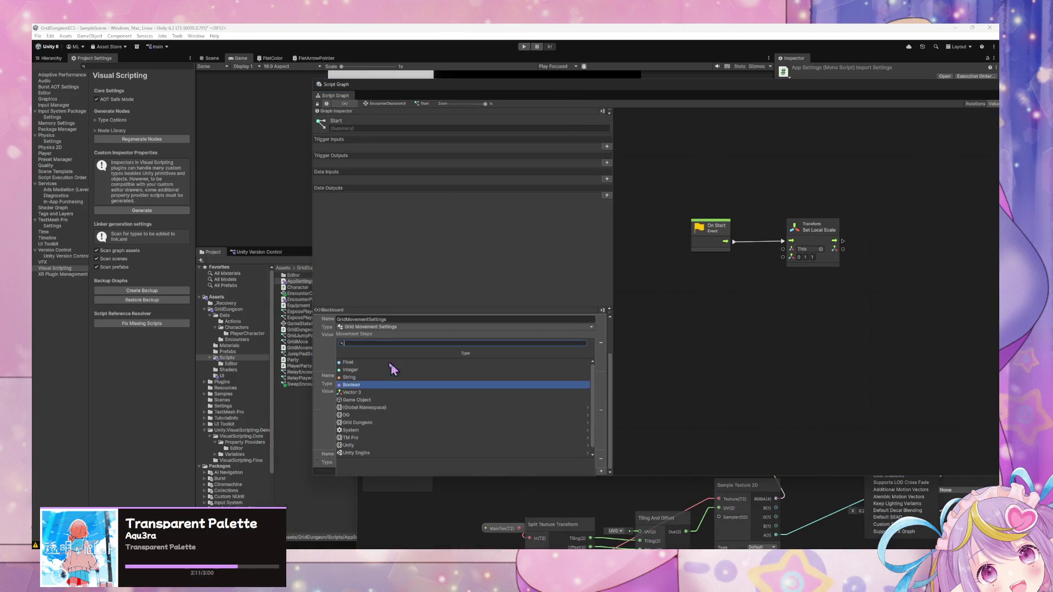
{"action": "type", "text": "ui"}
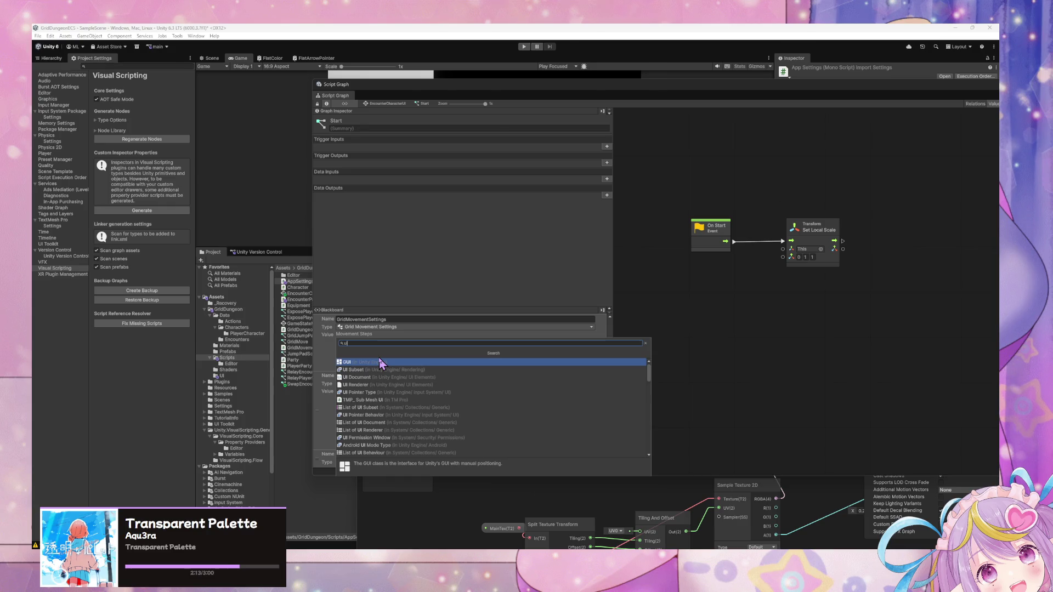
{"action": "type", "text": " anim"}
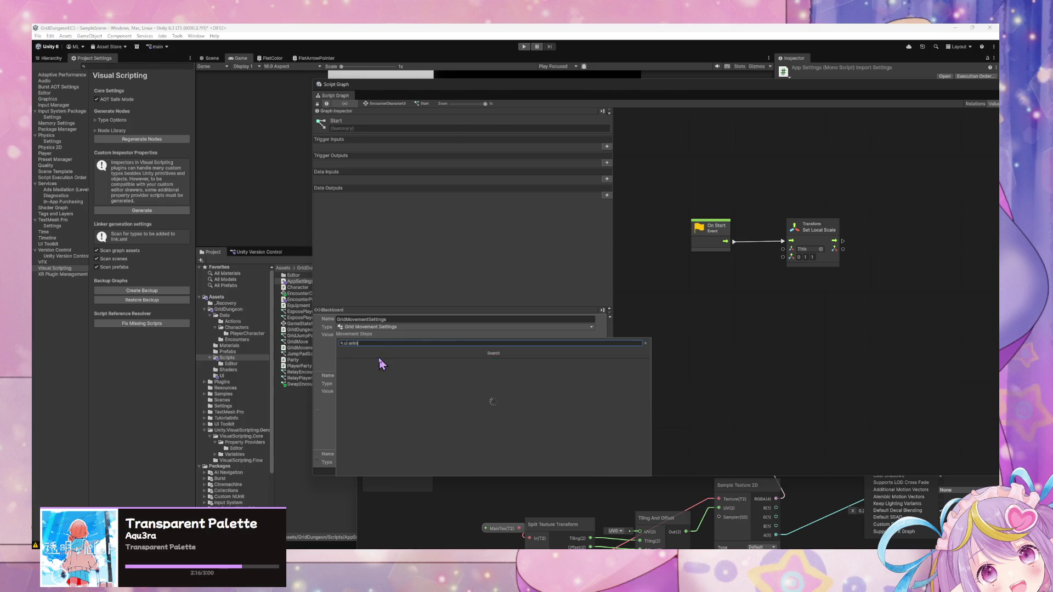
{"action": "key", "text": "Return"}
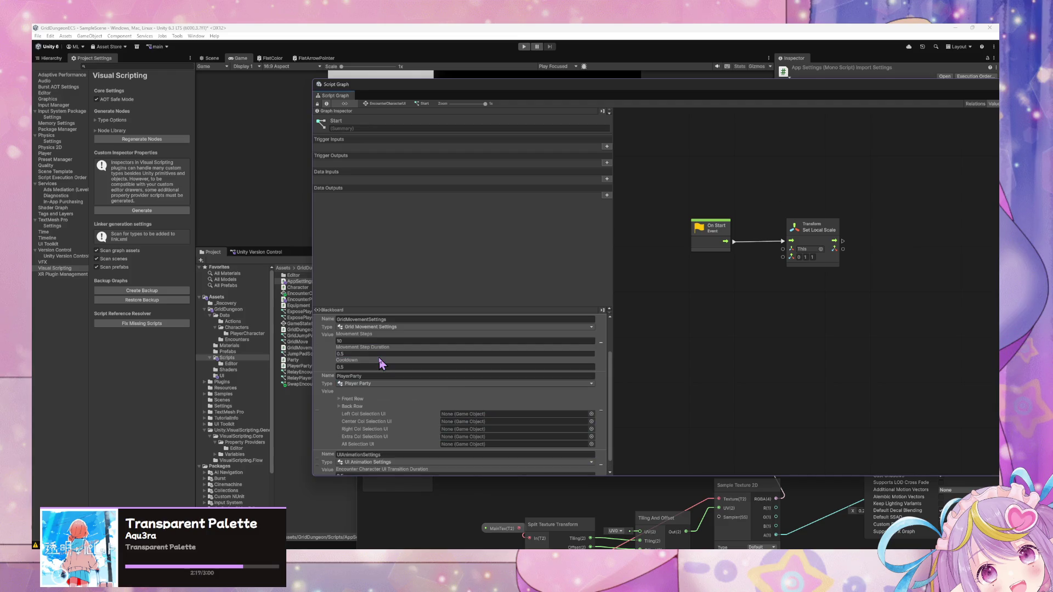
Move UIAnimationSettings above PlayerParty in the App variable list.
{"action": "scroll", "coordinate": [412, 351], "scroll_direction": "down", "scroll_amount": 1}
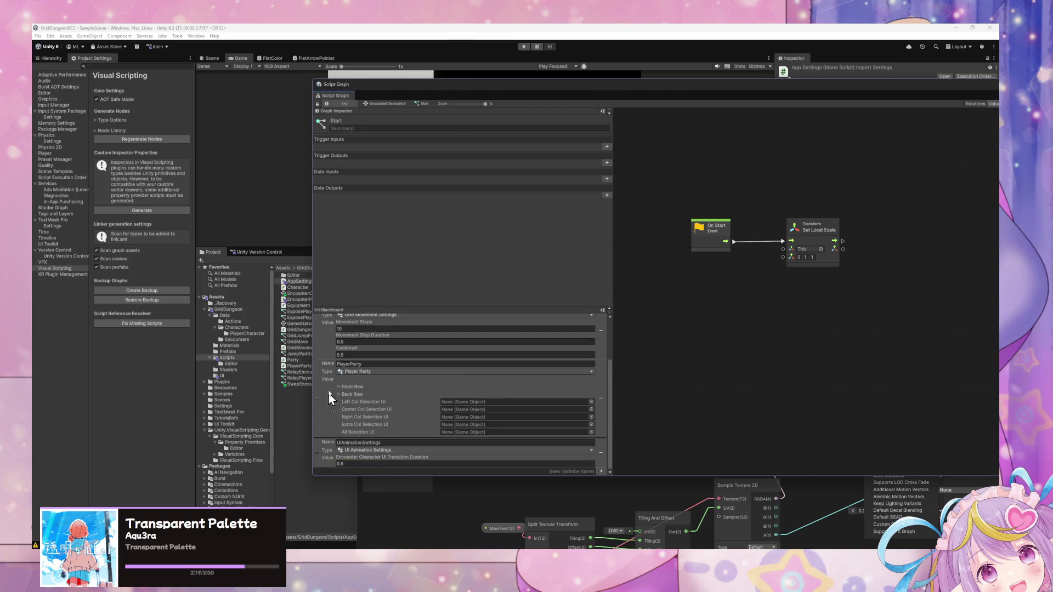
{"action": "left_click_drag", "start_coordinate": [330, 369], "coordinate": [507, 501]}
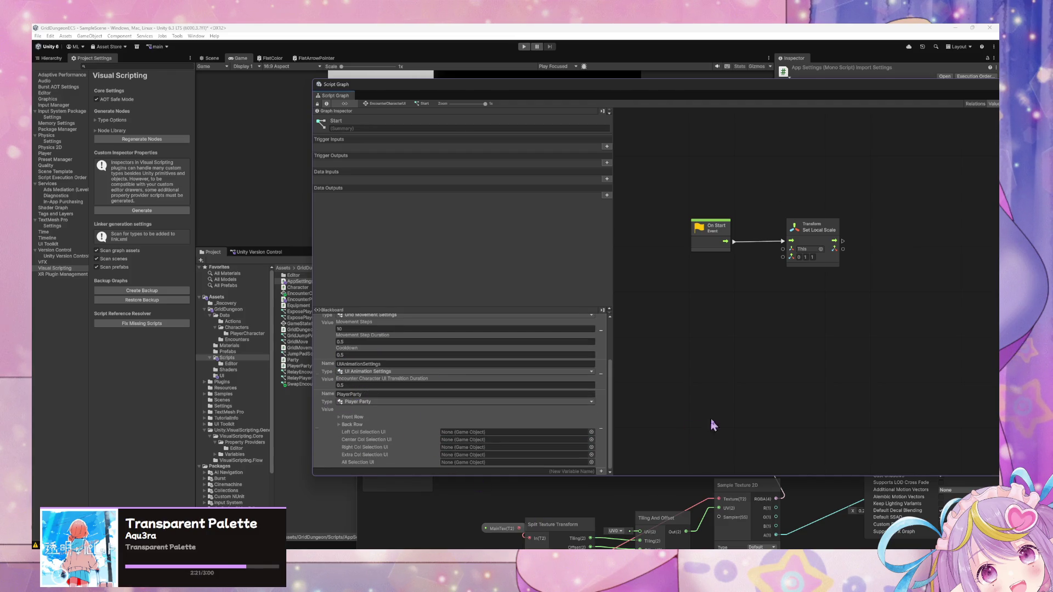
{"action": "scroll", "coordinate": [654, 436], "scroll_direction": "up", "scroll_amount": 2}
{"action": "scroll", "coordinate": [571, 412], "scroll_direction": "up", "scroll_amount": 1}
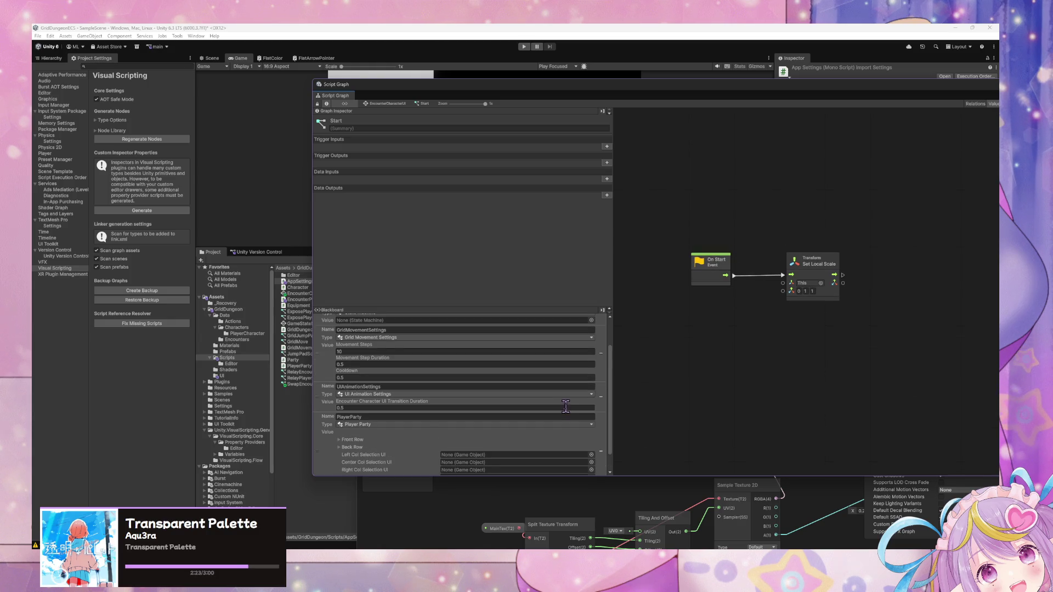
{"action": "scroll", "coordinate": [558, 411], "scroll_direction": "up", "scroll_amount": 3}
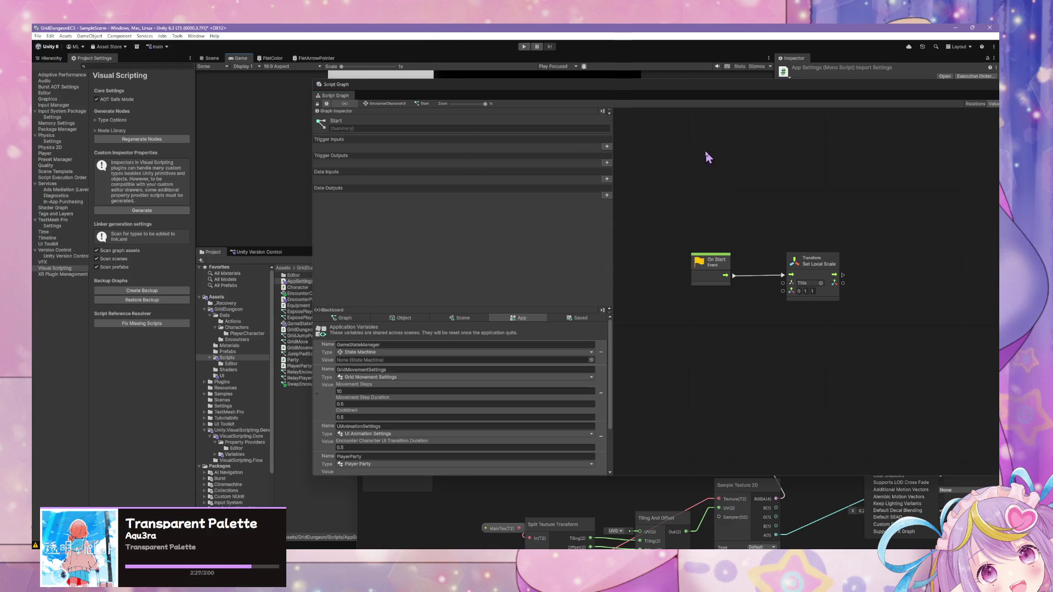
Go up to the EncounterCharacterUI State Graph and show its object hierarchy.
{"action": "left_click", "coordinate": [383, 104]}
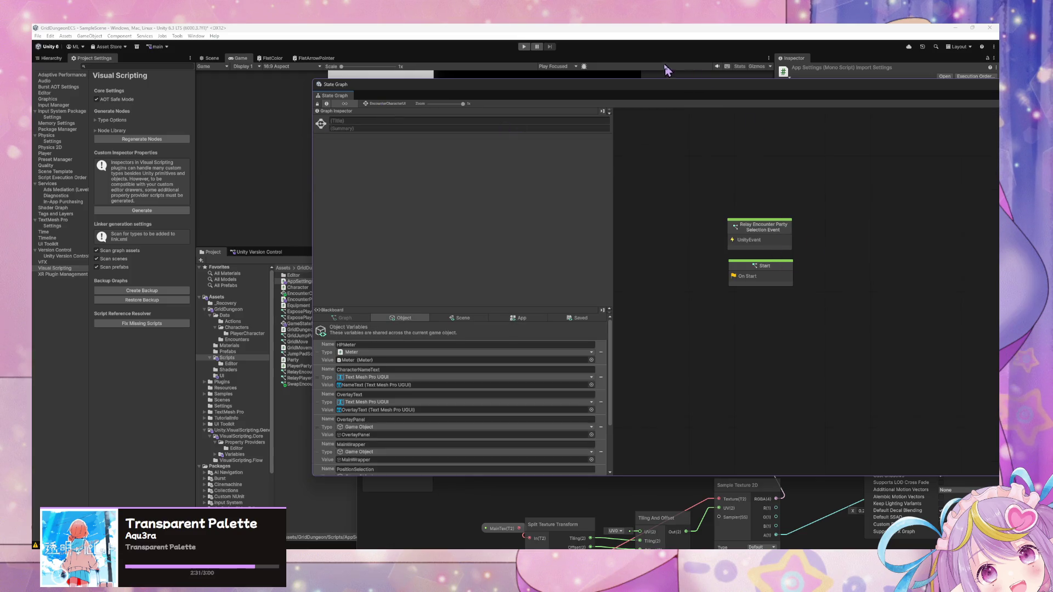
{"action": "mouse_move", "coordinate": [652, 84]}
{"action": "left_mouse_down"}
{"action": "mouse_move", "coordinate": [565, 89]}
{"action": "mouse_move", "coordinate": [523, 110]}
{"action": "left_mouse_up"}
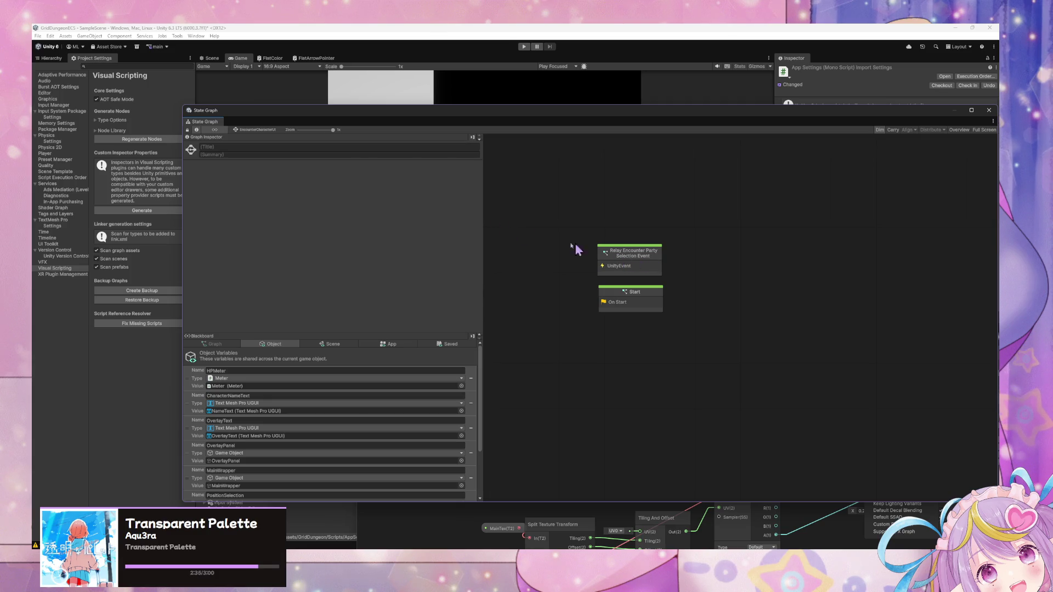
{"action": "left_click", "coordinate": [52, 58]}
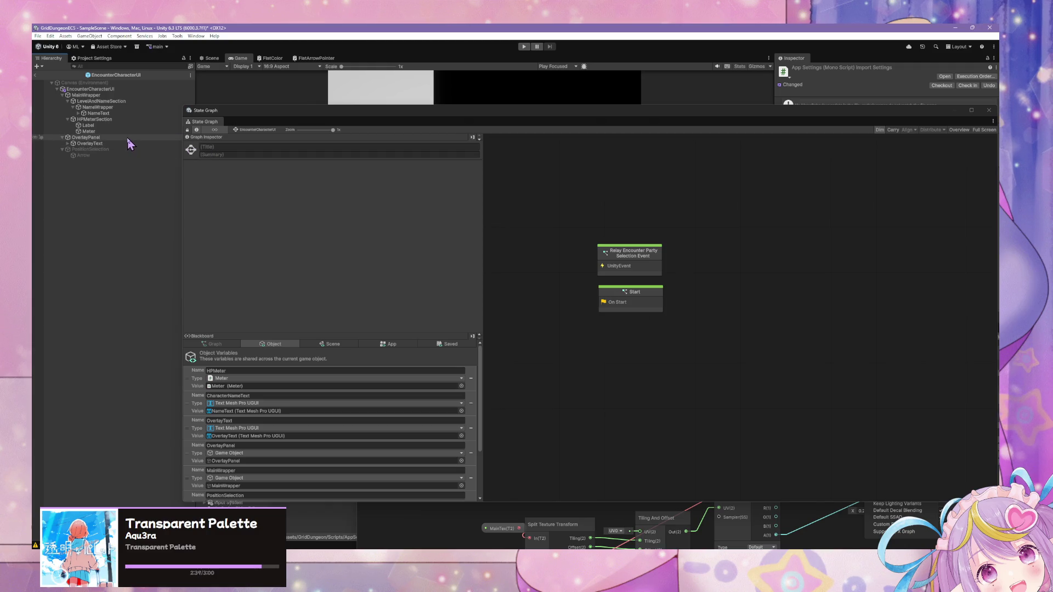
{"action": "scroll", "coordinate": [292, 374], "scroll_direction": "down", "scroll_amount": 2}
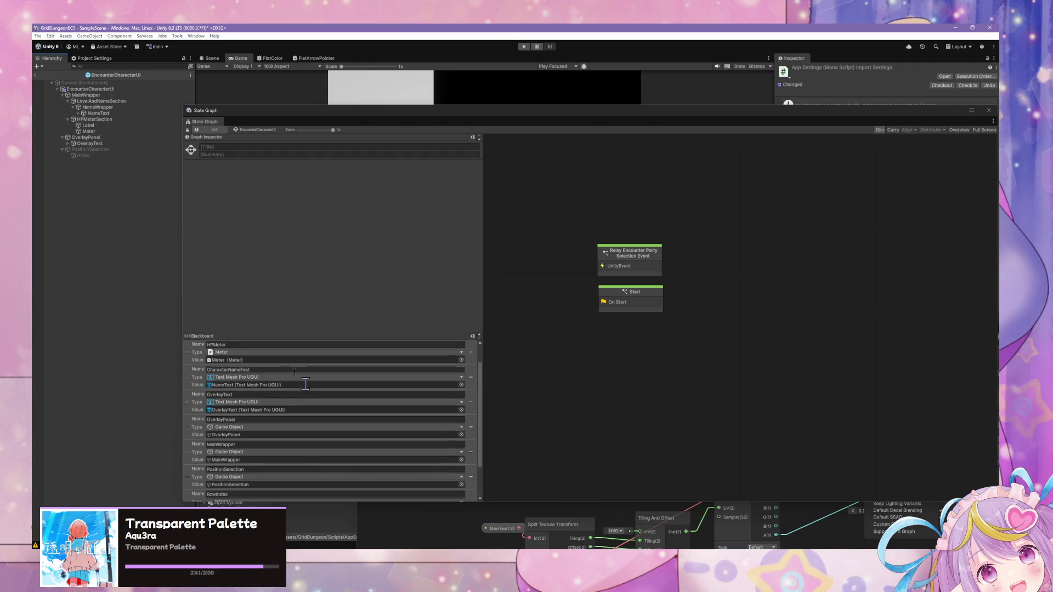
{"action": "scroll", "coordinate": [295, 378], "scroll_direction": "up", "scroll_amount": 2}
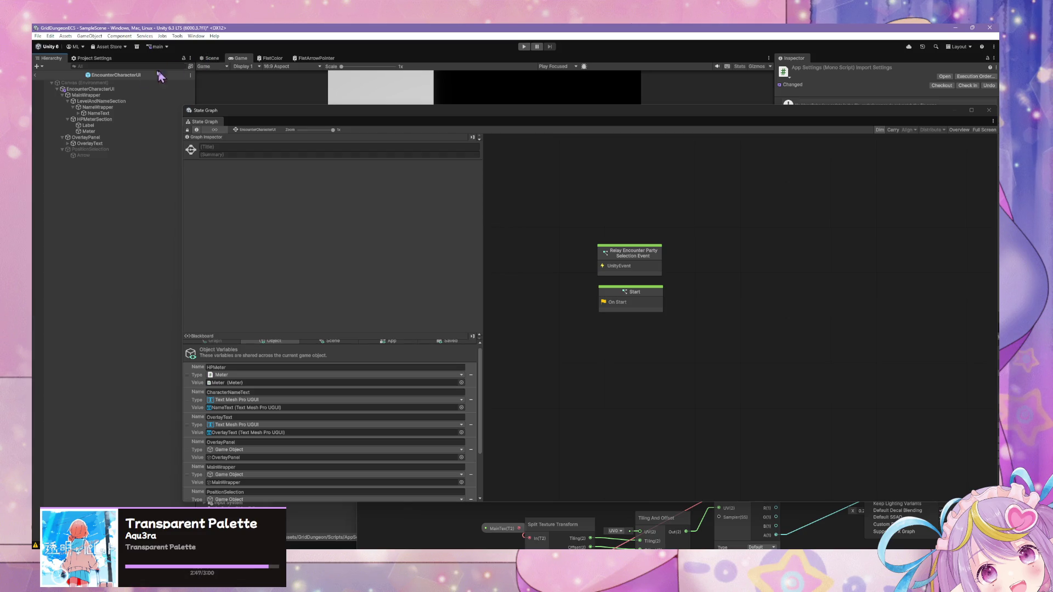
Switch to the Scene view and move the graph window lower on screen.
{"action": "left_click", "coordinate": [211, 58]}
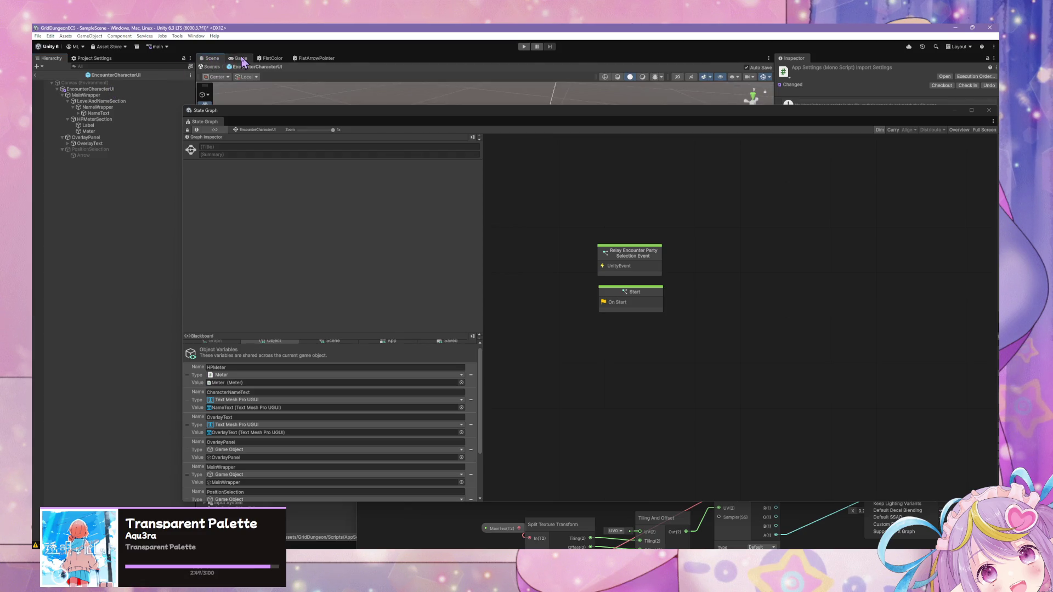
{"action": "left_click", "coordinate": [239, 58]}
{"action": "left_click", "coordinate": [216, 59]}
{"action": "scroll", "coordinate": [332, 430], "scroll_direction": "down", "scroll_amount": 3}
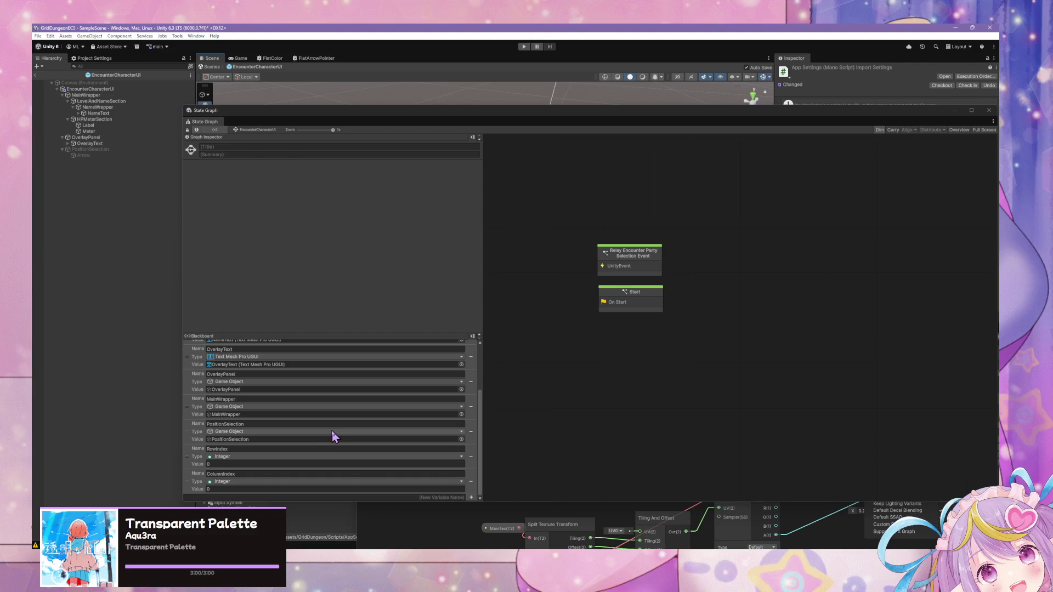
{"action": "scroll", "coordinate": [333, 427], "scroll_direction": "up", "scroll_amount": 5}
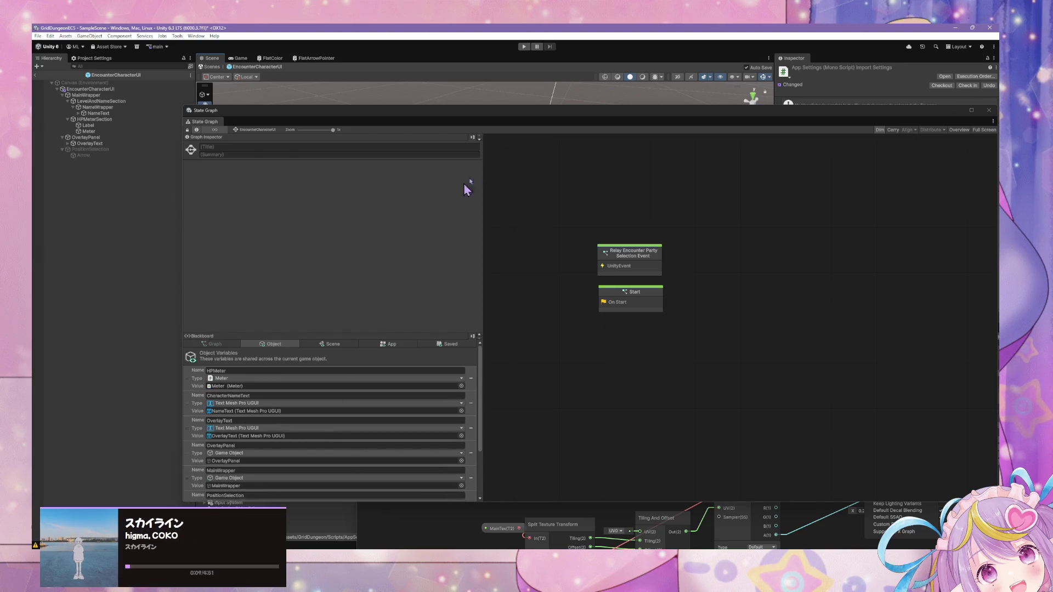
{"action": "mouse_move", "coordinate": [511, 121]}
{"action": "left_mouse_down"}
{"action": "mouse_move", "coordinate": [335, 266]}
{"action": "mouse_move", "coordinate": [513, 176]}
{"action": "mouse_move", "coordinate": [500, 174]}
{"action": "left_mouse_up"}
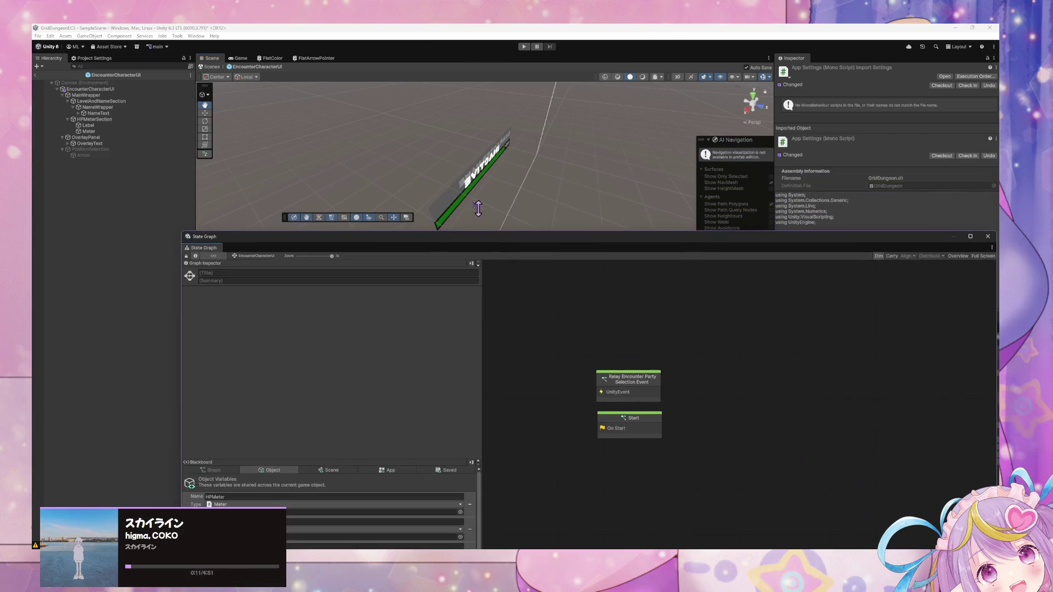
Exit prefab mode, select GameStateManager, and open its Load/Clear Encounter Data graph's Update Formation Position node.
{"action": "left_click", "coordinate": [212, 66]}
{"action": "mouse_move", "coordinate": [439, 169]}
{"action": "left_mouse_down"}
{"action": "mouse_move", "coordinate": [555, 105]}
{"action": "mouse_move", "coordinate": [520, 146]}
{"action": "mouse_move", "coordinate": [435, 164]}
{"action": "left_mouse_up"}
{"action": "left_click", "coordinate": [62, 98]}
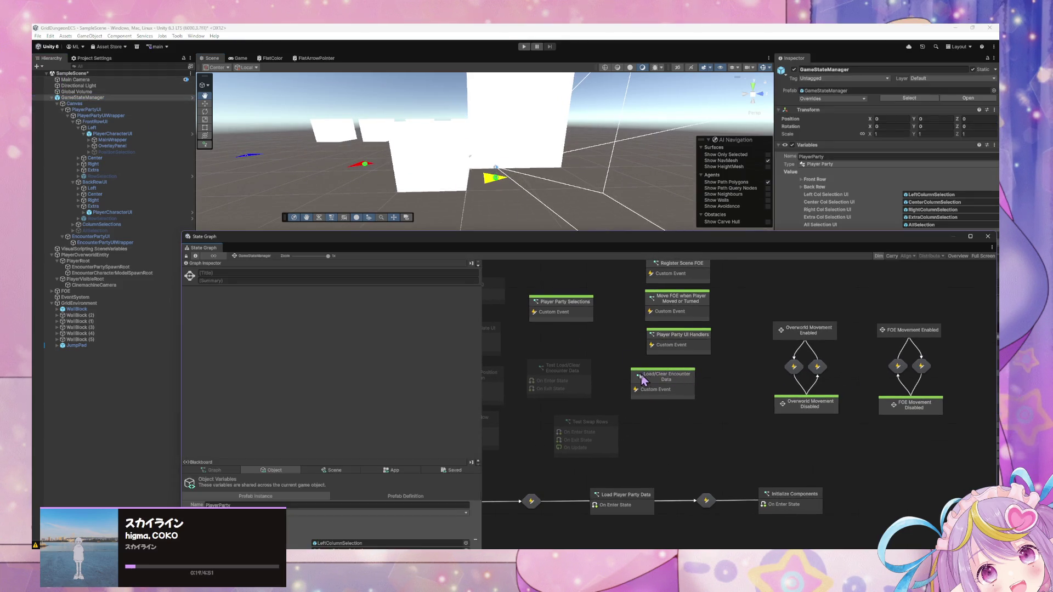
{"action": "double_click", "coordinate": [670, 381]}
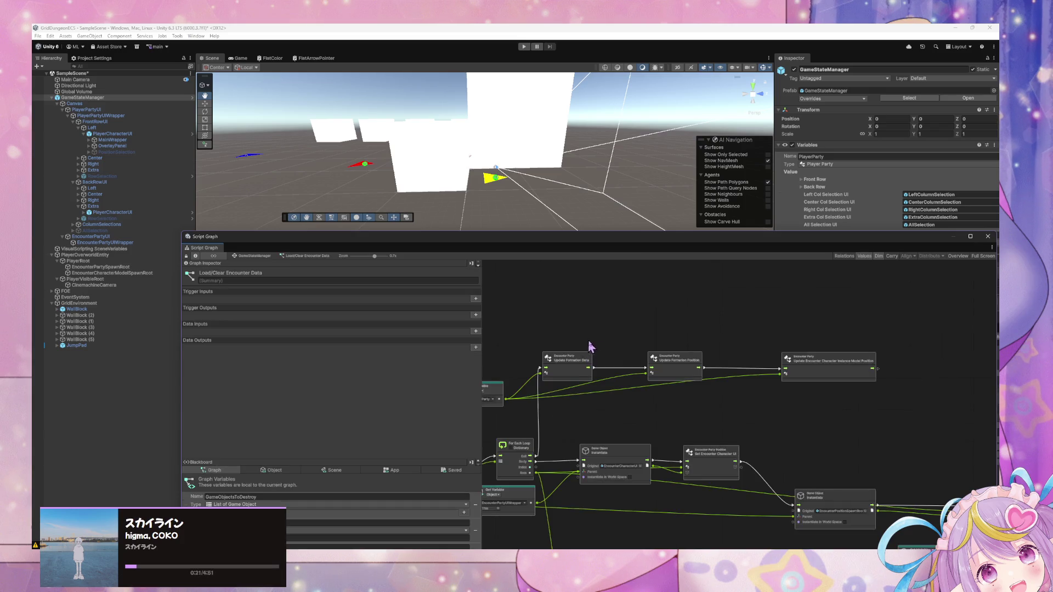
{"action": "left_click", "coordinate": [675, 345]}
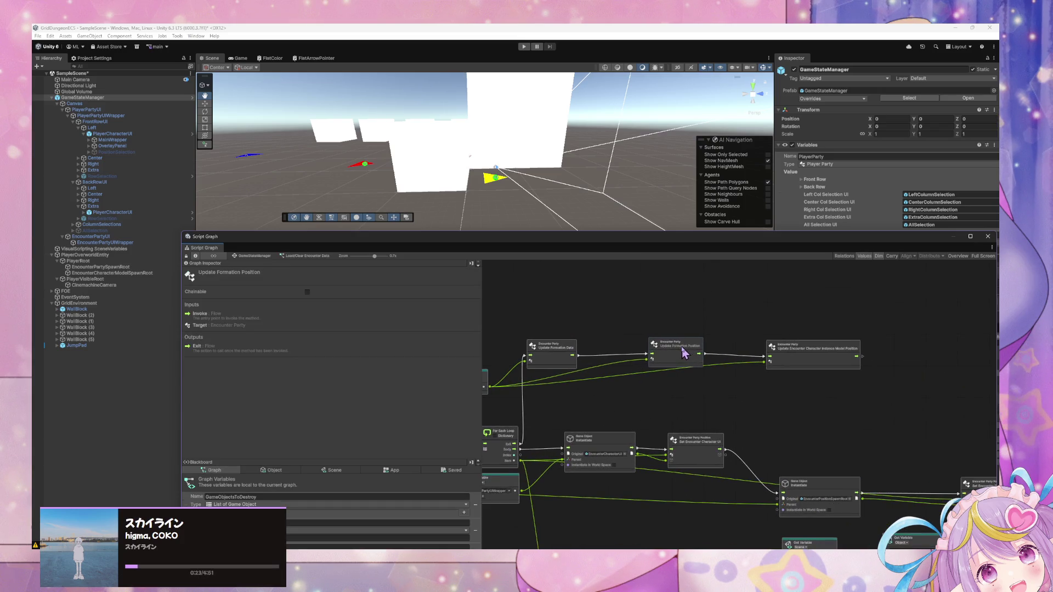
{"action": "scroll", "coordinate": [726, 384], "scroll_direction": "down", "scroll_amount": 3}
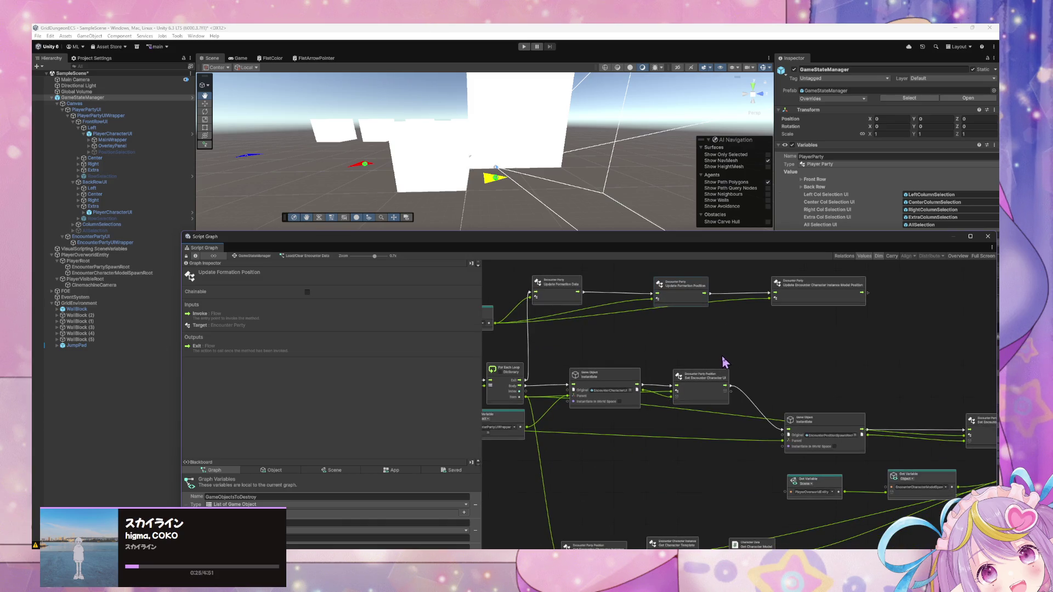
{"action": "scroll", "coordinate": [724, 360], "scroll_direction": "down", "scroll_amount": 2}
{"action": "scroll", "coordinate": [730, 360], "scroll_direction": "up", "scroll_amount": 2}
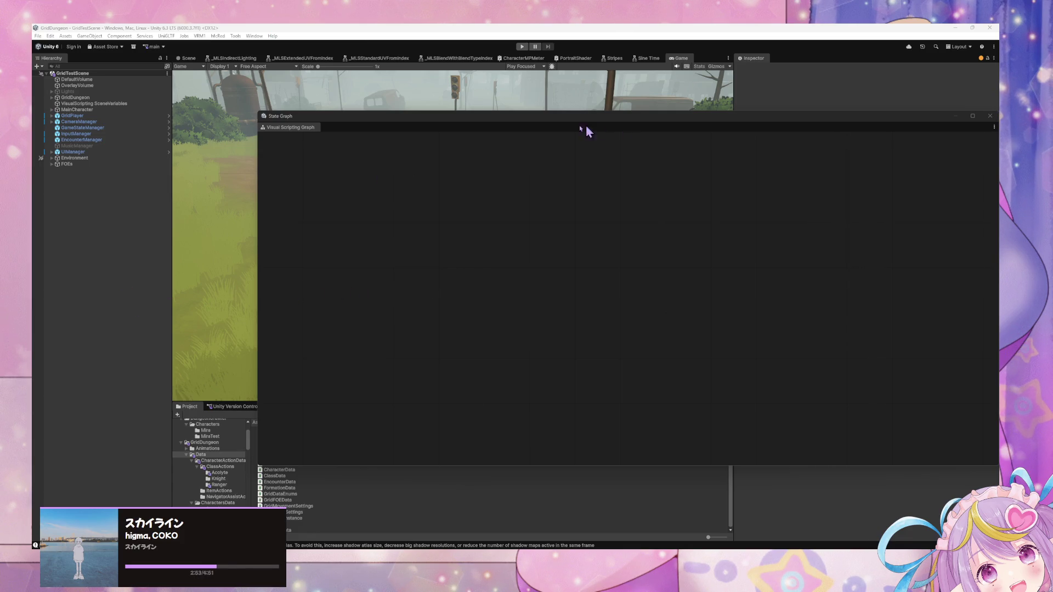
Start Play mode with Ctrl+P and move the graph window down to the bottom of the screen.
{"action": "mouse_move", "coordinate": [396, 121]}
{"action": "left_mouse_down"}
{"action": "mouse_move", "coordinate": [713, 261]}
{"action": "mouse_move", "coordinate": [751, 261]}
{"action": "left_mouse_up"}
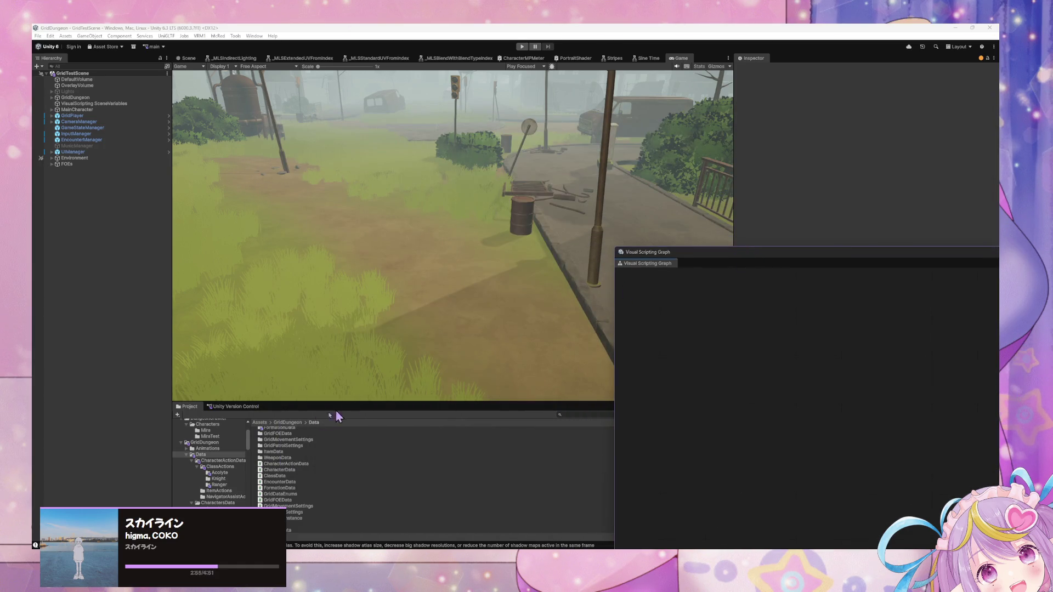
{"action": "key", "text": "ctrl+p"}
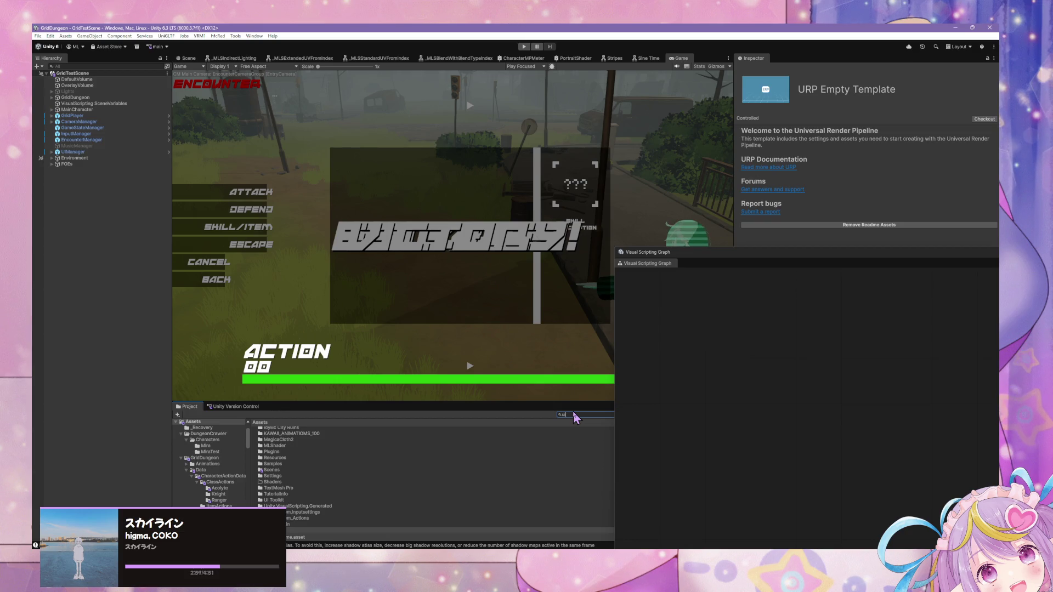
{"action": "type", "text": "ui"}
{"action": "scroll", "coordinate": [412, 472], "scroll_direction": "down", "scroll_amount": 15}
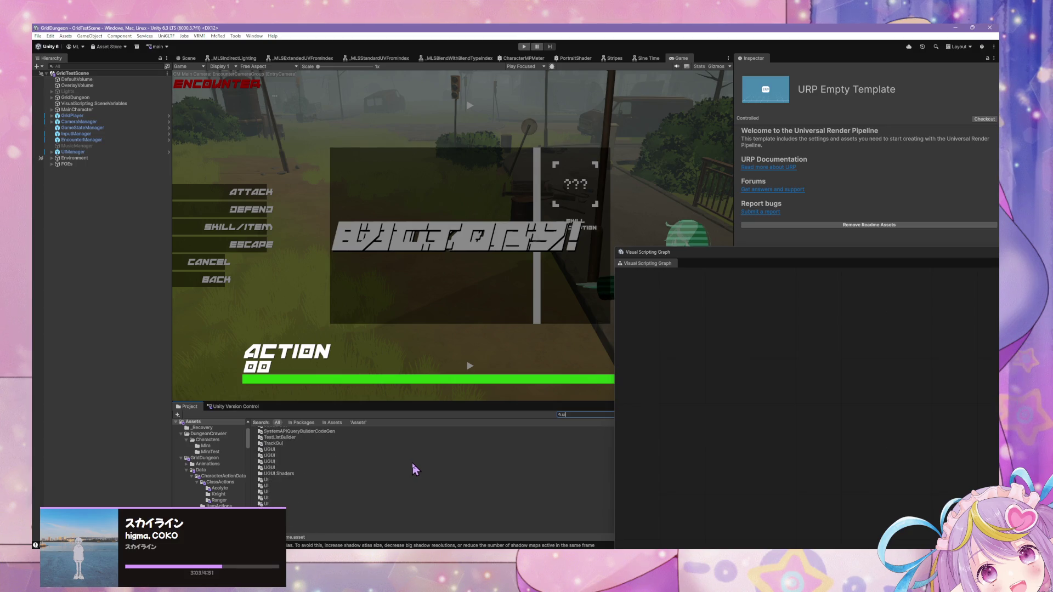
{"action": "scroll", "coordinate": [423, 468], "scroll_direction": "down", "scroll_amount": 2}
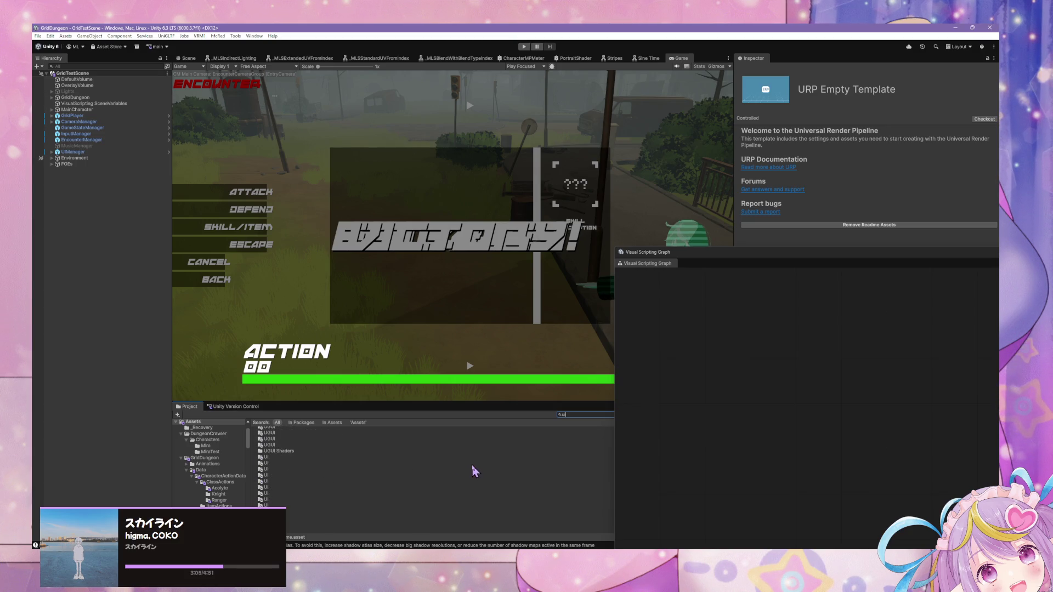
{"action": "left_click", "coordinate": [713, 261]}
{"action": "mouse_move", "coordinate": [714, 261]}
{"action": "left_mouse_down"}
{"action": "mouse_move", "coordinate": [702, 457]}
{"action": "mouse_move", "coordinate": [605, 459]}
{"action": "left_mouse_up"}
Search the Project window for 'encounter' and scroll the folder tree down to the Data folders.
{"action": "left_click", "coordinate": [589, 415]}
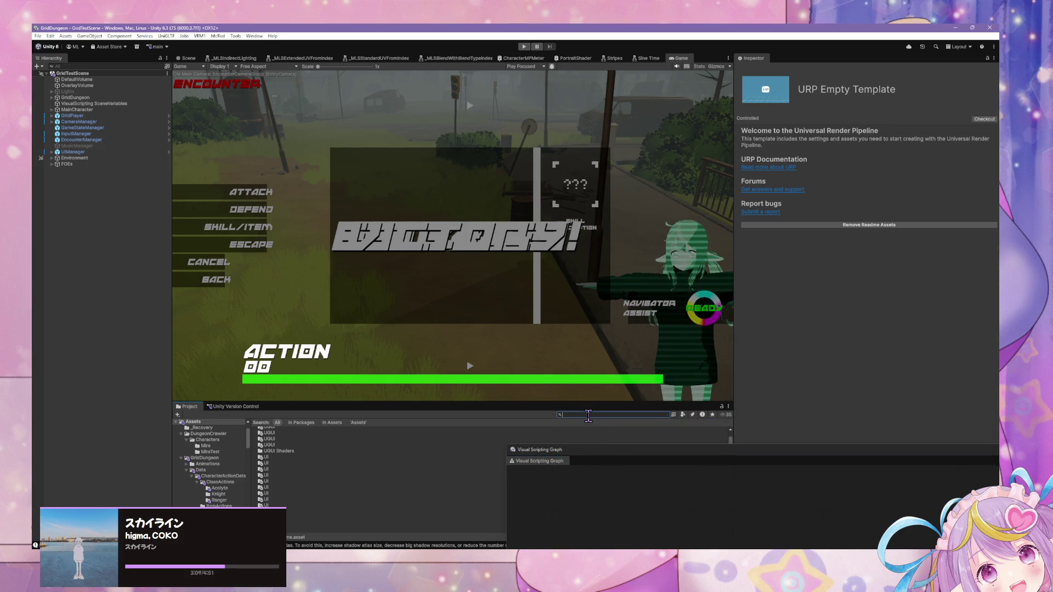
{"action": "key", "text": "BackSpace"}
{"action": "type", "text": "ui"}
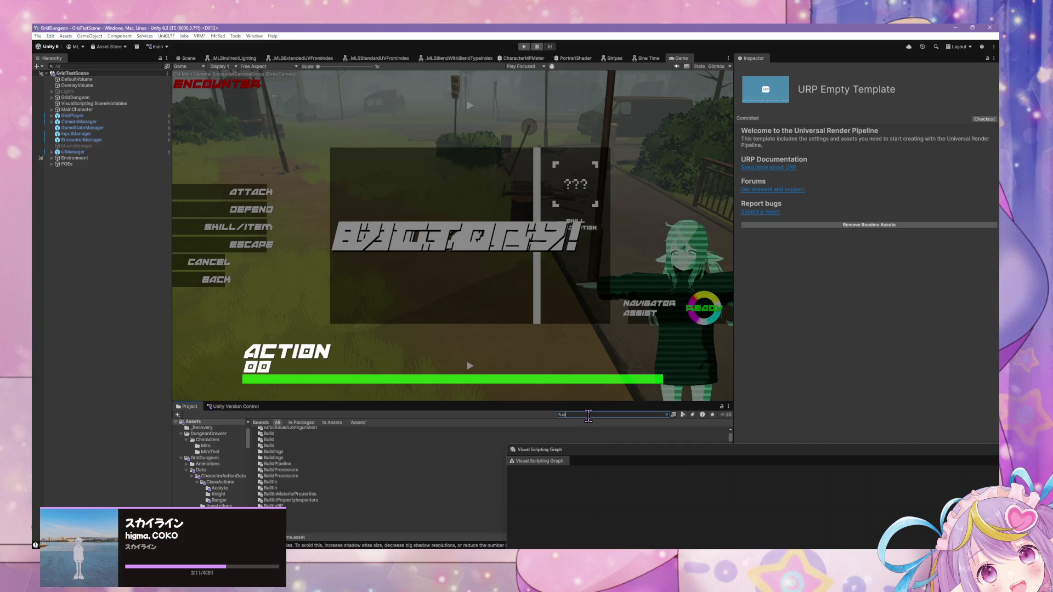
{"action": "key", "text": "BackSpace"}
{"action": "key", "text": "BackSpace"}
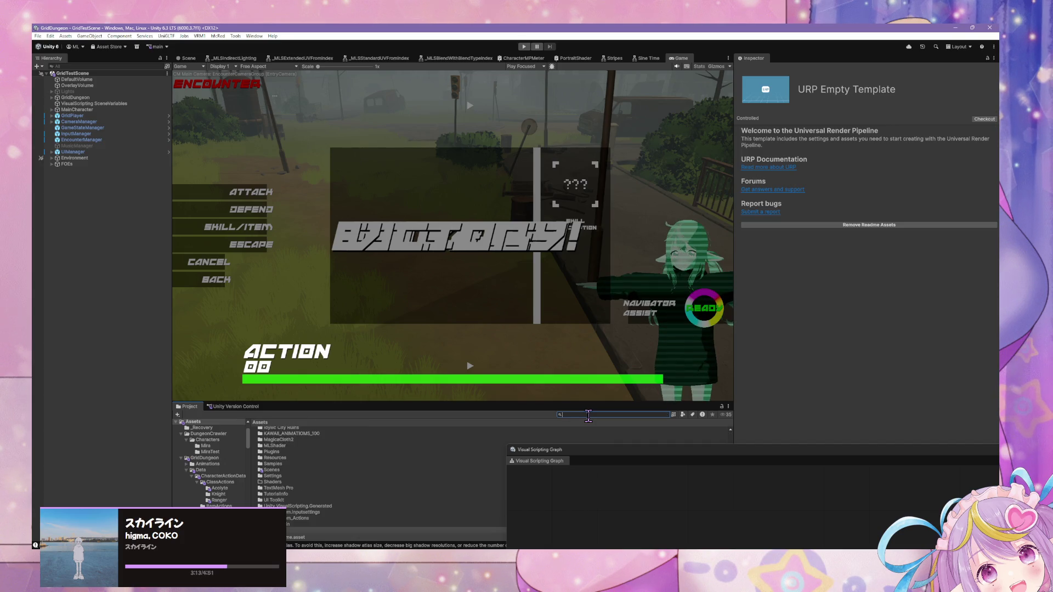
{"action": "type", "text": "enc"}
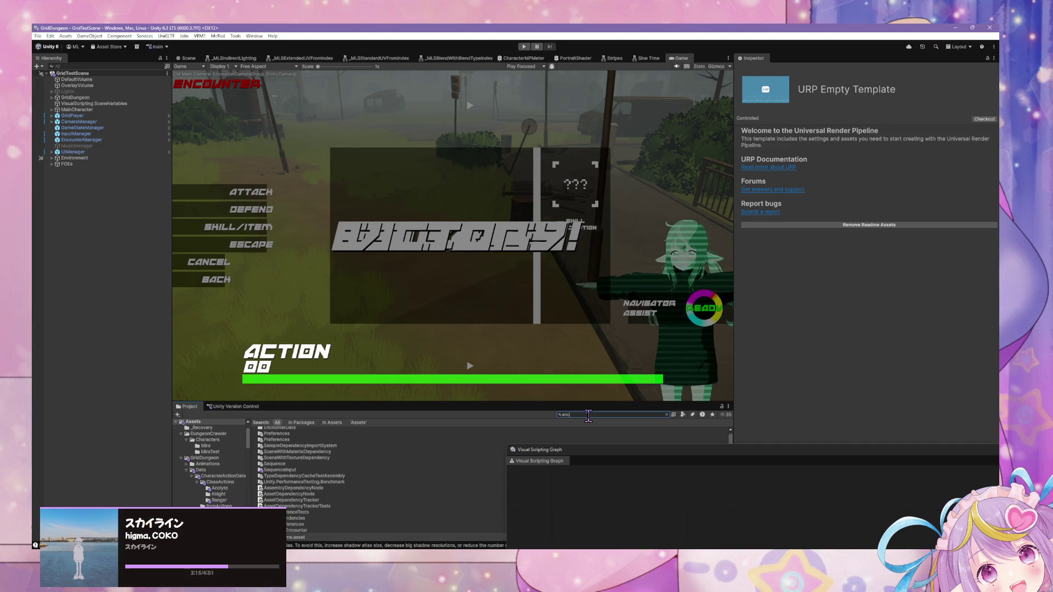
{"action": "type", "text": "ounter"}
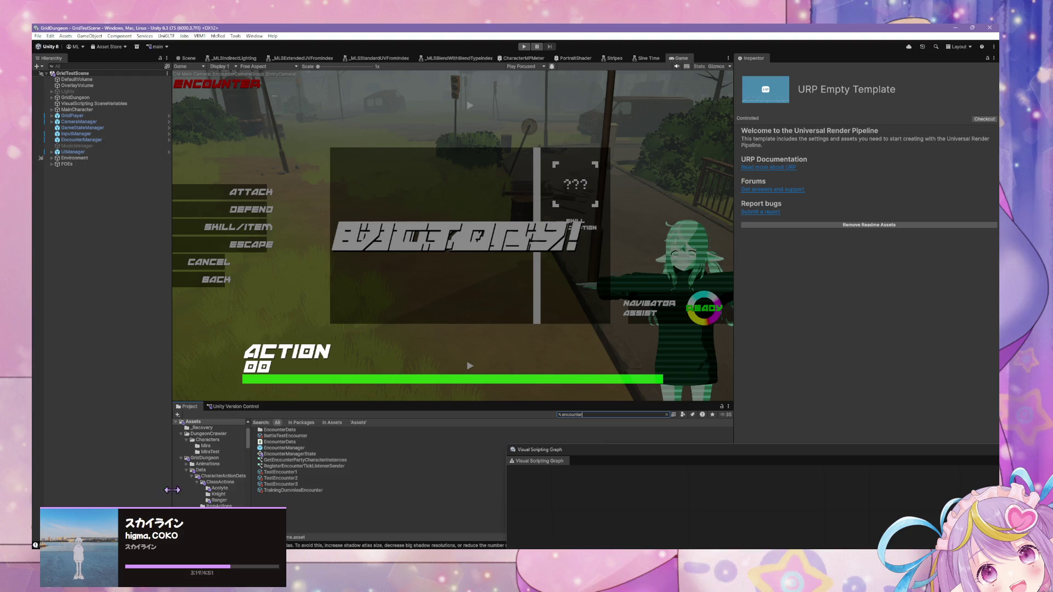
{"action": "scroll", "coordinate": [194, 487], "scroll_direction": "down", "scroll_amount": 3}
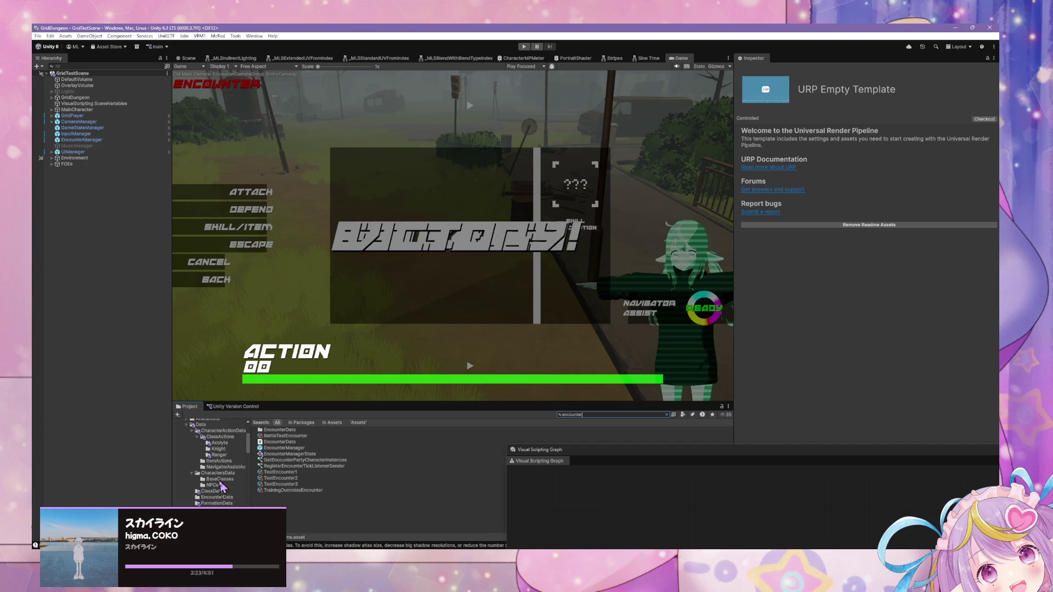
{"action": "left_click", "coordinate": [231, 467]}
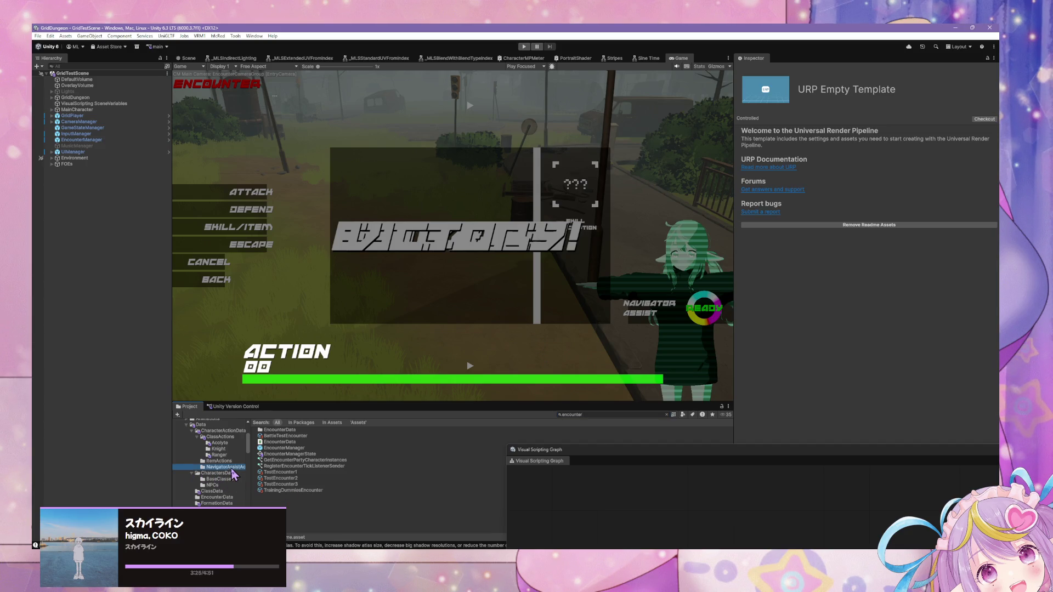
Browse the EncounterData, FormationData, GridFOEData, ItemData and WeaponData folders.
{"action": "left_click", "coordinate": [219, 497]}
{"action": "left_click", "coordinate": [223, 503]}
{"action": "left_click", "coordinate": [224, 510]}
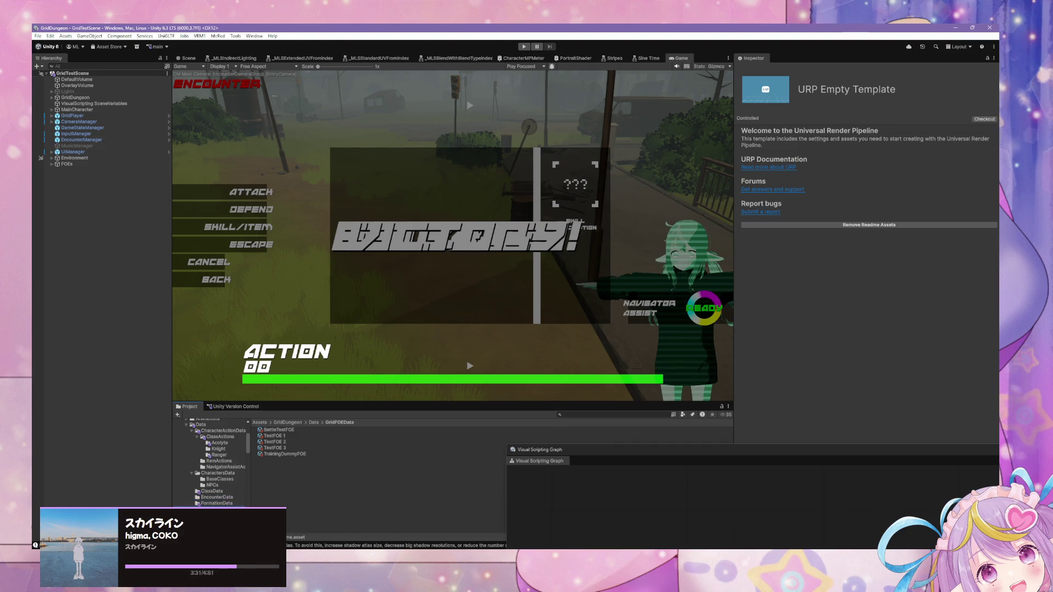
{"action": "left_click", "coordinate": [224, 516]}
{"action": "left_click", "coordinate": [224, 527]}
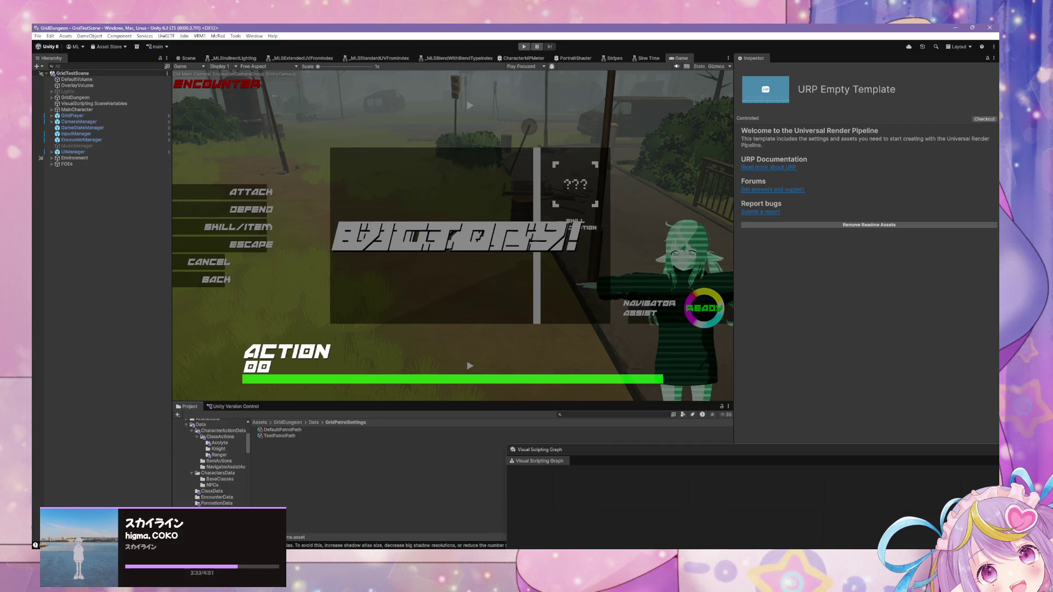
{"action": "scroll", "coordinate": [227, 506], "scroll_direction": "down", "scroll_amount": 1}
{"action": "left_click", "coordinate": [224, 511]}
{"action": "scroll", "coordinate": [222, 483], "scroll_direction": "up", "scroll_amount": 5}
{"action": "scroll", "coordinate": [222, 483], "scroll_direction": "down", "scroll_amount": 3}
Browse CharacterActionData's ClassActions, then open the GridDungeon UI folder to list its assets.
{"action": "left_click", "coordinate": [191, 438]}
{"action": "left_click", "coordinate": [222, 438]}
{"action": "left_click", "coordinate": [220, 443]}
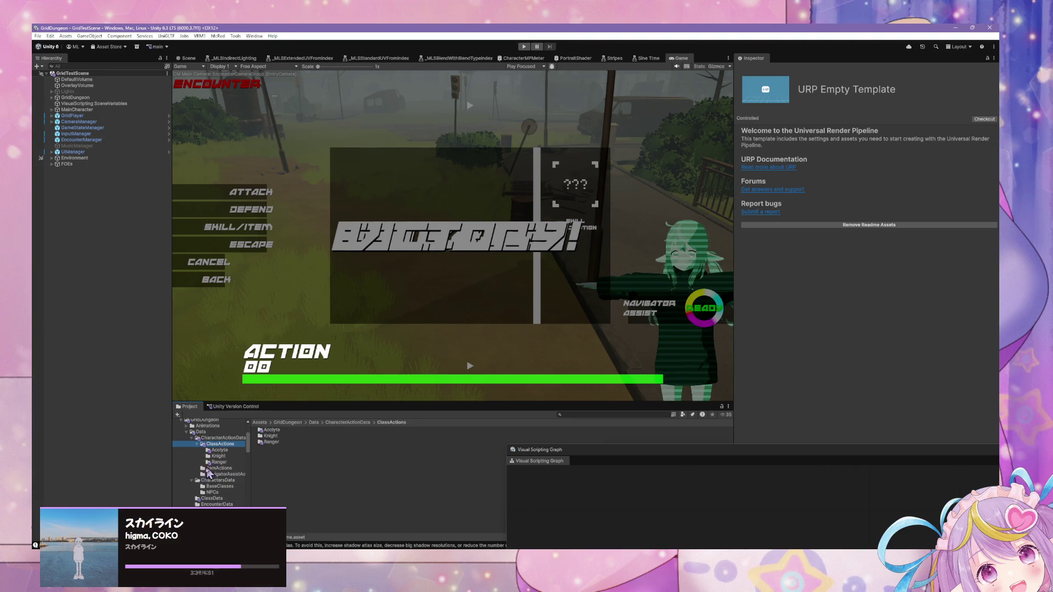
{"action": "scroll", "coordinate": [221, 488], "scroll_direction": "down", "scroll_amount": 5}
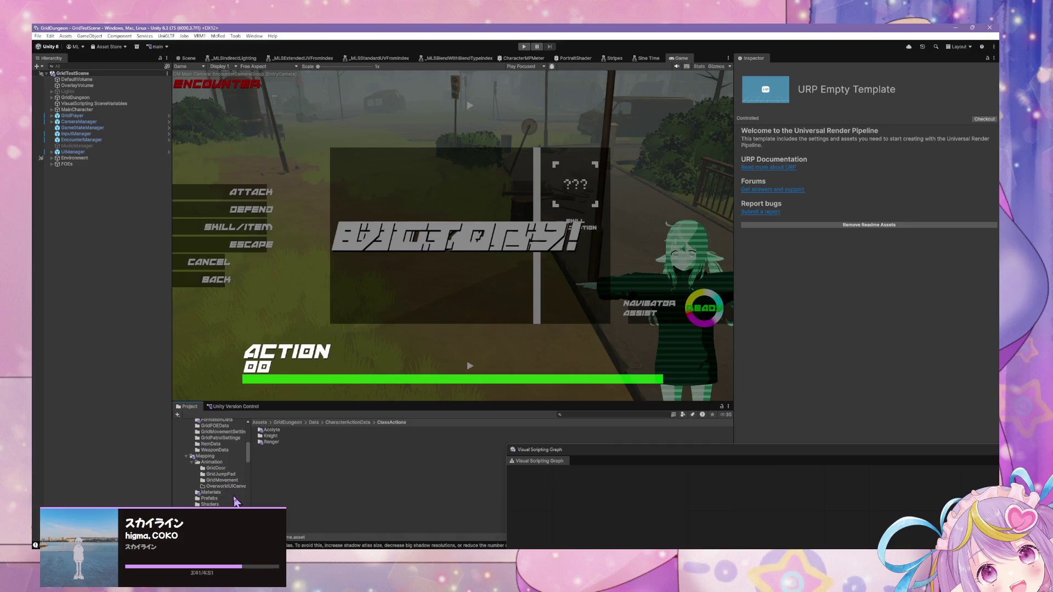
{"action": "scroll", "coordinate": [234, 502], "scroll_direction": "down", "scroll_amount": 2}
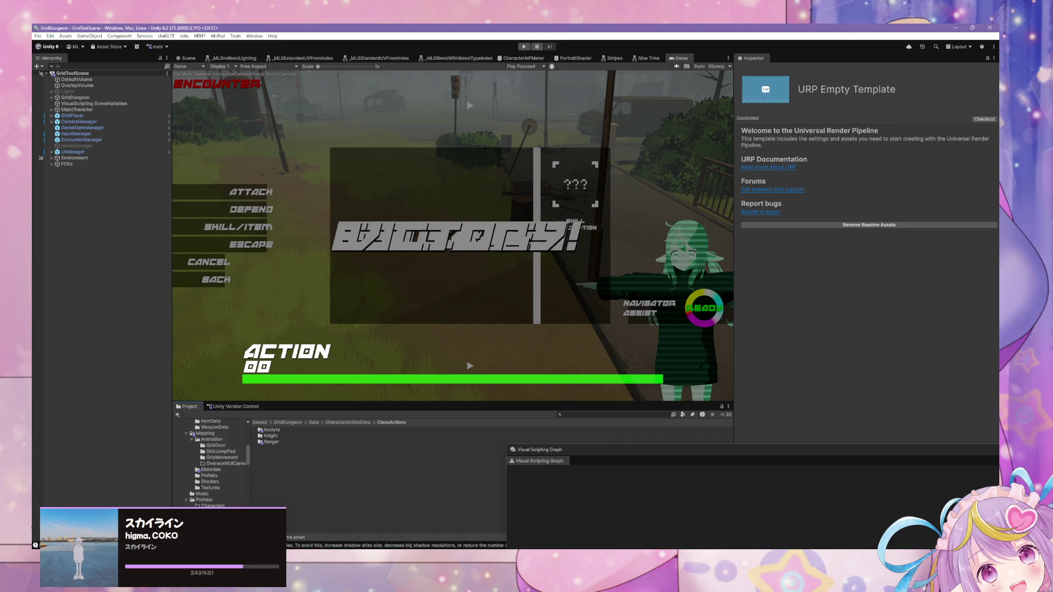
{"action": "double_click", "coordinate": [283, 488]}
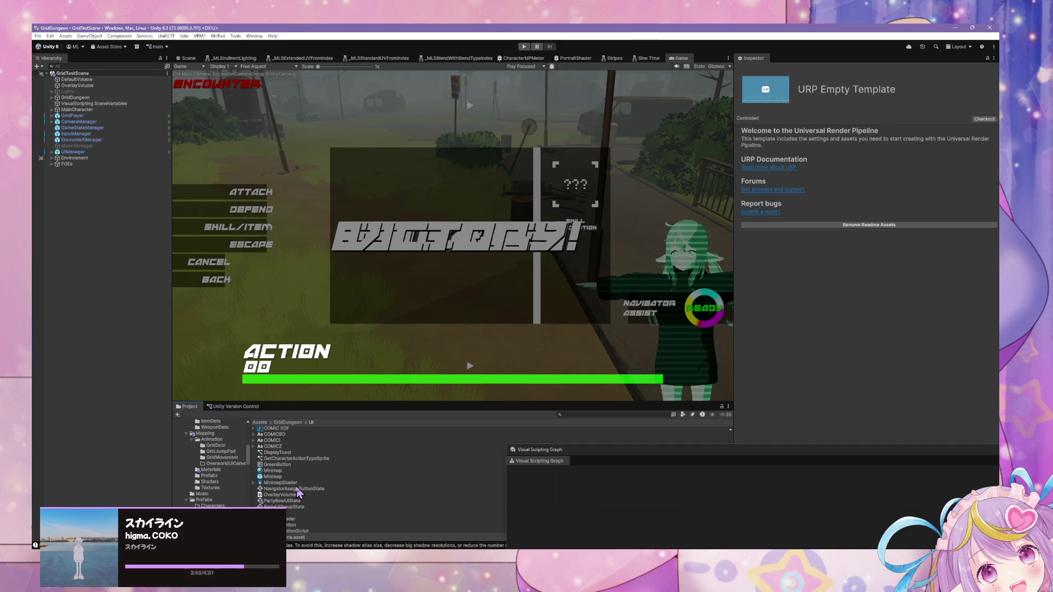
{"action": "scroll", "coordinate": [298, 492], "scroll_direction": "down", "scroll_amount": 3}
{"action": "scroll", "coordinate": [298, 492], "scroll_direction": "up", "scroll_amount": 1}
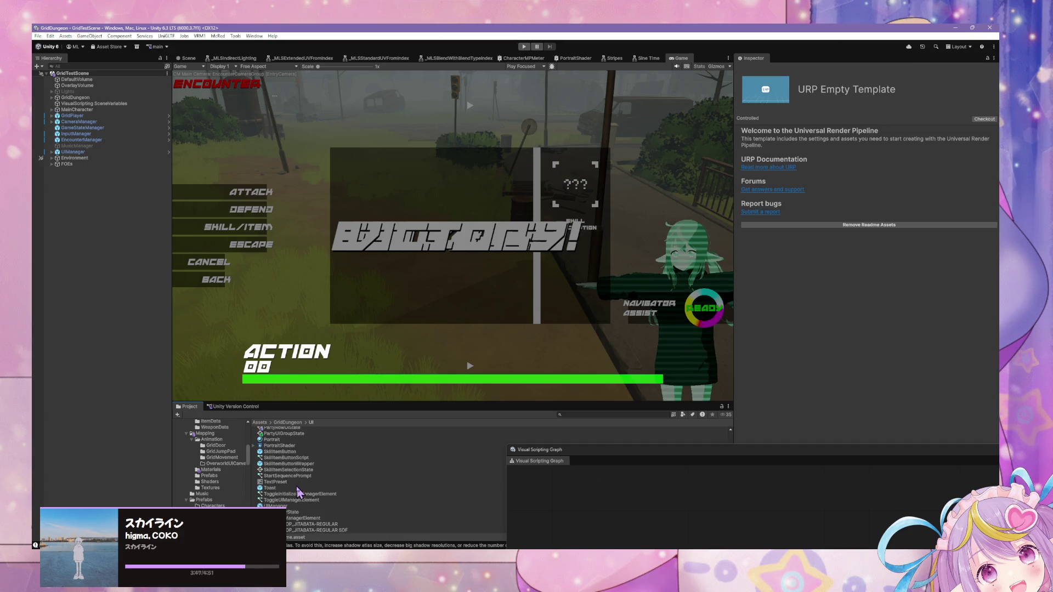
{"action": "scroll", "coordinate": [299, 493], "scroll_direction": "up", "scroll_amount": 3}
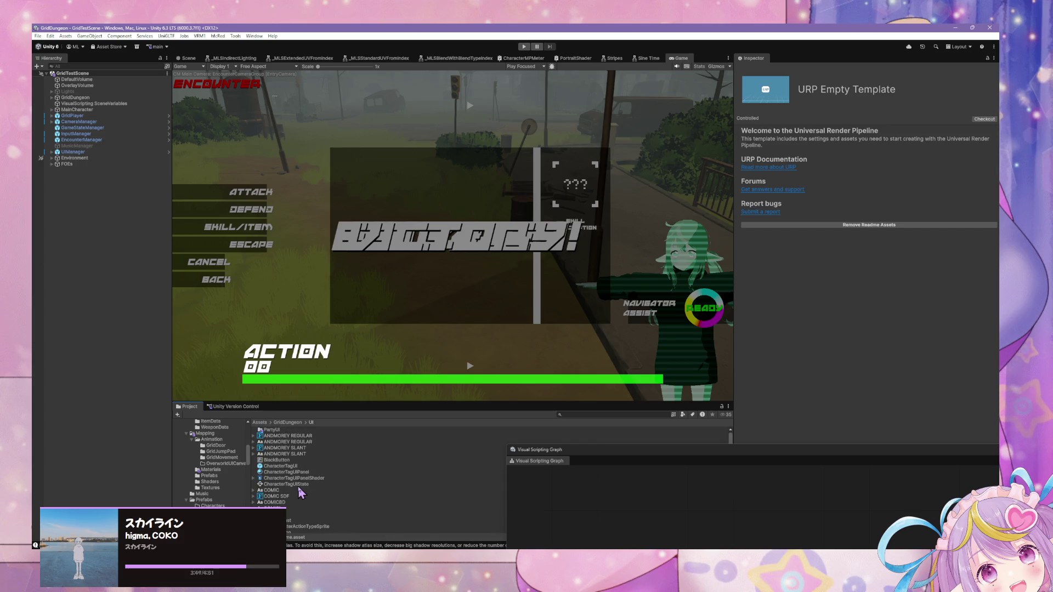
{"action": "scroll", "coordinate": [301, 493], "scroll_direction": "down", "scroll_amount": 2}
Search the Project assets for 'sync', then for 'position', and look through the results.
{"action": "left_click", "coordinate": [620, 415]}
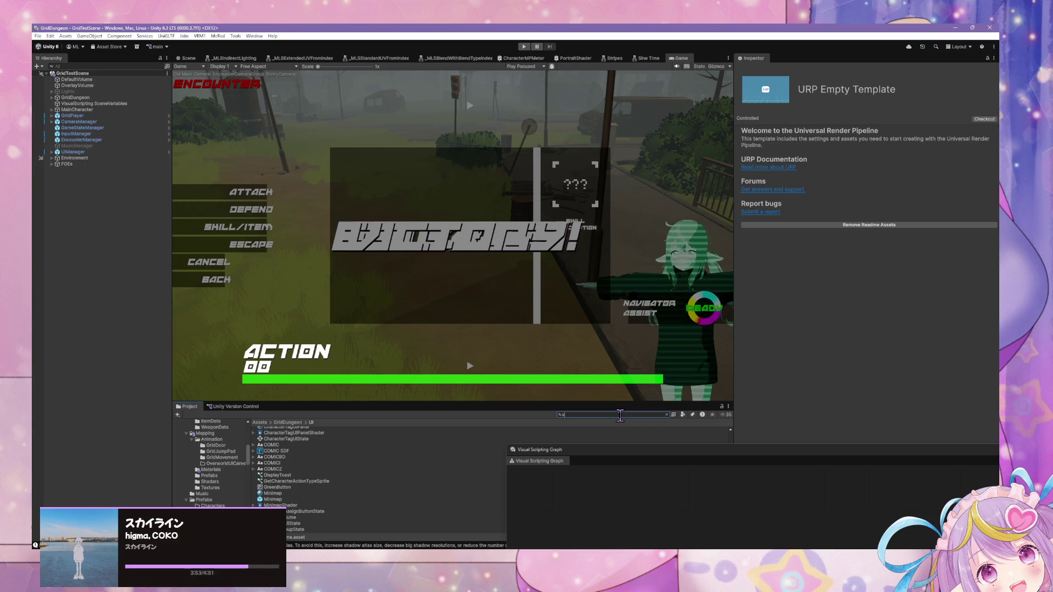
{"action": "type", "text": "sync"}
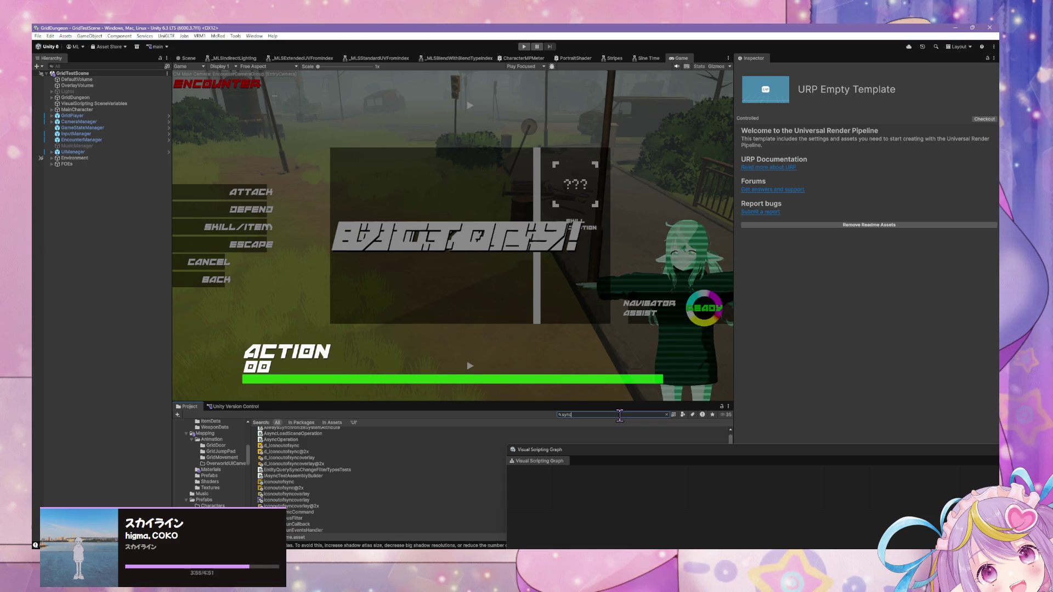
{"action": "key", "text": "BackSpace"}
{"action": "key", "text": "BackSpace"}
{"action": "key", "text": "BackSpace"}
{"action": "type", "text": "position"}
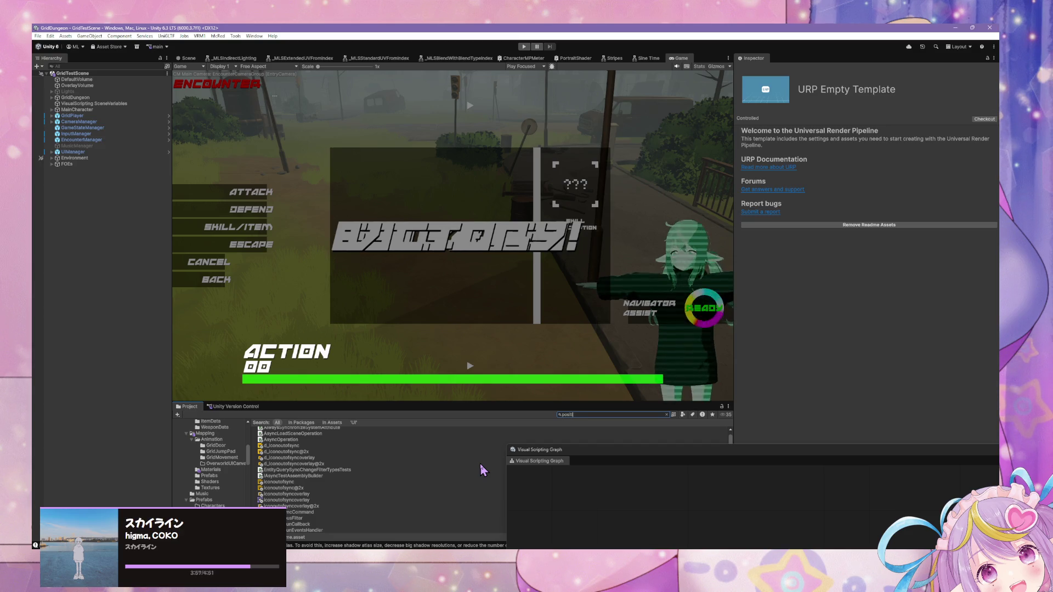
{"action": "scroll", "coordinate": [347, 449], "scroll_direction": "down", "scroll_amount": 6}
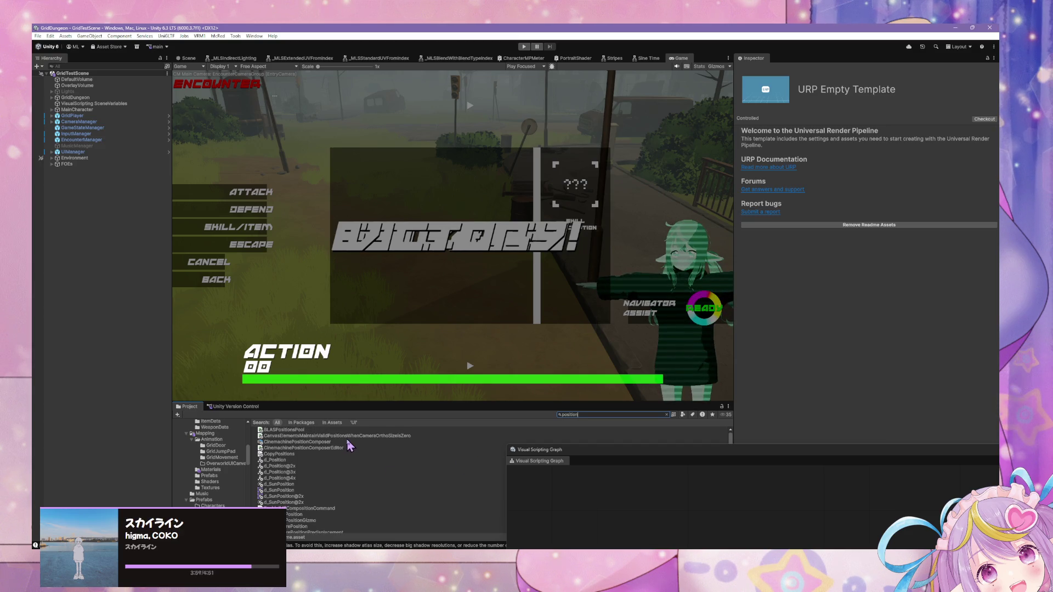
{"action": "scroll", "coordinate": [350, 443], "scroll_direction": "down", "scroll_amount": 2}
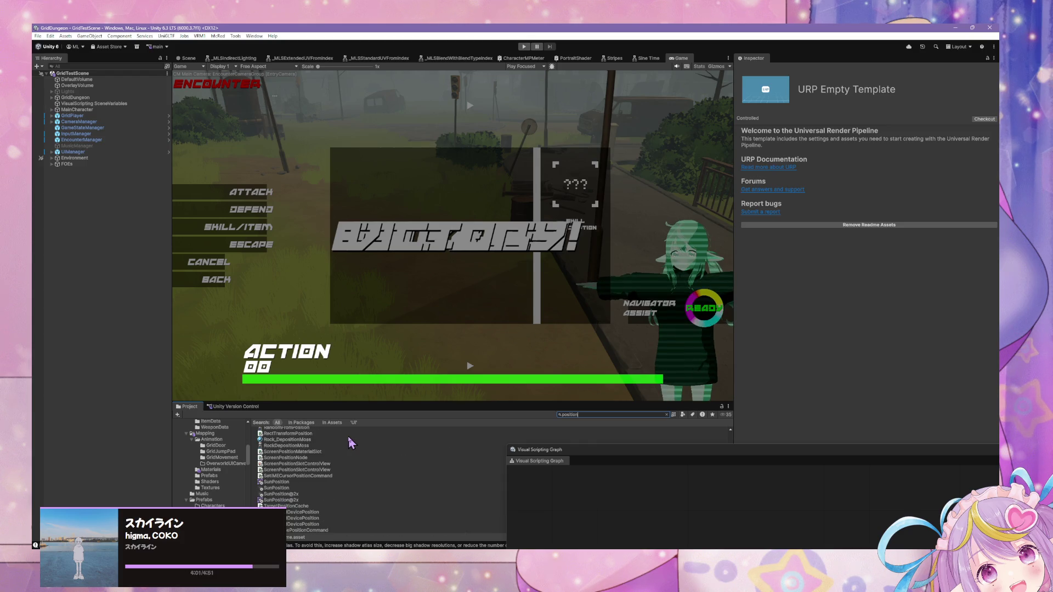
Bring the GridDungeonECS Unity window, showing GameStateManager's Update Formation Position nodes, to the front.
{"action": "scroll", "coordinate": [351, 443], "scroll_direction": "up", "scroll_amount": 5}
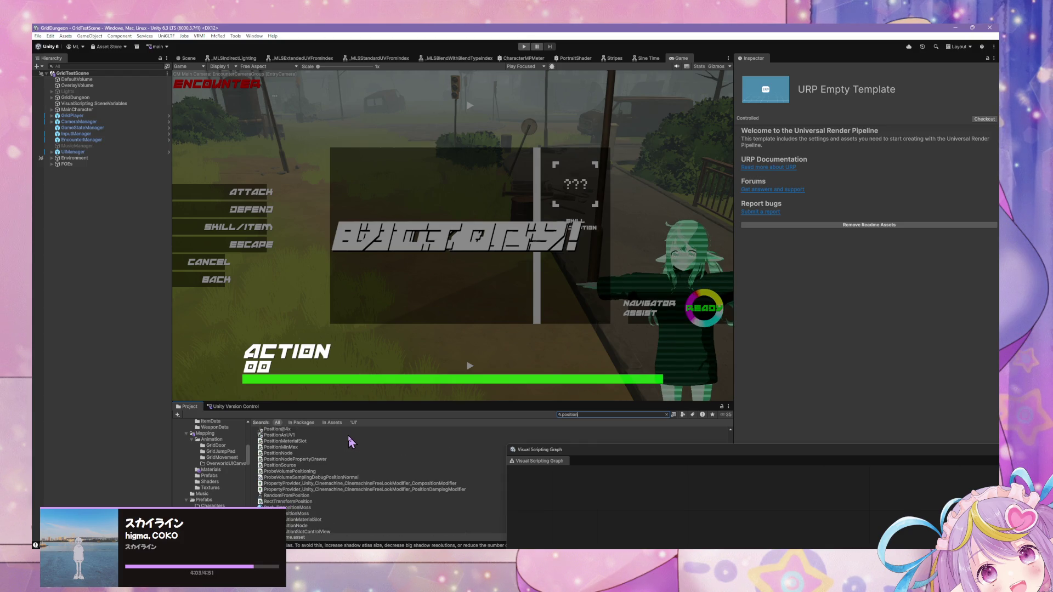
{"action": "scroll", "coordinate": [351, 442], "scroll_direction": "up", "scroll_amount": 4}
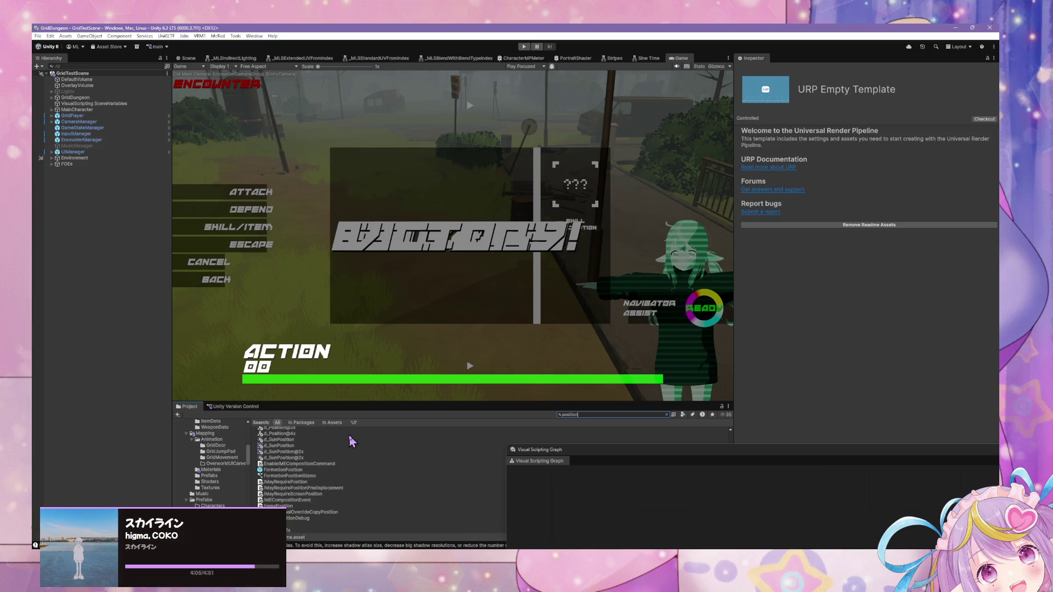
{"action": "scroll", "coordinate": [351, 443], "scroll_direction": "down", "scroll_amount": 4}
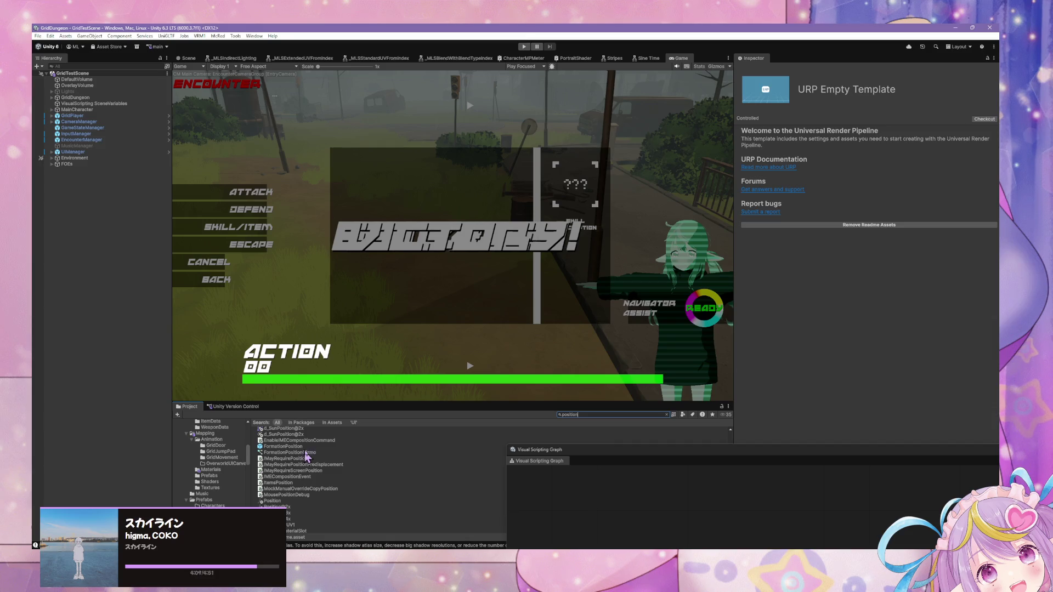
{"action": "scroll", "coordinate": [350, 443], "scroll_direction": "up", "scroll_amount": 4}
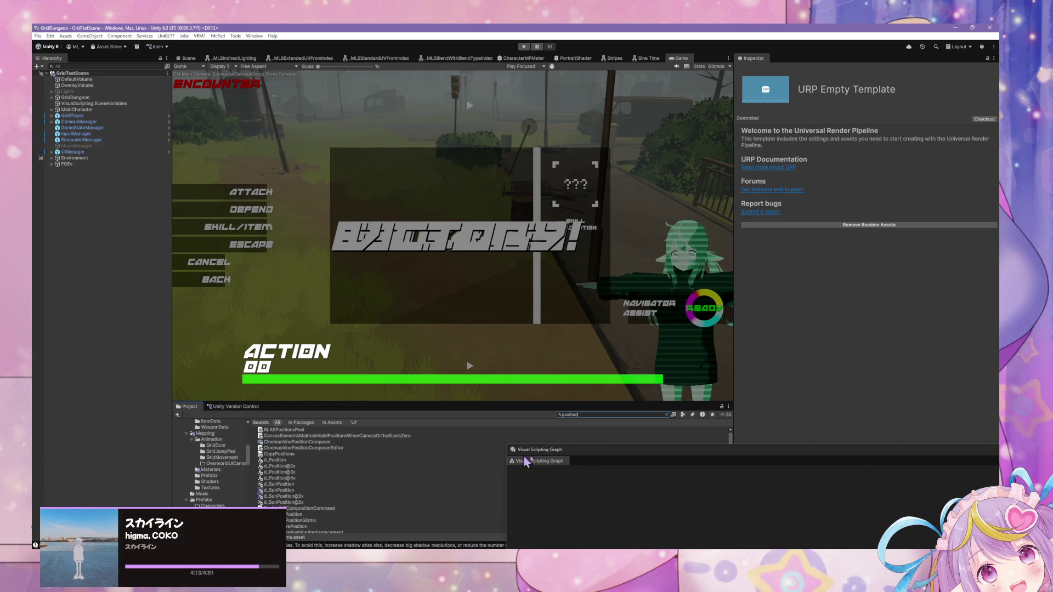
{"action": "mouse_move", "coordinate": [705, 546]}
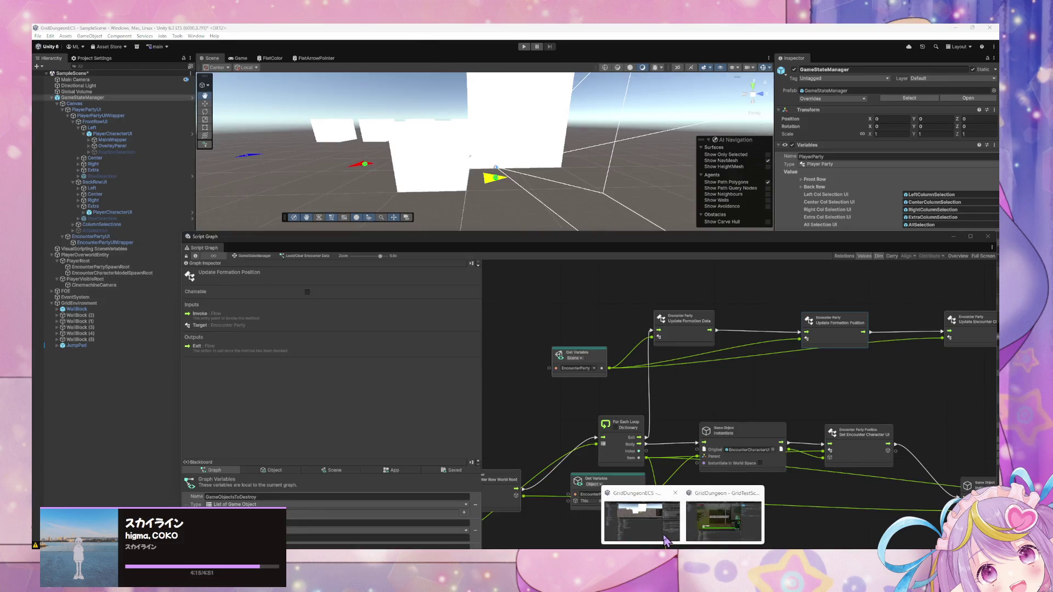
{"action": "left_click", "coordinate": [667, 538]}
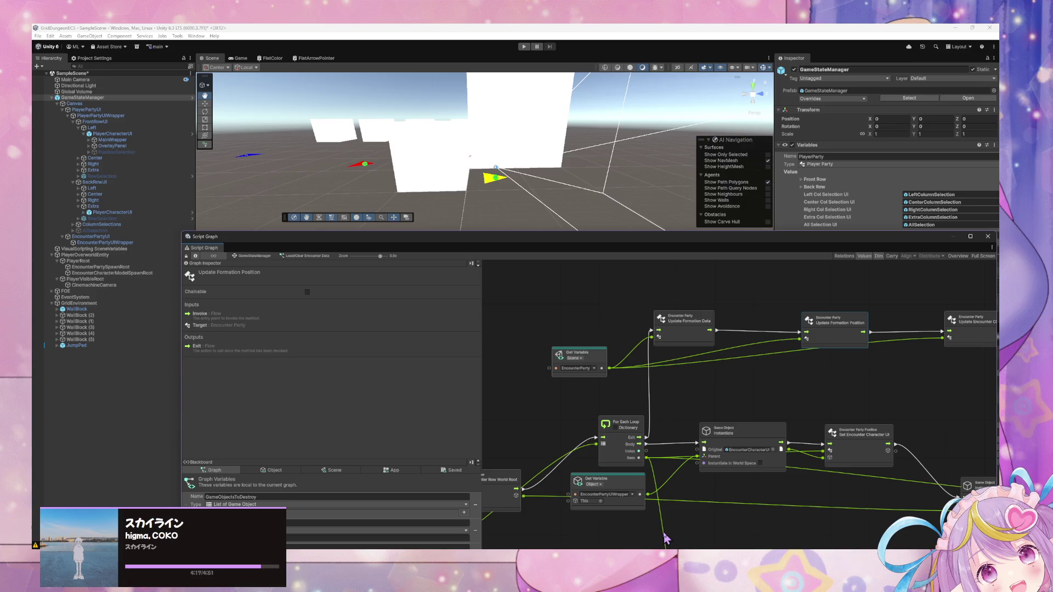
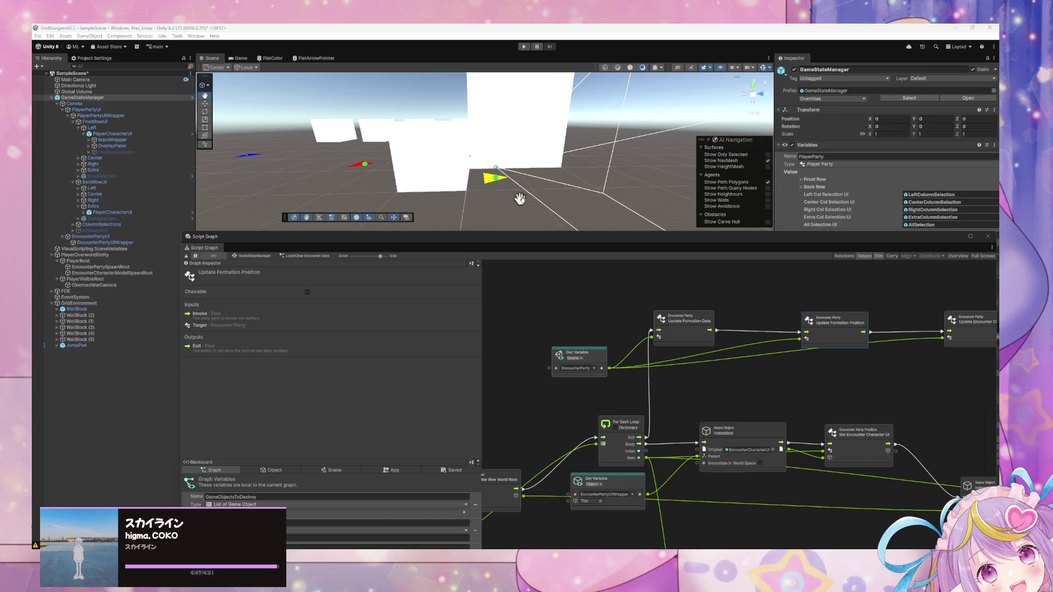
Tuck the CharacterSprite shader graph behind the Script Graph and drop it lower to expose GridDungeon Scripts.
{"action": "mouse_move", "coordinate": [604, 244]}
{"action": "left_mouse_down"}
{"action": "mouse_move", "coordinate": [388, 241]}
{"action": "mouse_move", "coordinate": [475, 203]}
{"action": "left_mouse_up"}
{"action": "mouse_move", "coordinate": [912, 352]}
{"action": "left_mouse_down"}
{"action": "mouse_move", "coordinate": [712, 365]}
{"action": "mouse_move", "coordinate": [785, 386]}
{"action": "left_mouse_up"}
{"action": "mouse_move", "coordinate": [745, 325]}
{"action": "left_mouse_down"}
{"action": "mouse_move", "coordinate": [554, 207]}
{"action": "mouse_move", "coordinate": [735, 345]}
{"action": "mouse_move", "coordinate": [726, 358]}
{"action": "left_mouse_up"}
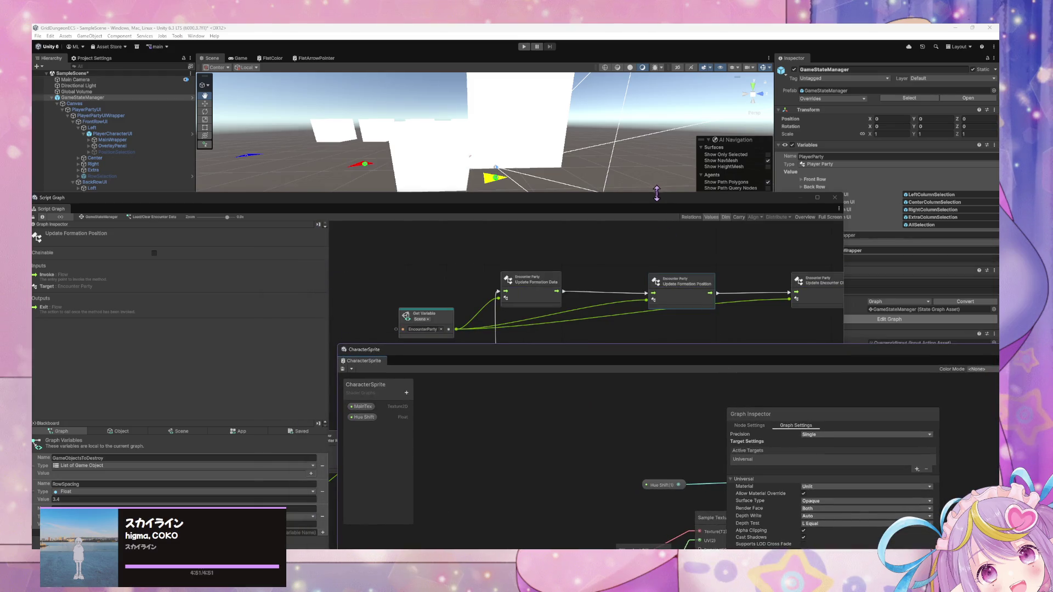
{"action": "mouse_move", "coordinate": [647, 204]}
{"action": "left_mouse_down"}
{"action": "mouse_move", "coordinate": [745, 144]}
{"action": "mouse_move", "coordinate": [576, 348]}
{"action": "mouse_move", "coordinate": [647, 231]}
{"action": "mouse_move", "coordinate": [678, 406]}
{"action": "mouse_move", "coordinate": [549, 203]}
{"action": "left_mouse_up"}
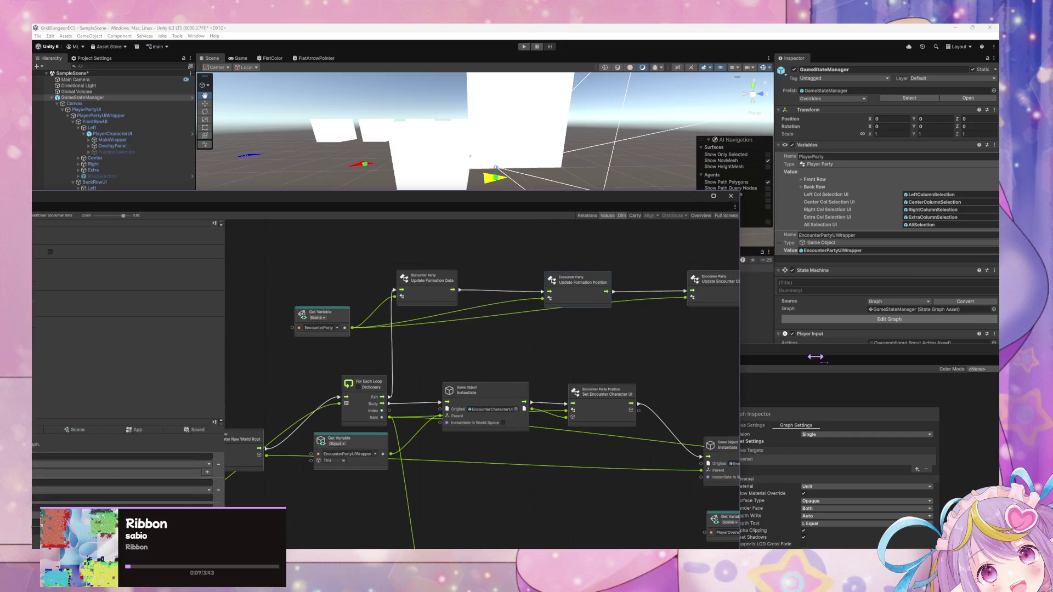
{"action": "mouse_move", "coordinate": [823, 354]}
{"action": "left_mouse_down"}
{"action": "mouse_move", "coordinate": [571, 403]}
{"action": "mouse_move", "coordinate": [585, 275]}
{"action": "left_mouse_up"}
{"action": "mouse_move", "coordinate": [566, 212]}
{"action": "left_mouse_down"}
{"action": "mouse_move", "coordinate": [606, 282]}
{"action": "mouse_move", "coordinate": [757, 261]}
{"action": "mouse_move", "coordinate": [717, 199]}
{"action": "mouse_move", "coordinate": [699, 436]}
{"action": "left_mouse_up"}
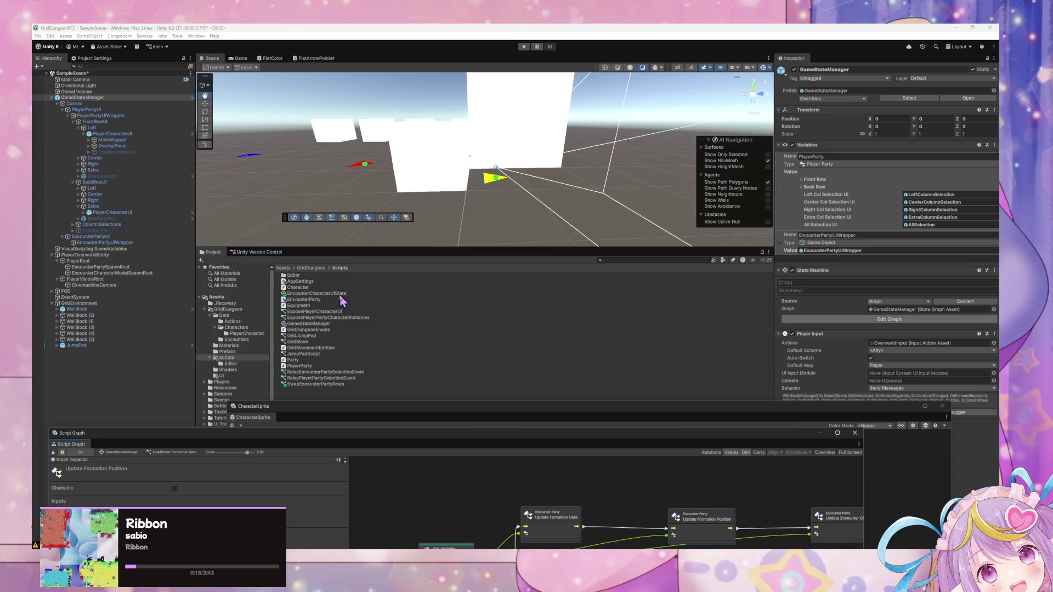
Open the EncounterCharacterUIState state graph and look through its Blackboard scene variables.
{"action": "double_click", "coordinate": [341, 295]}
{"action": "left_click_drag", "start_coordinate": [418, 408], "coordinate": [521, 252]}
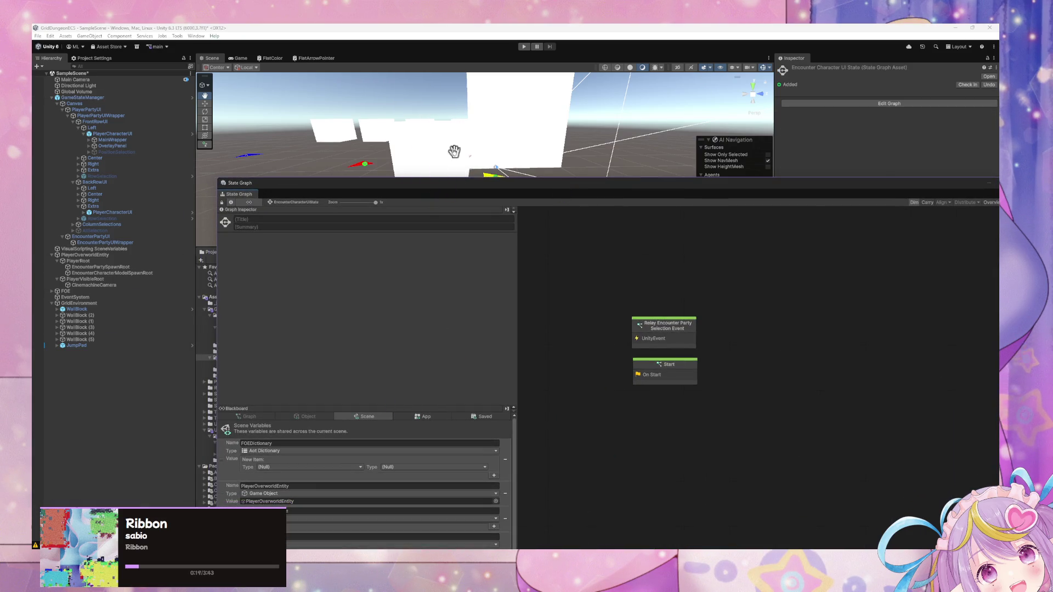
{"action": "left_click_drag", "start_coordinate": [442, 192], "coordinate": [489, 90]}
{"action": "scroll", "coordinate": [453, 340], "scroll_direction": "down", "scroll_amount": 1}
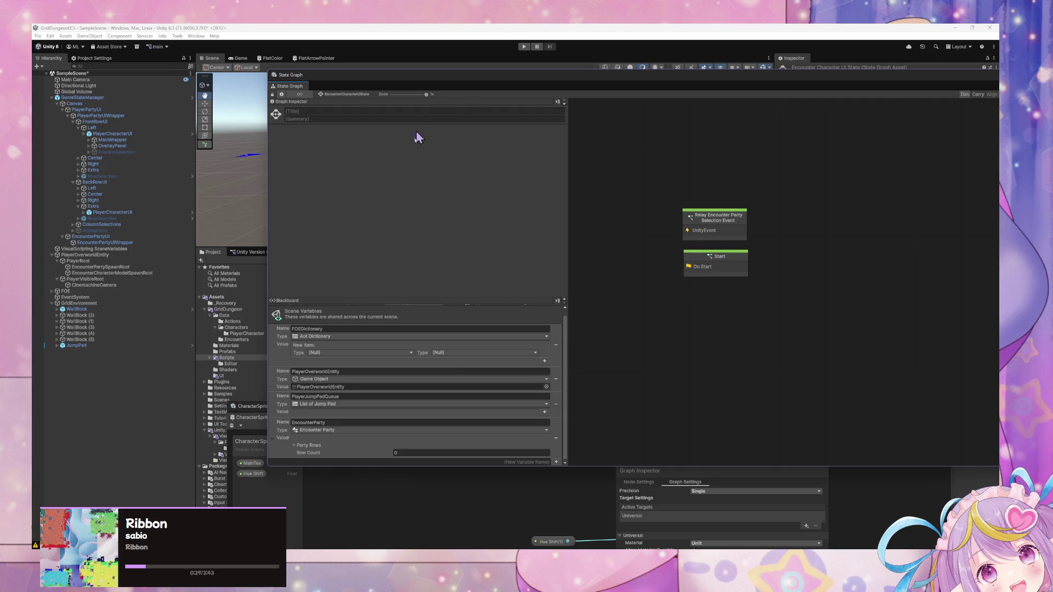
{"action": "scroll", "coordinate": [344, 325], "scroll_direction": "up", "scroll_amount": 1}
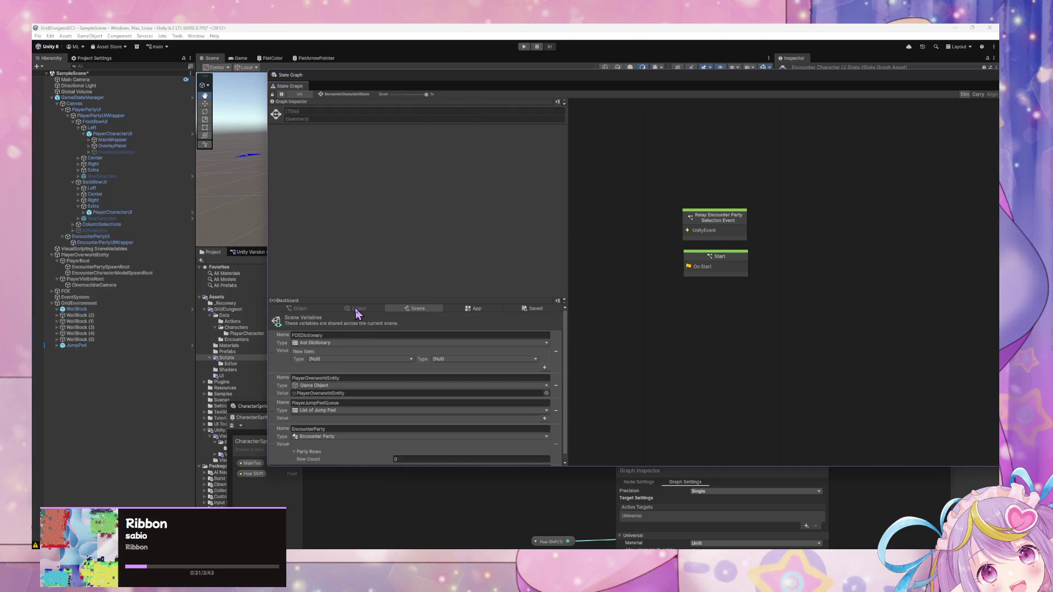
Move the State Graph window to the lower right and enter play mode.
{"action": "scroll", "coordinate": [414, 332], "scroll_direction": "down", "scroll_amount": 1}
{"action": "scroll", "coordinate": [427, 349], "scroll_direction": "up", "scroll_amount": 1}
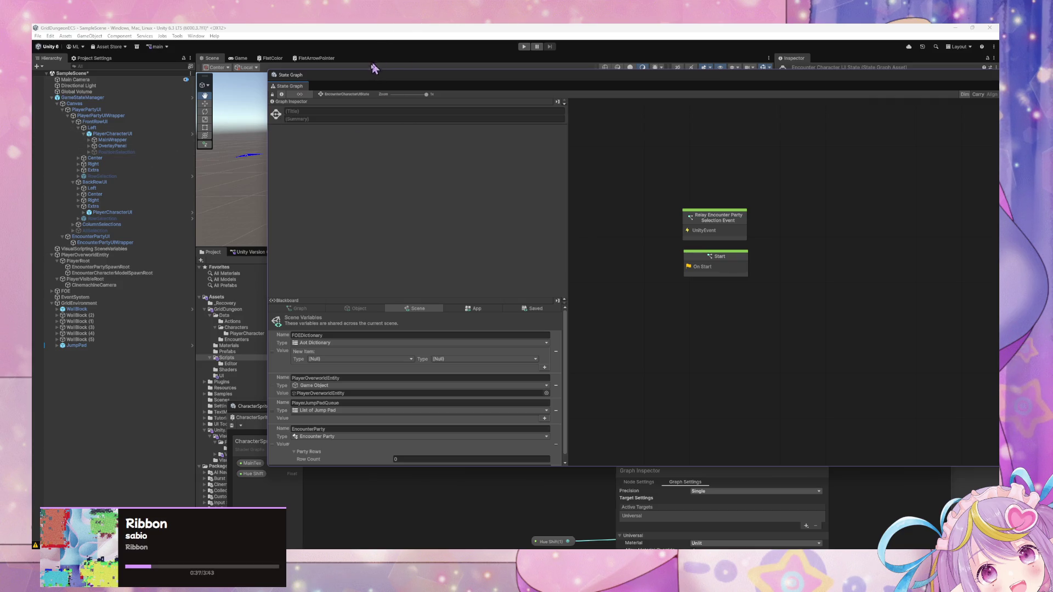
{"action": "mouse_move", "coordinate": [373, 80]}
{"action": "left_mouse_down"}
{"action": "mouse_move", "coordinate": [532, 378]}
{"action": "mouse_move", "coordinate": [440, 358]}
{"action": "left_mouse_up"}
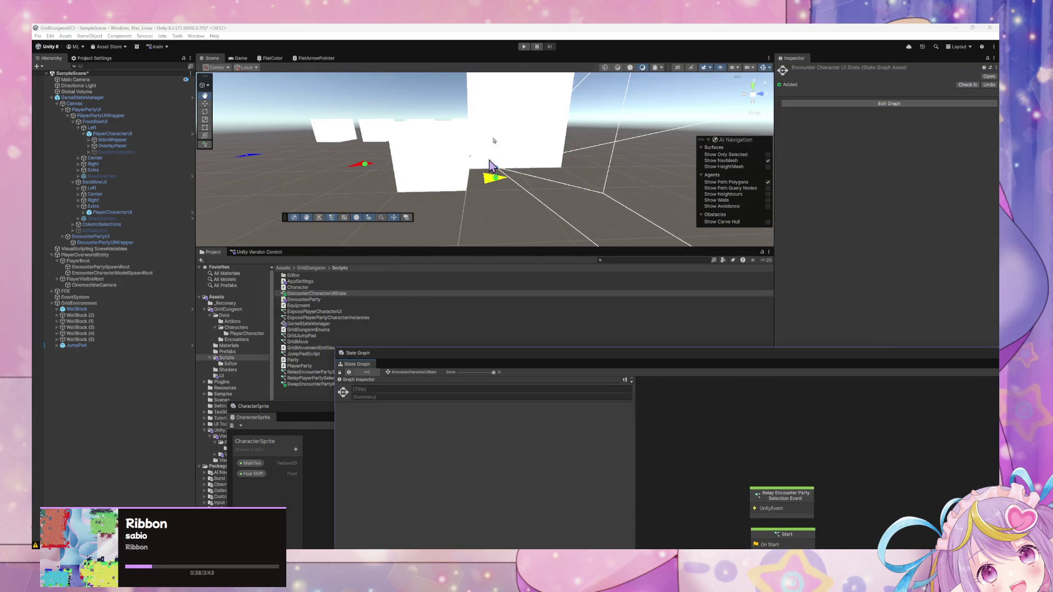
{"action": "left_click", "coordinate": [524, 47]}
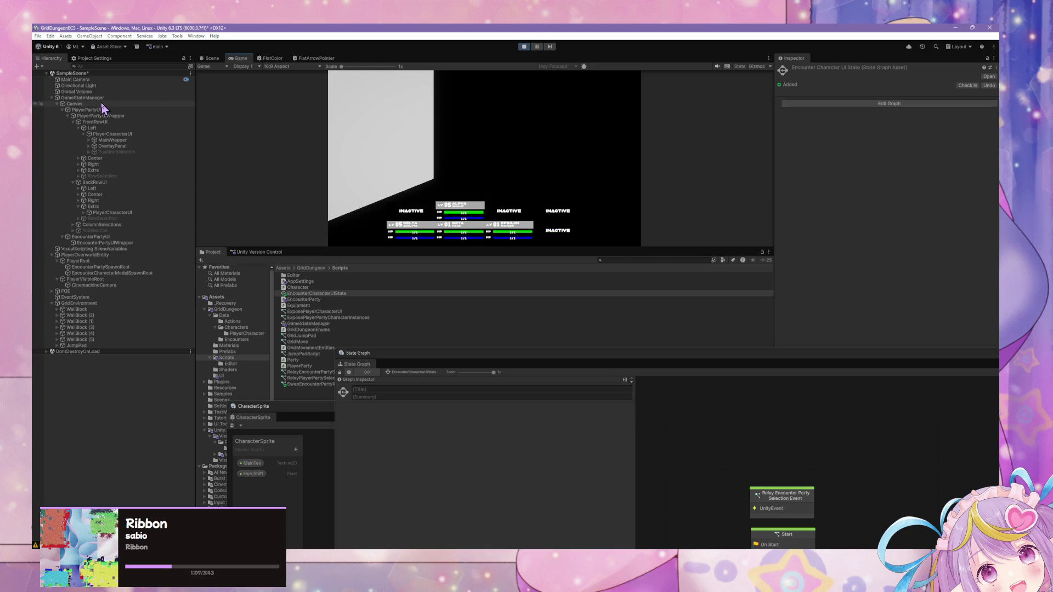
Force Enter the Test Load/Clear Encounter Data state in GameStateManager's state graph.
{"action": "left_click", "coordinate": [101, 98]}
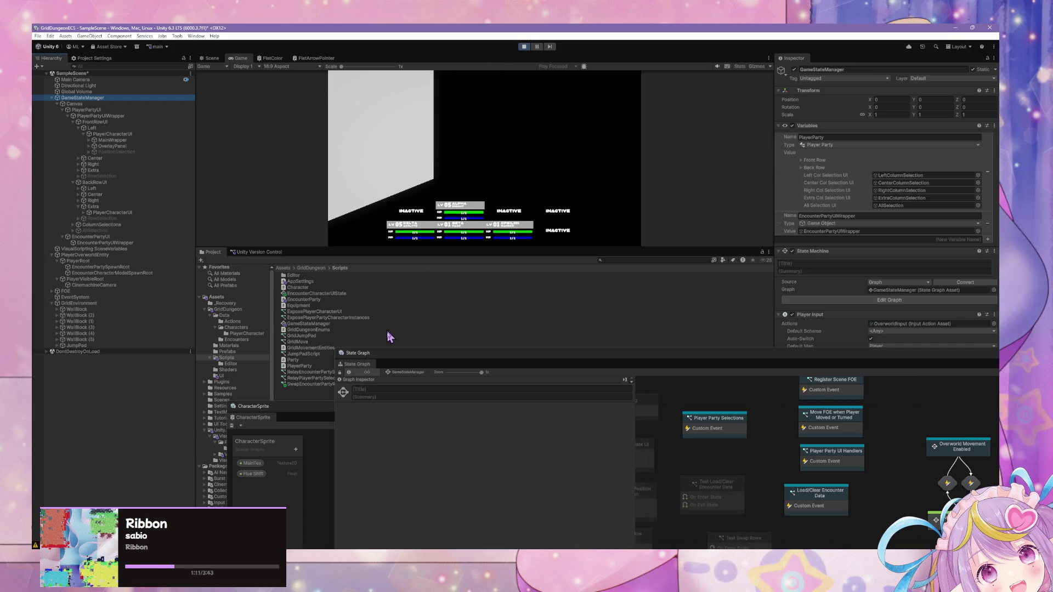
{"action": "left_click", "coordinate": [392, 372]}
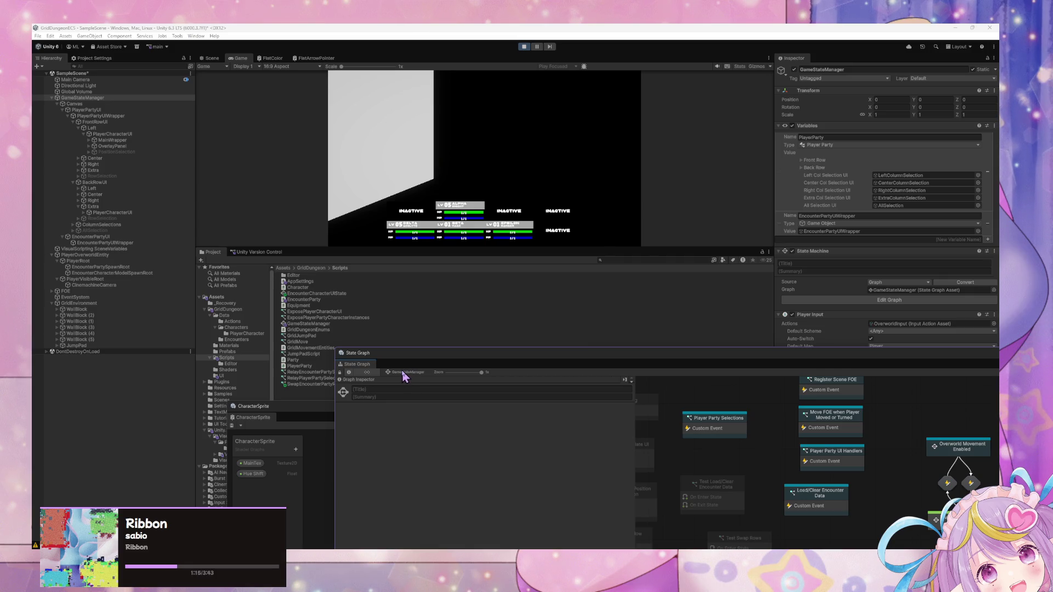
{"action": "mouse_move", "coordinate": [631, 350]}
{"action": "left_mouse_down"}
{"action": "mouse_move", "coordinate": [430, 301]}
{"action": "mouse_move", "coordinate": [426, 352]}
{"action": "left_mouse_up"}
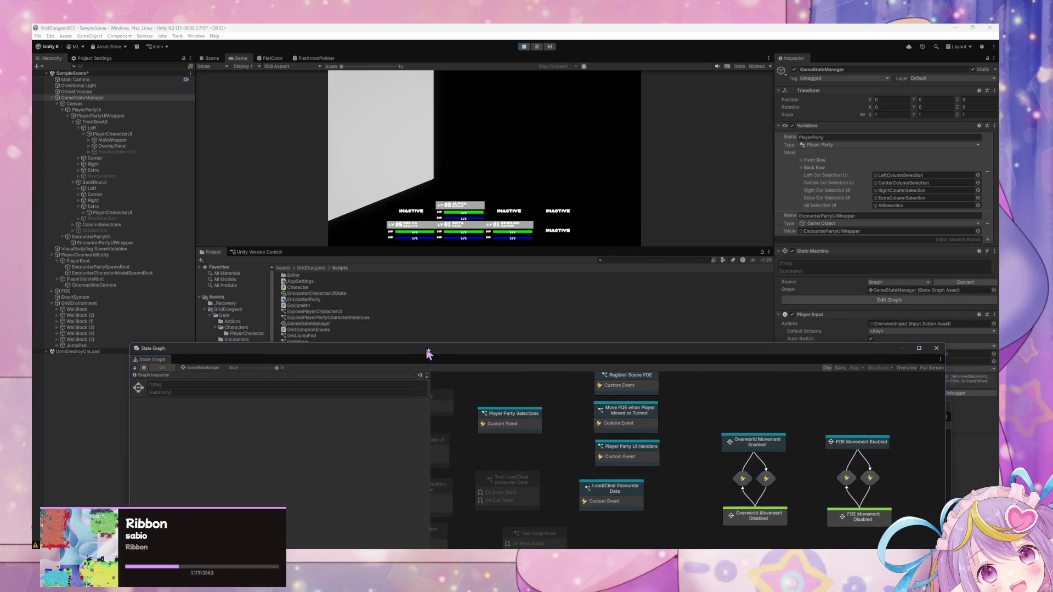
{"action": "left_click", "coordinate": [531, 484]}
{"action": "right_click", "coordinate": [531, 483]}
{"action": "left_click", "coordinate": [586, 412]}
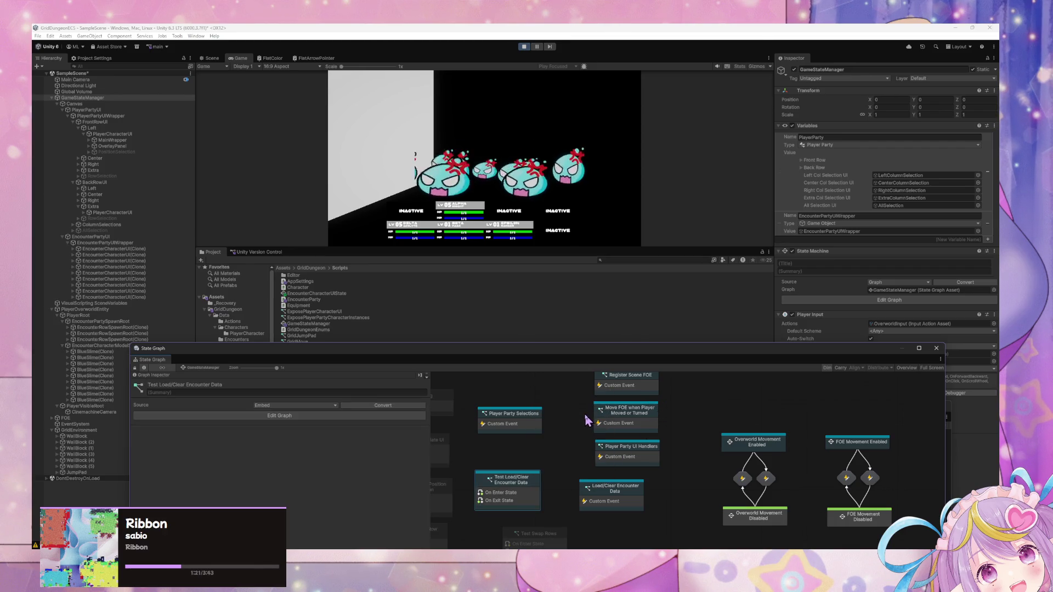
{"action": "left_click", "coordinate": [574, 258]}
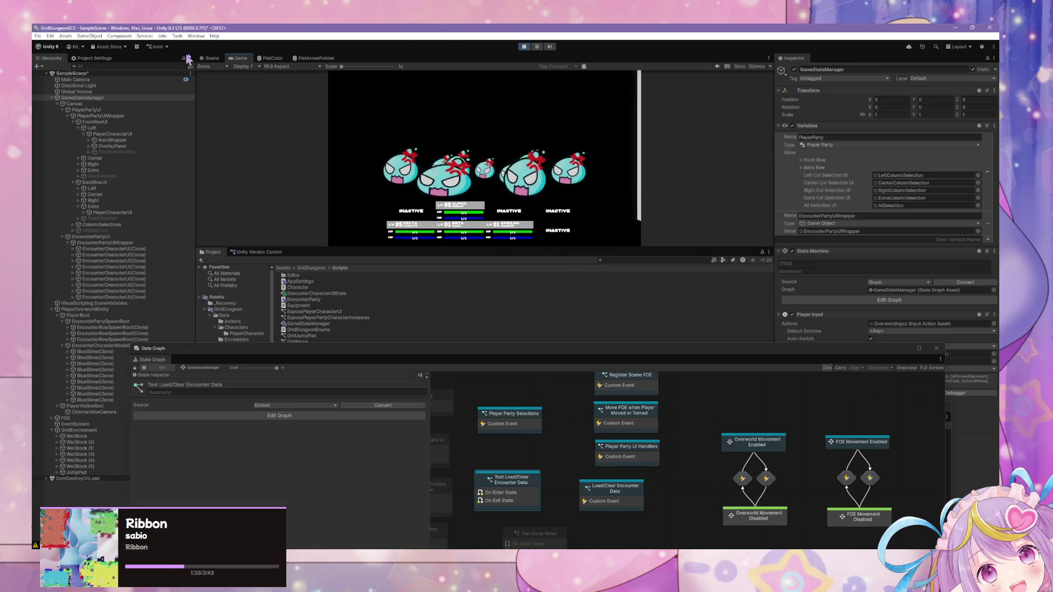
Set Scale X to 1 on all nine EncounterCharacterUI clones, then stop play mode.
{"action": "left_click", "coordinate": [164, 250]}
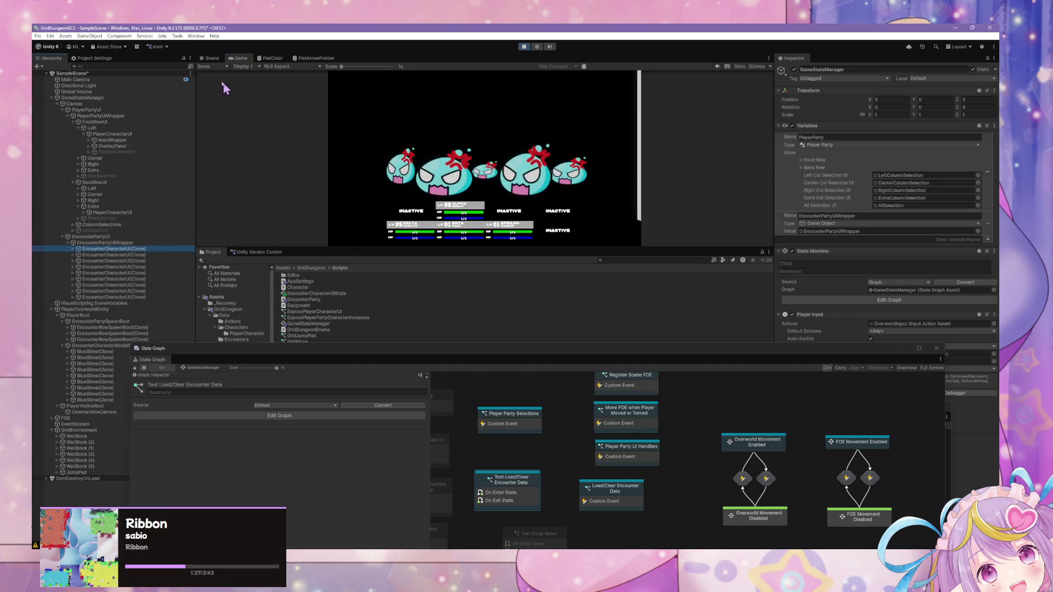
{"action": "left_click", "coordinate": [212, 58]}
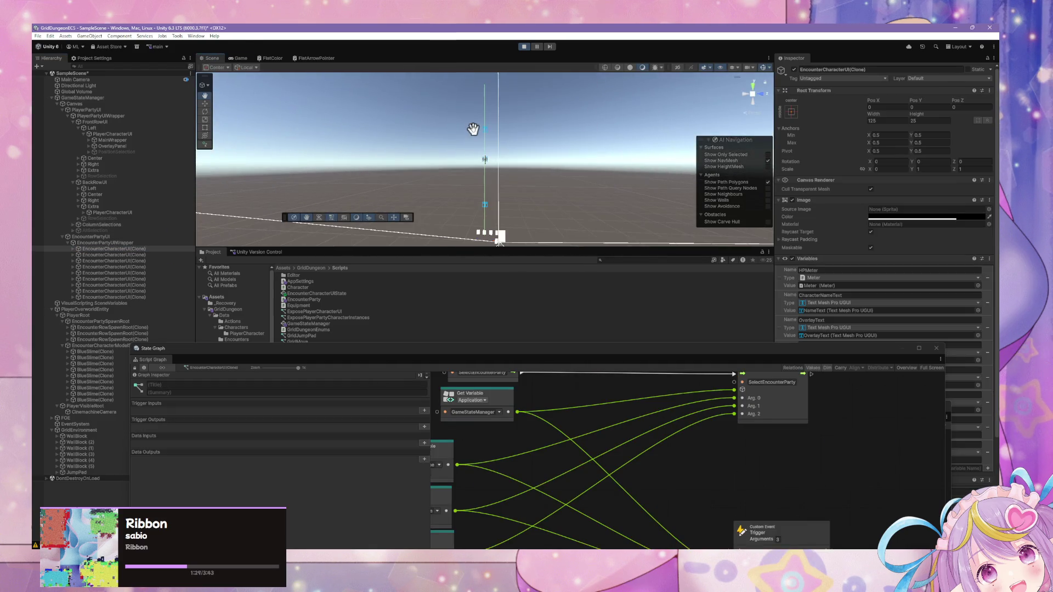
{"action": "mouse_move", "coordinate": [517, 147]}
{"action": "left_mouse_down"}
{"action": "mouse_move", "coordinate": [383, 150]}
{"action": "mouse_move", "coordinate": [614, 162]}
{"action": "left_mouse_up"}
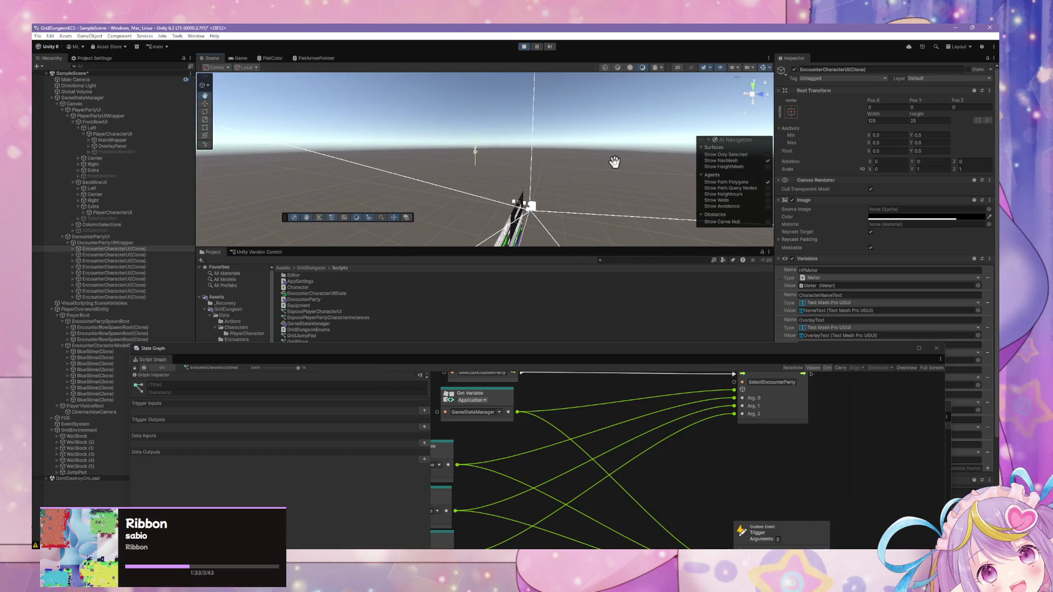
{"action": "left_click", "coordinate": [885, 170]}
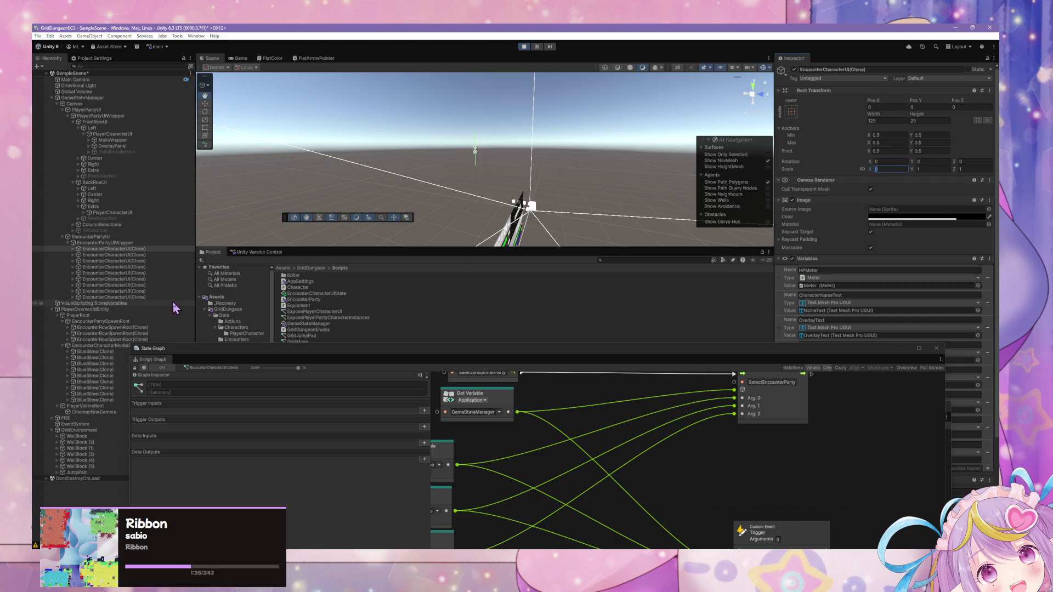
{"action": "left_click", "coordinate": [172, 297], "text": "shift"}
{"action": "left_click", "coordinate": [883, 170]}
{"action": "type", "text": "1"}
{"action": "mouse_move", "coordinate": [521, 167]}
{"action": "left_mouse_down"}
{"action": "mouse_move", "coordinate": [455, 169]}
{"action": "mouse_move", "coordinate": [697, 175]}
{"action": "mouse_move", "coordinate": [609, 348]}
{"action": "left_mouse_up"}
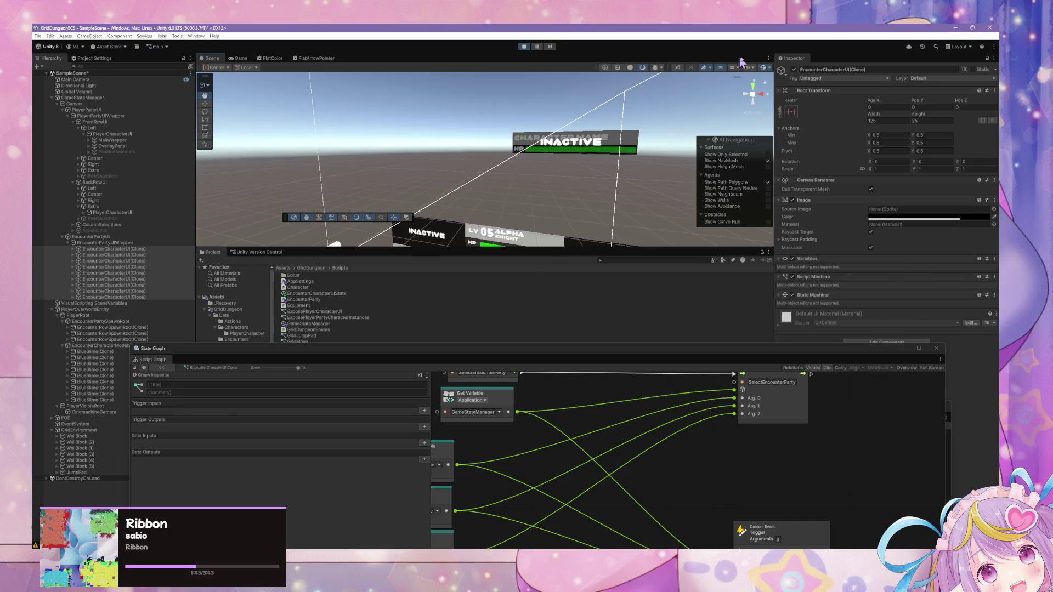
{"action": "left_click", "coordinate": [526, 47]}
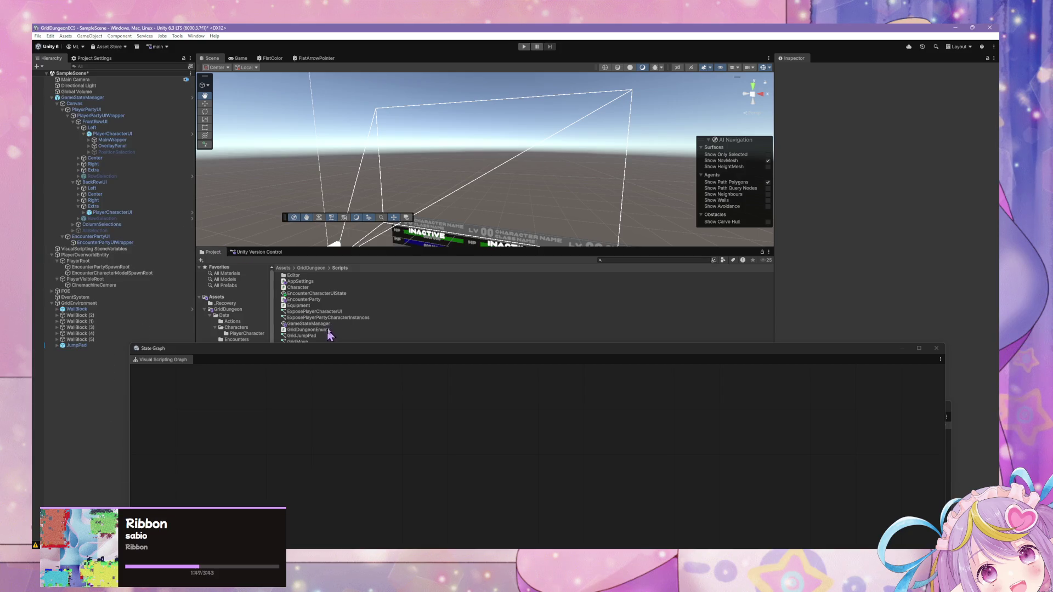
Open the EncounterCharacterUI prefab from the Prefabs/UI folder in Prefab Mode.
{"action": "left_click", "coordinate": [339, 313]}
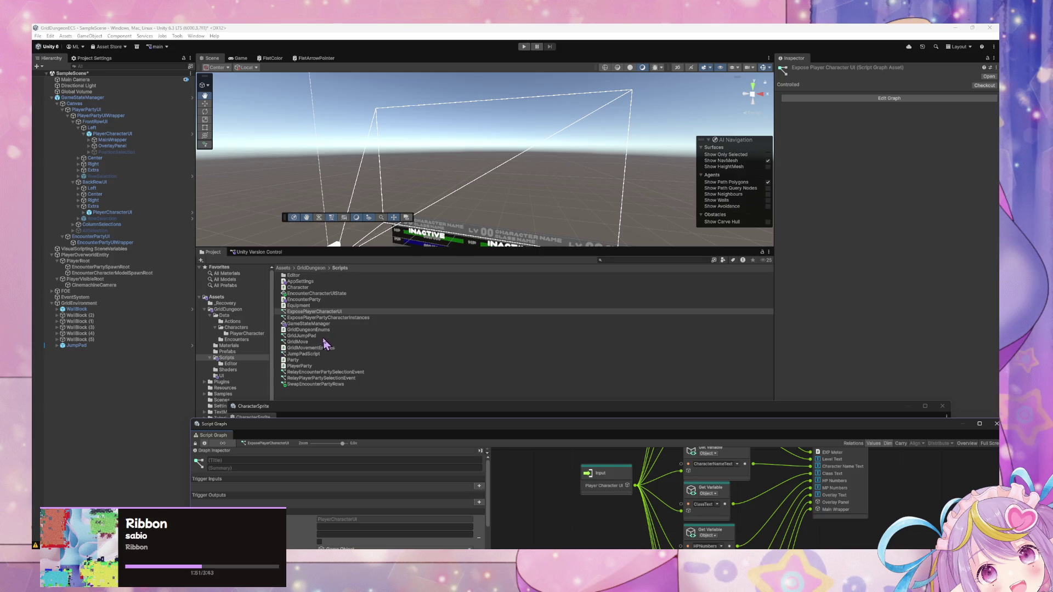
{"action": "left_click", "coordinate": [248, 352]}
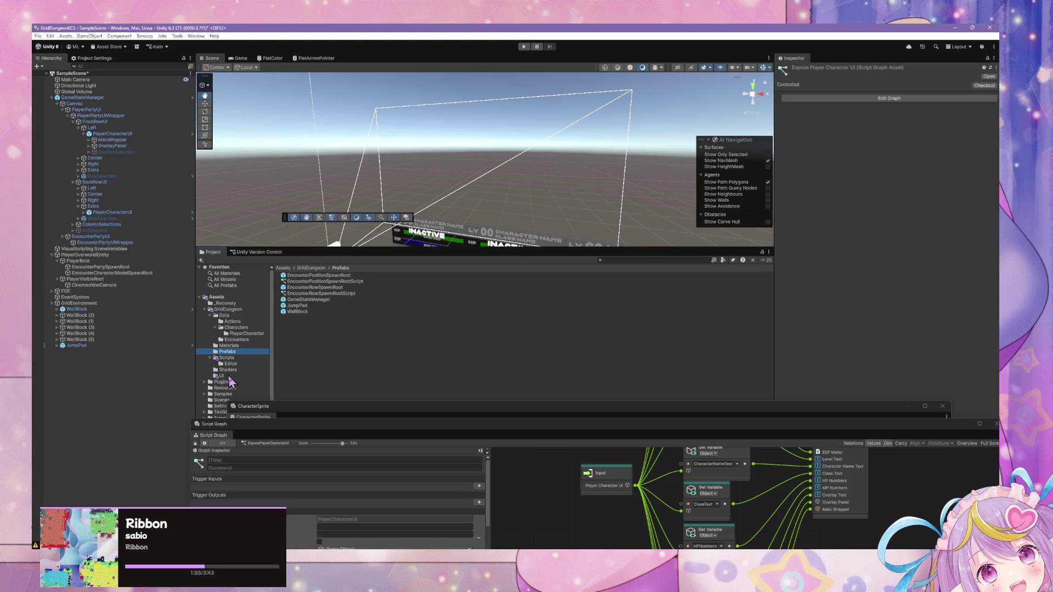
{"action": "left_click", "coordinate": [222, 377]}
{"action": "double_click", "coordinate": [332, 282]}
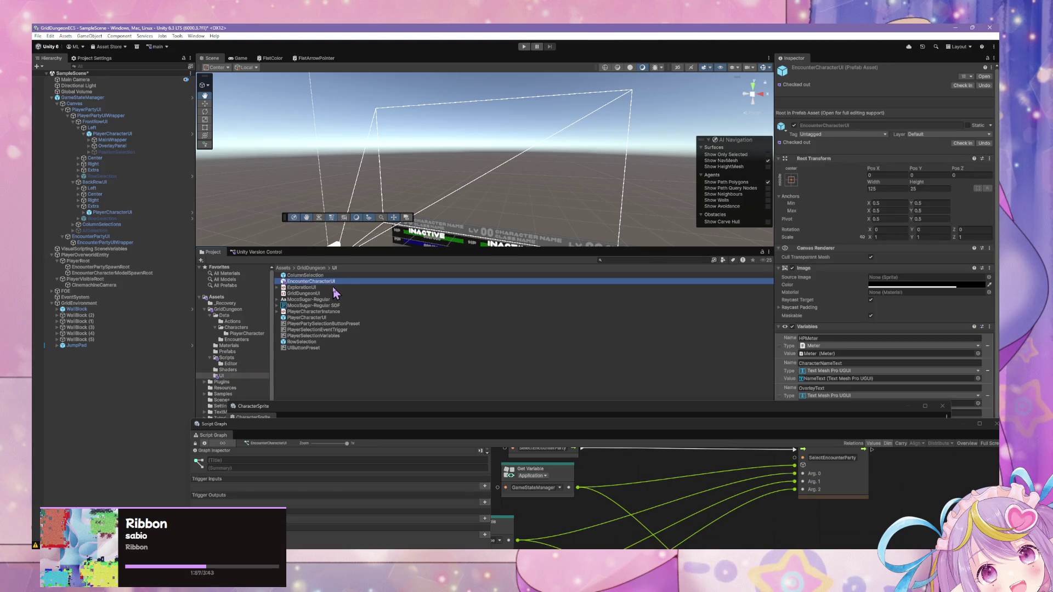
{"action": "left_click", "coordinate": [820, 413]}
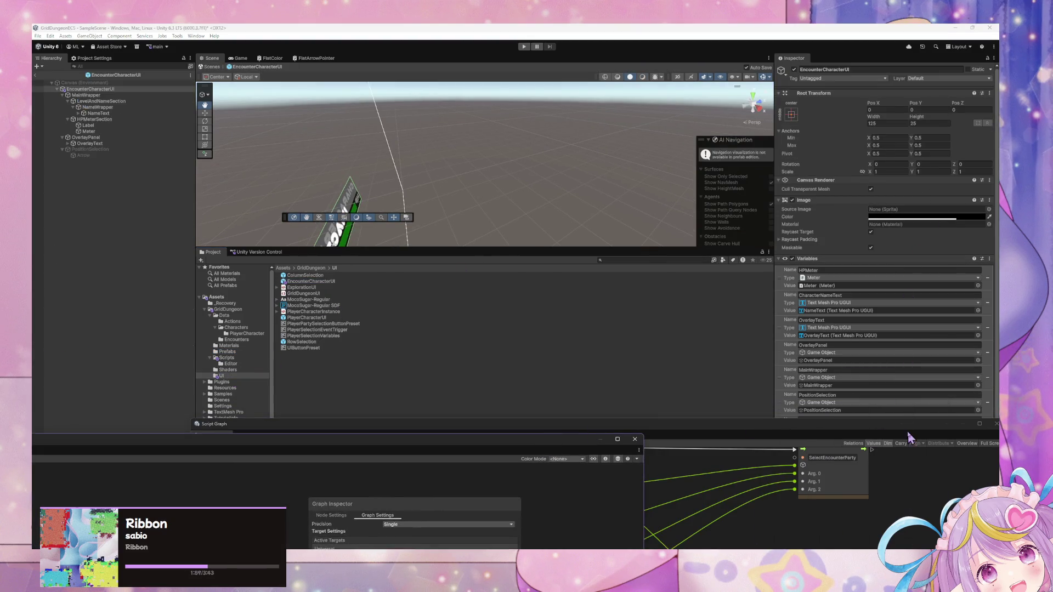
Remove the prefab's Script Machine component and go back to SampleScene.
{"action": "mouse_move", "coordinate": [783, 424]}
{"action": "left_mouse_down"}
{"action": "mouse_move", "coordinate": [592, 354]}
{"action": "mouse_move", "coordinate": [516, 299]}
{"action": "left_mouse_up"}
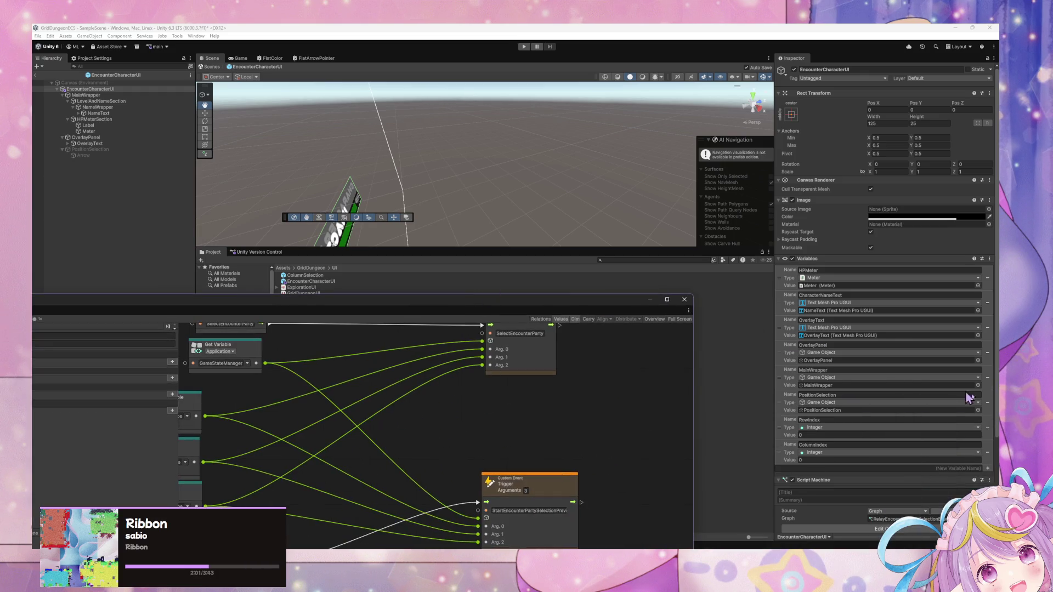
{"action": "scroll", "coordinate": [997, 432], "scroll_direction": "down", "scroll_amount": 5}
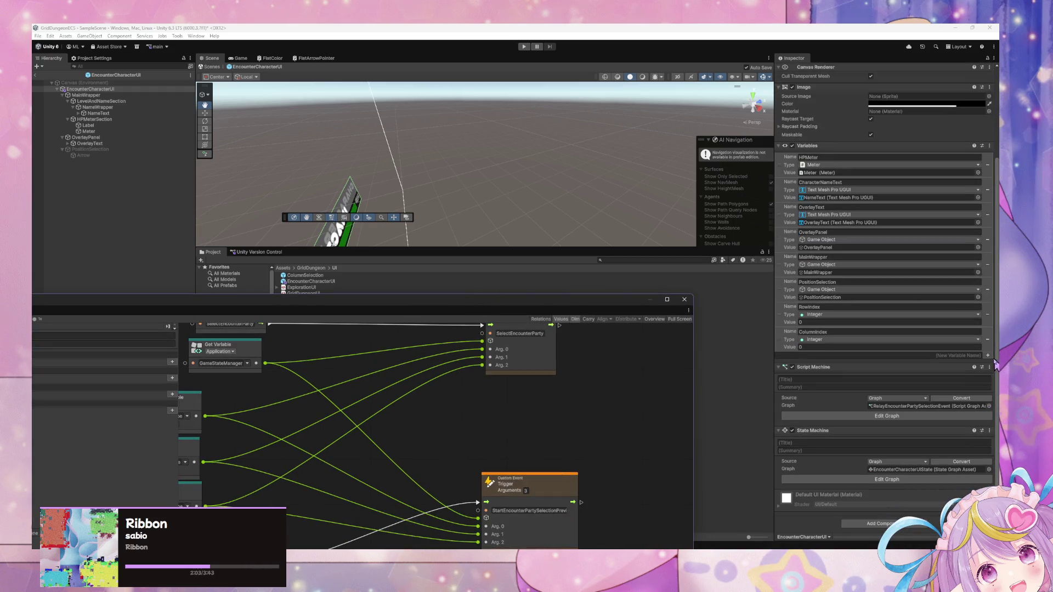
{"action": "left_click", "coordinate": [989, 367]}
{"action": "left_click", "coordinate": [952, 413]}
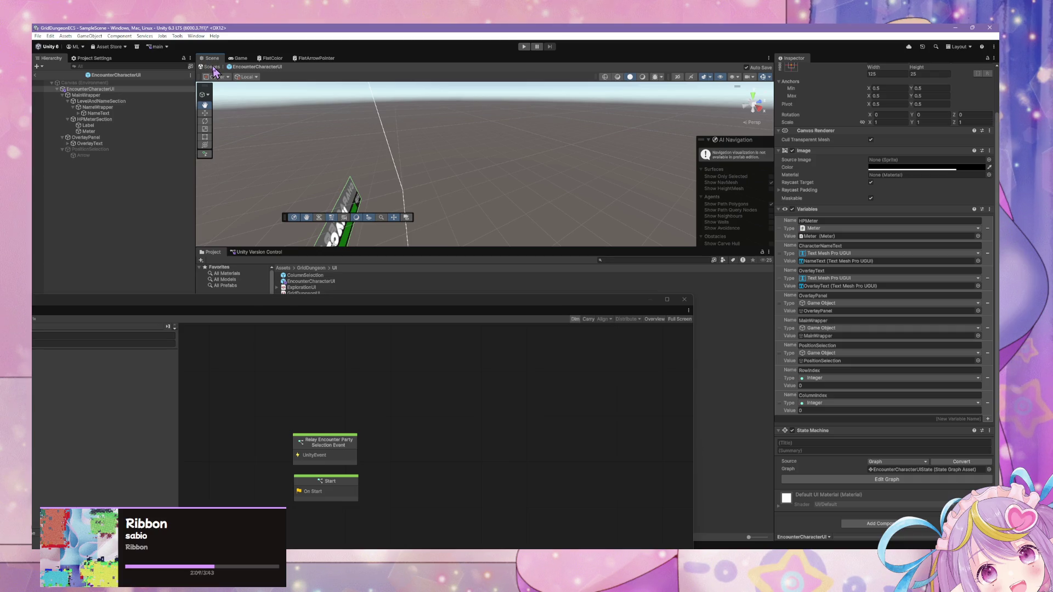
{"action": "left_click", "coordinate": [212, 66]}
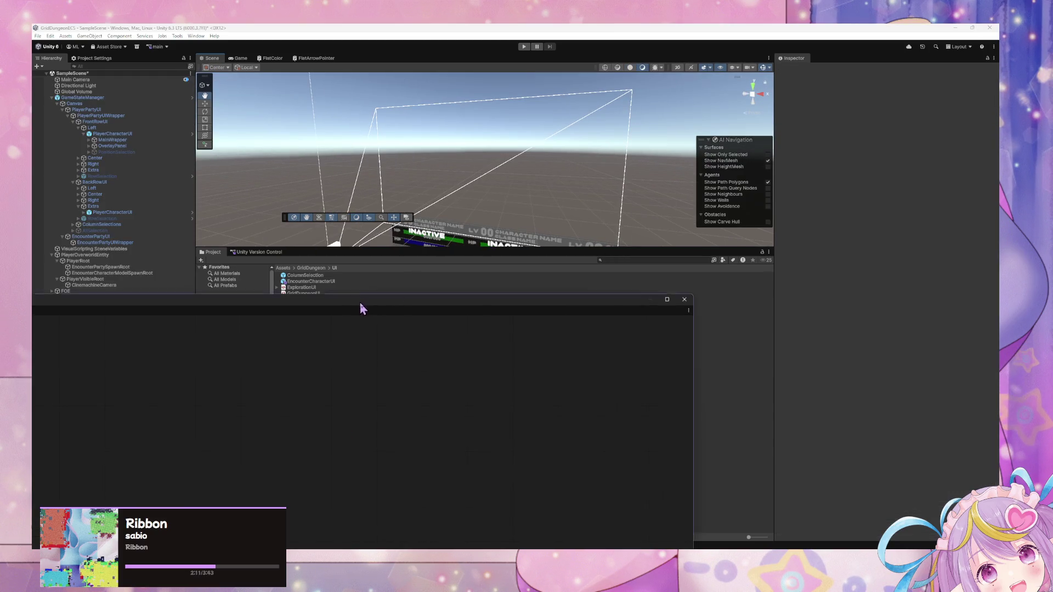
Enter play mode and switch between the Scene and Game views.
{"action": "left_click", "coordinate": [524, 47]}
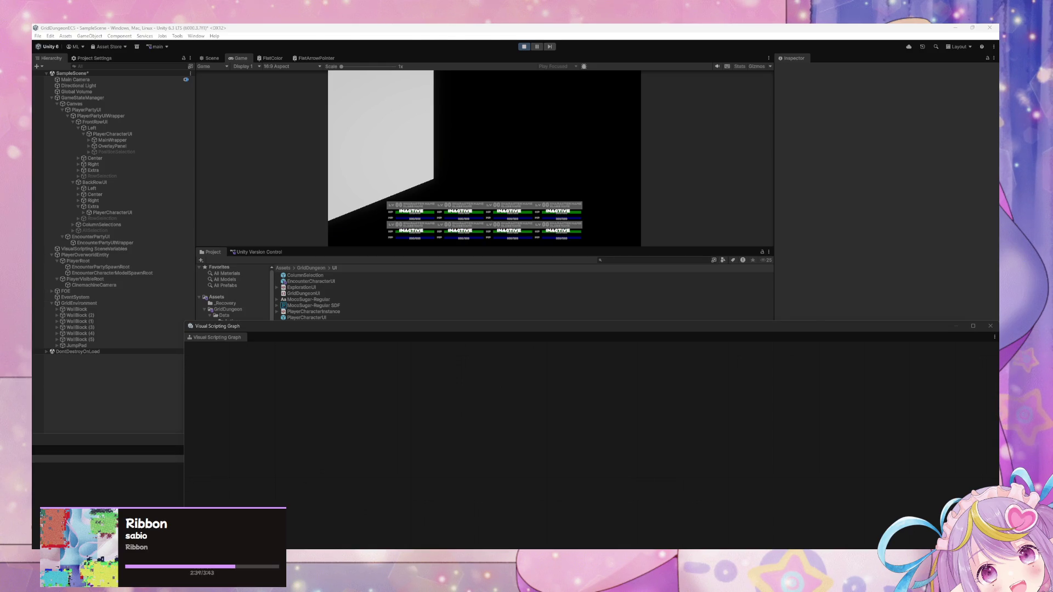
{"action": "key", "text": "XF86AudioRaiseVolume"}
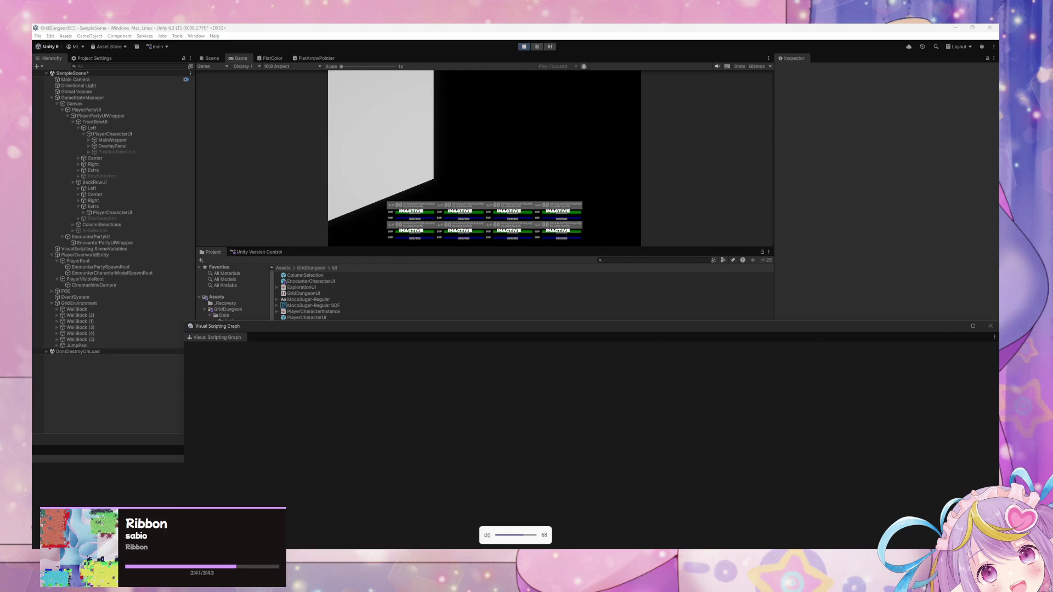
{"action": "key", "text": "XF86AudioRaiseVolume"}
{"action": "key", "text": "XF86AudioRaiseVolume"}
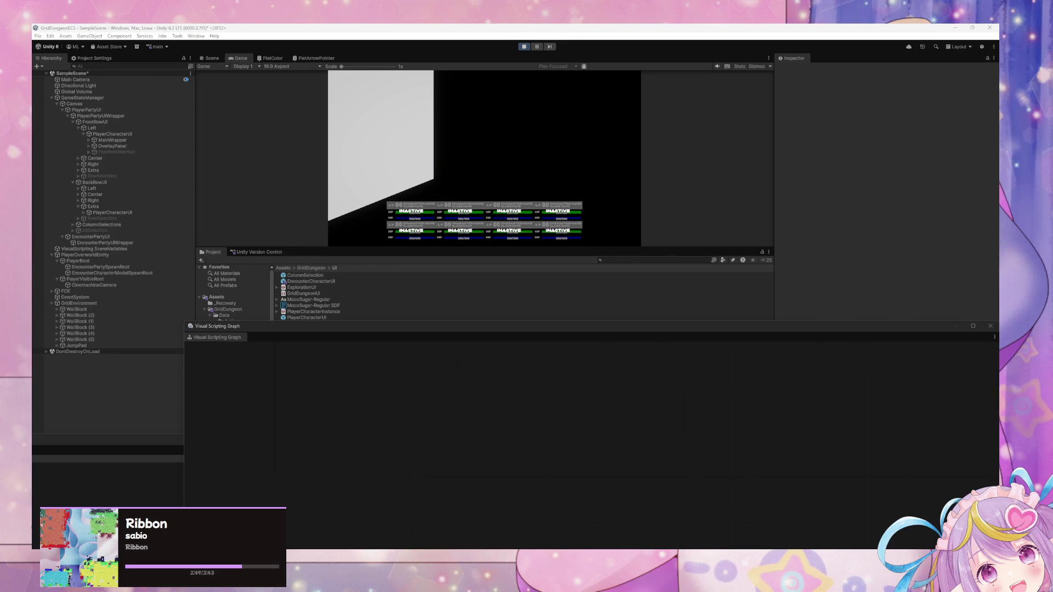
{"action": "left_click", "coordinate": [212, 58]}
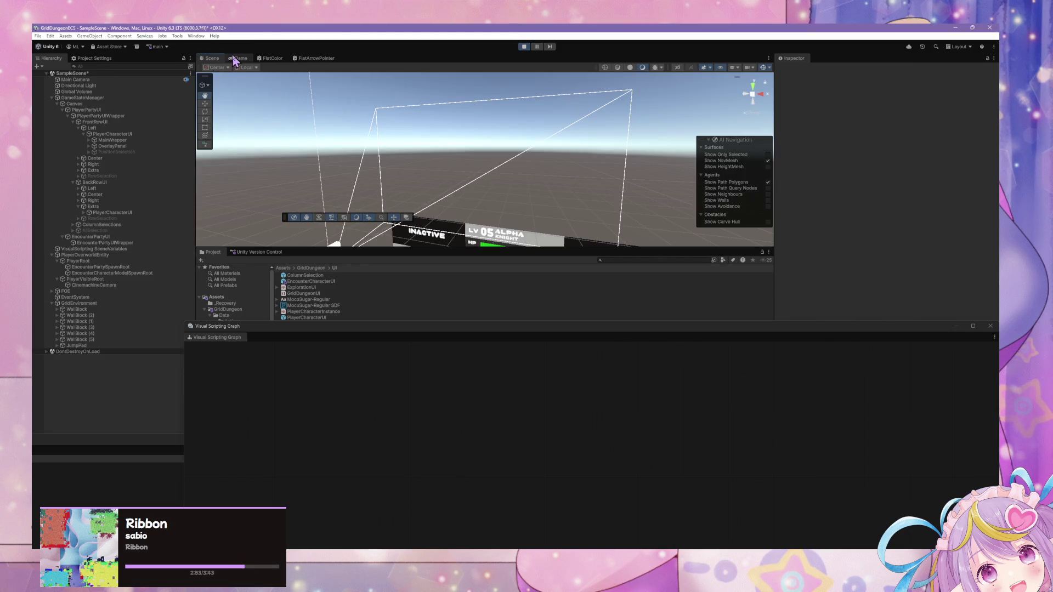
{"action": "left_click", "coordinate": [240, 58]}
Resize the Visual Scripting Graph, move it right, and bring the CharacterSprite shader graph forward.
{"action": "mouse_move", "coordinate": [439, 323]}
{"action": "left_mouse_down"}
{"action": "mouse_move", "coordinate": [607, 245]}
{"action": "mouse_move", "coordinate": [567, 395]}
{"action": "left_mouse_up"}
{"action": "left_click_drag", "start_coordinate": [451, 400], "coordinate": [749, 277]}
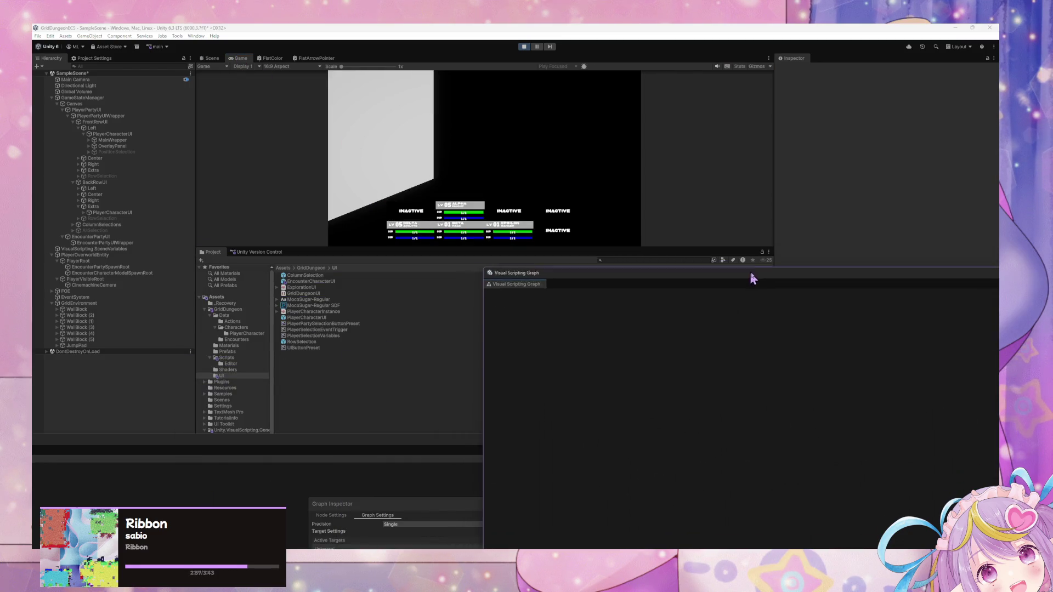
{"action": "mouse_move", "coordinate": [439, 454]}
{"action": "left_mouse_down"}
{"action": "mouse_move", "coordinate": [788, 172]}
{"action": "mouse_move", "coordinate": [696, 395]}
{"action": "mouse_move", "coordinate": [719, 447]}
{"action": "left_mouse_up"}
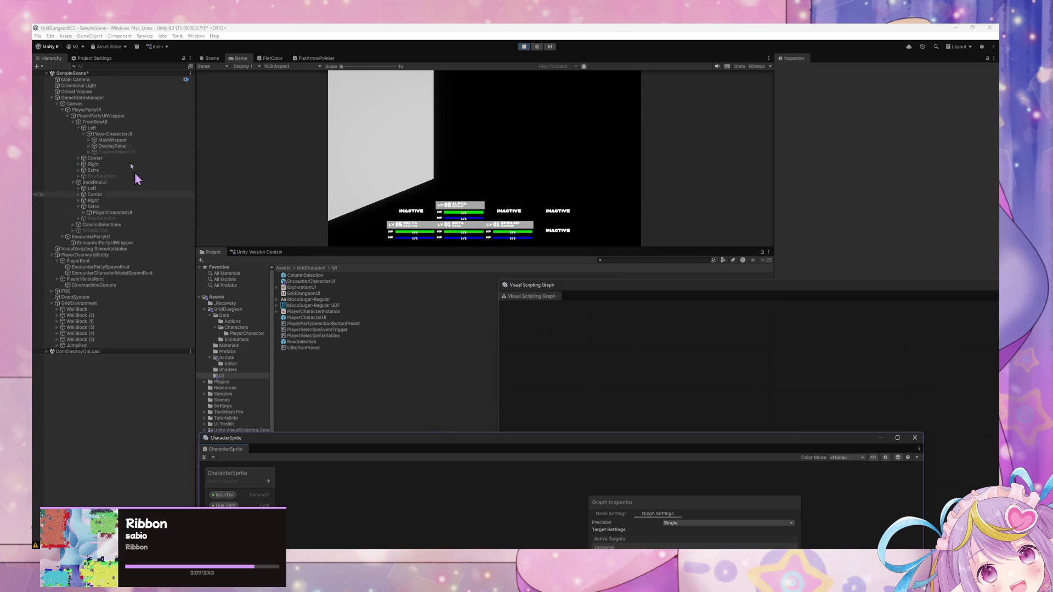
Force Enter GameStateManager's Test Load/Clear Encounter Data state to spawn the encounter.
{"action": "left_click", "coordinate": [101, 99]}
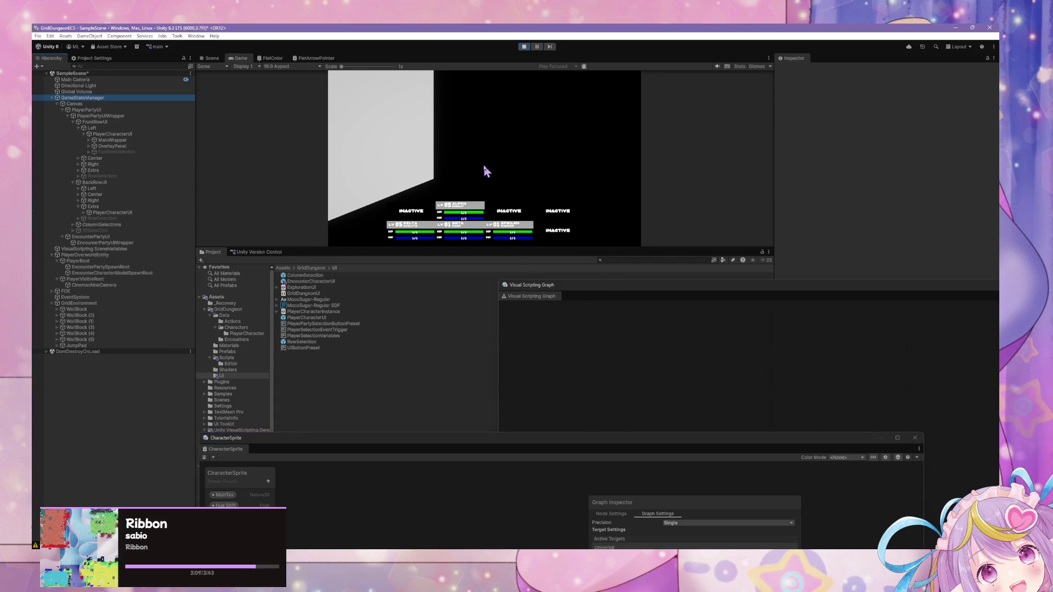
{"action": "left_click", "coordinate": [665, 292]}
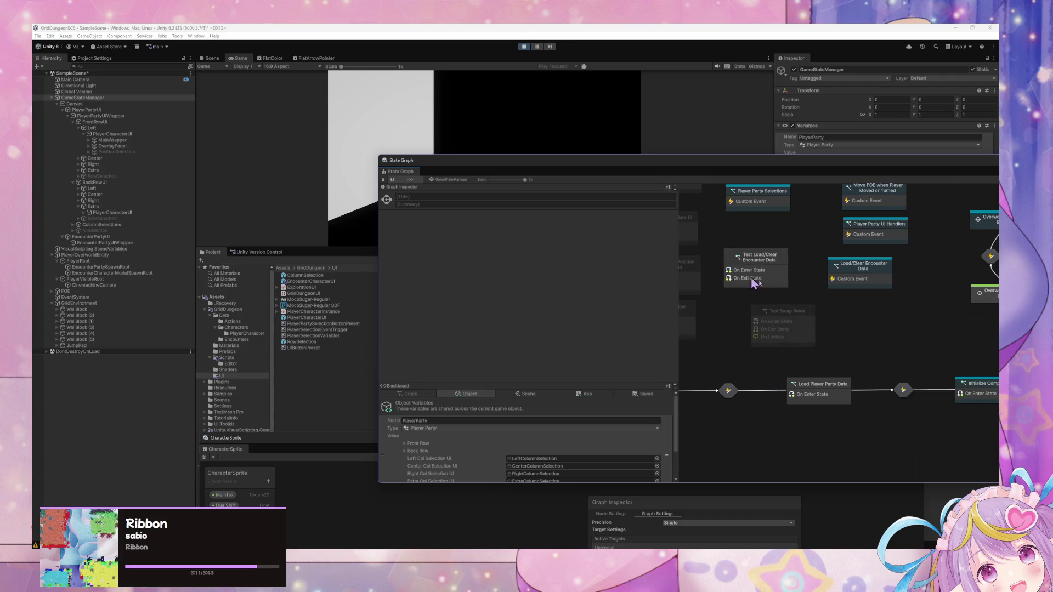
{"action": "right_click", "coordinate": [759, 264]}
{"action": "left_click", "coordinate": [807, 285]}
{"action": "mouse_move", "coordinate": [574, 165]}
{"action": "left_mouse_down"}
{"action": "mouse_move", "coordinate": [551, 282]}
{"action": "mouse_move", "coordinate": [564, 319]}
{"action": "left_mouse_up"}
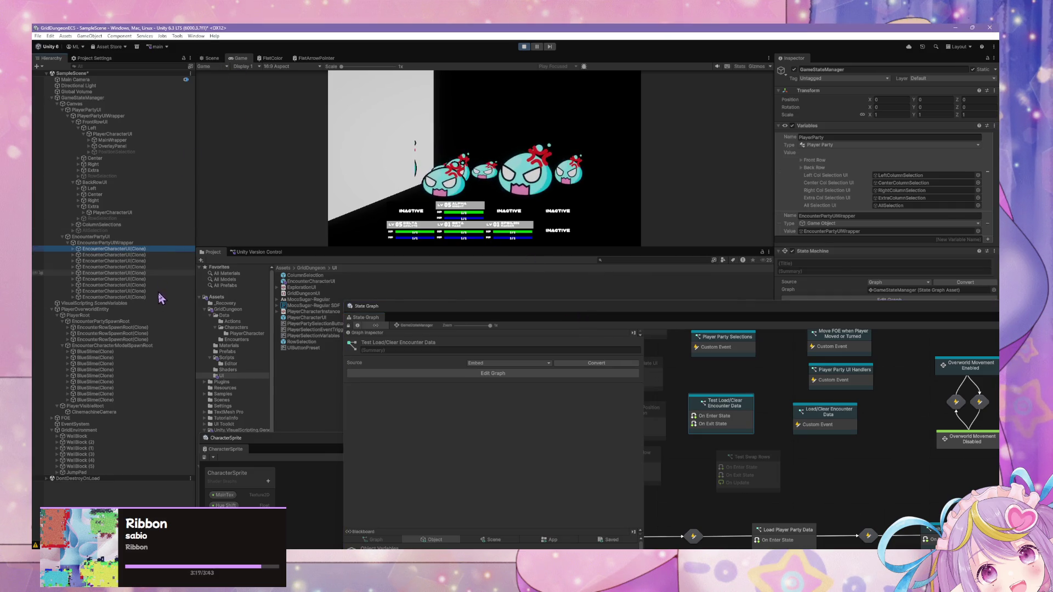
Select all nine EncounterCharacterUI clones and edit their X scale.
{"action": "left_click", "coordinate": [114, 249]}
{"action": "left_click", "coordinate": [157, 297], "text": "shift"}
{"action": "left_click", "coordinate": [887, 169]}
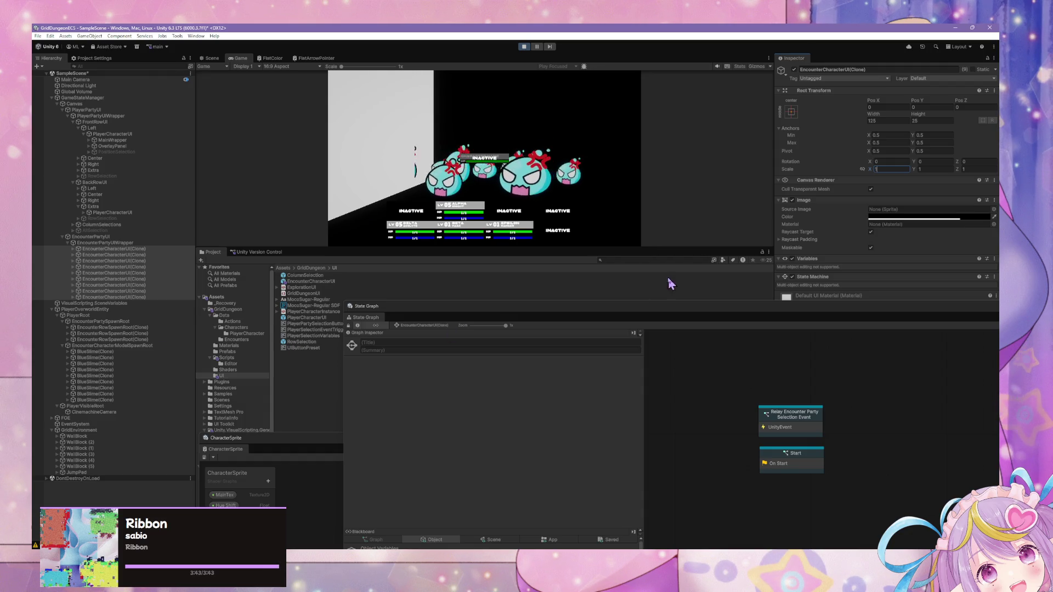
{"action": "mouse_move", "coordinate": [582, 311]}
{"action": "left_mouse_down"}
{"action": "mouse_move", "coordinate": [489, 294]}
{"action": "mouse_move", "coordinate": [372, 296]}
{"action": "left_mouse_up"}
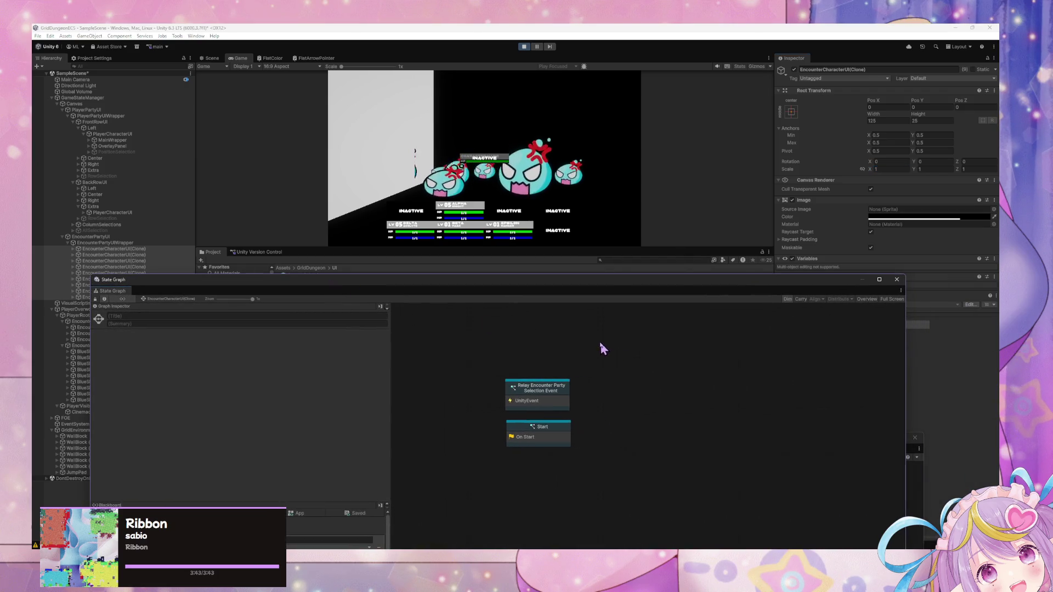
Nudge the Relay Encounter Party Selection Event and Start states, then open Start's script graph.
{"action": "mouse_move", "coordinate": [558, 393]}
{"action": "left_mouse_down"}
{"action": "mouse_move", "coordinate": [519, 372]}
{"action": "mouse_move", "coordinate": [573, 381]}
{"action": "mouse_move", "coordinate": [555, 388]}
{"action": "left_mouse_up"}
{"action": "left_click_drag", "start_coordinate": [548, 426], "coordinate": [547, 427]}
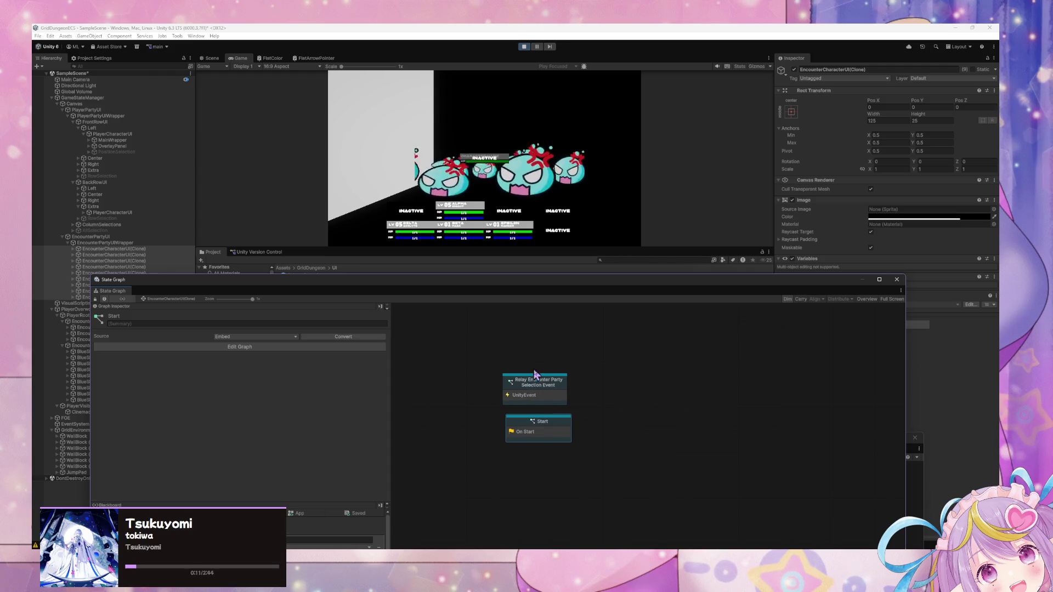
{"action": "double_click", "coordinate": [549, 433]}
{"action": "right_click", "coordinate": [534, 413]}
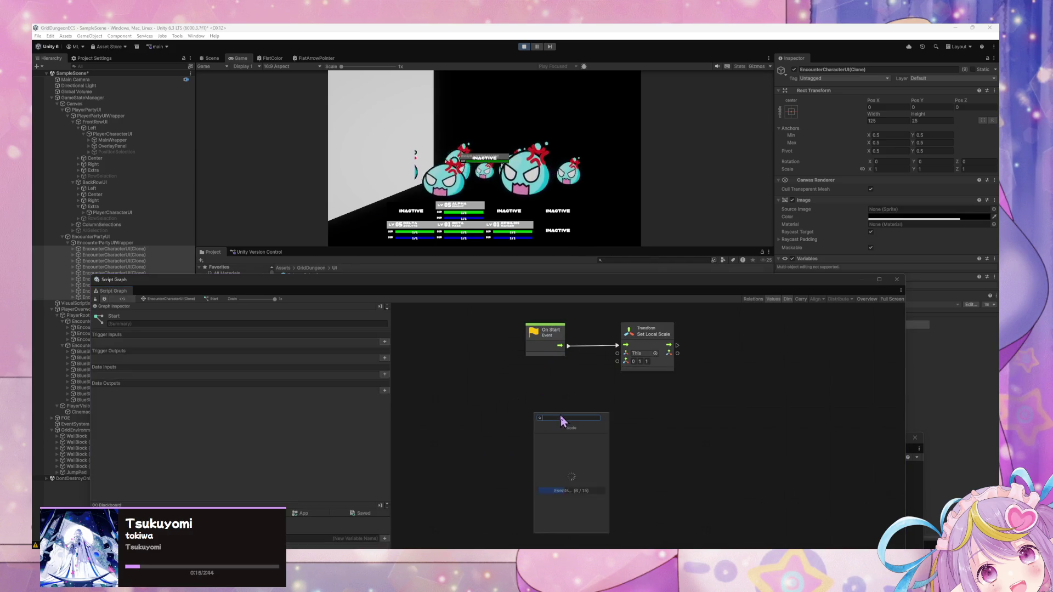
{"action": "mouse_move", "coordinate": [454, 286]}
{"action": "left_mouse_down"}
{"action": "mouse_move", "coordinate": [555, 222]}
{"action": "mouse_move", "coordinate": [653, 193]}
{"action": "left_mouse_up"}
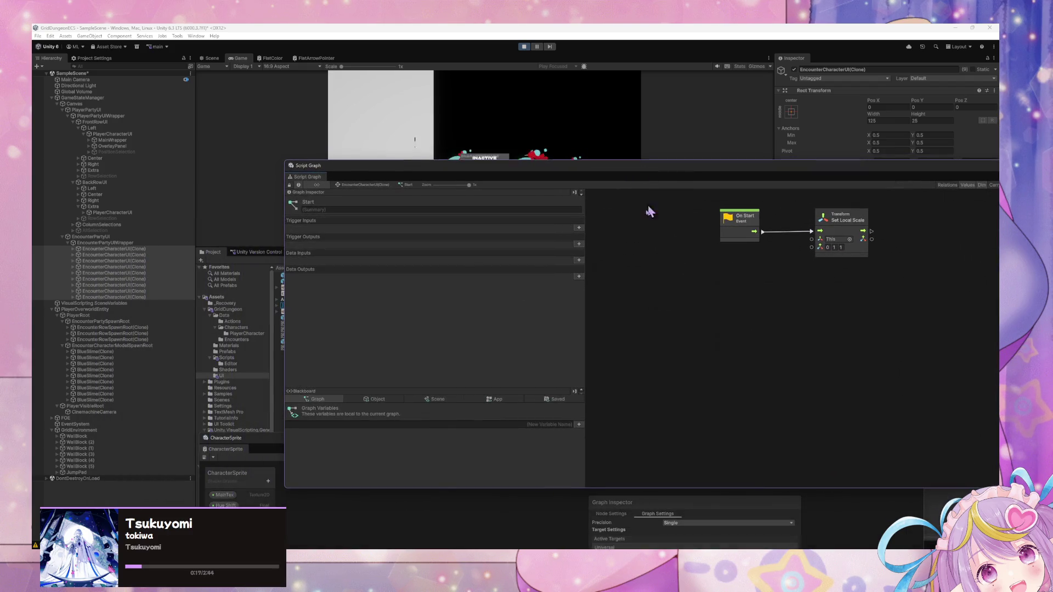
Browse the Blackboard's Object variables and begin typing a new character position variable name.
{"action": "left_click", "coordinate": [377, 400]}
{"action": "scroll", "coordinate": [423, 427], "scroll_direction": "down", "scroll_amount": 3}
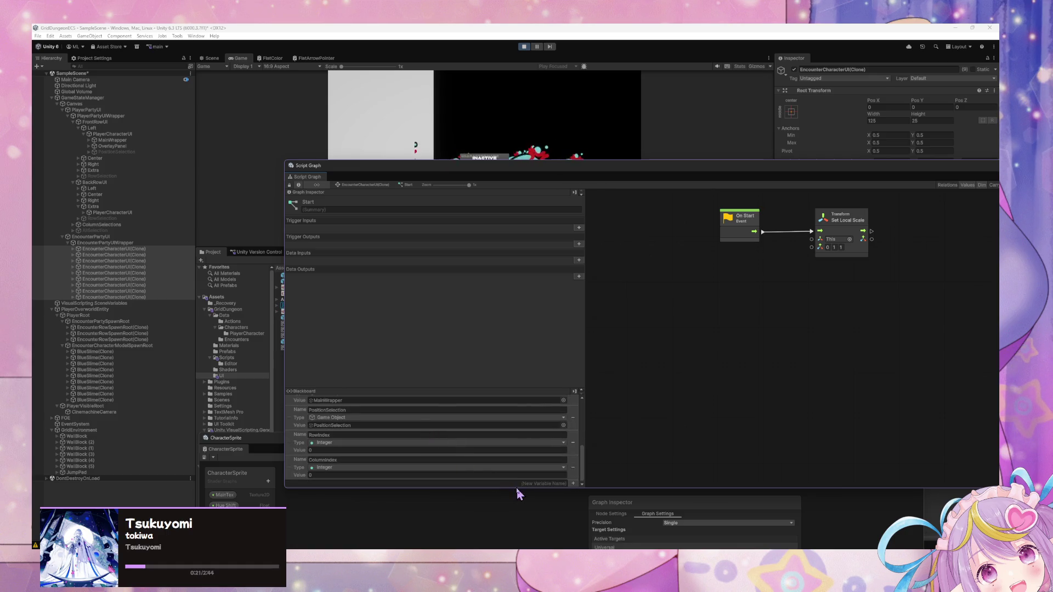
{"action": "scroll", "coordinate": [490, 453], "scroll_direction": "up", "scroll_amount": 5}
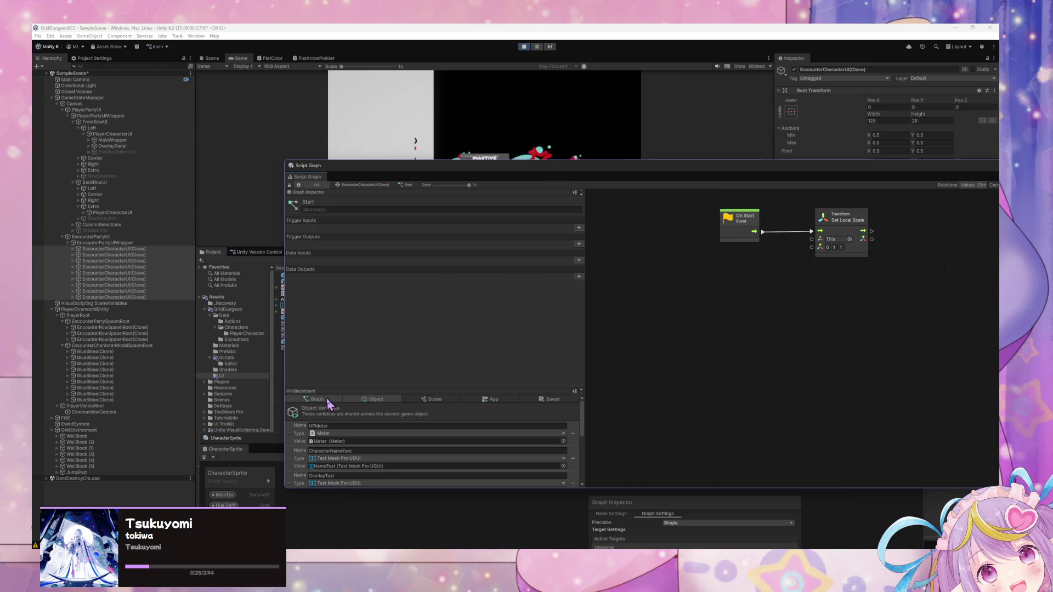
{"action": "scroll", "coordinate": [364, 409], "scroll_direction": "down", "scroll_amount": 5}
{"action": "scroll", "coordinate": [387, 439], "scroll_direction": "down", "scroll_amount": 2}
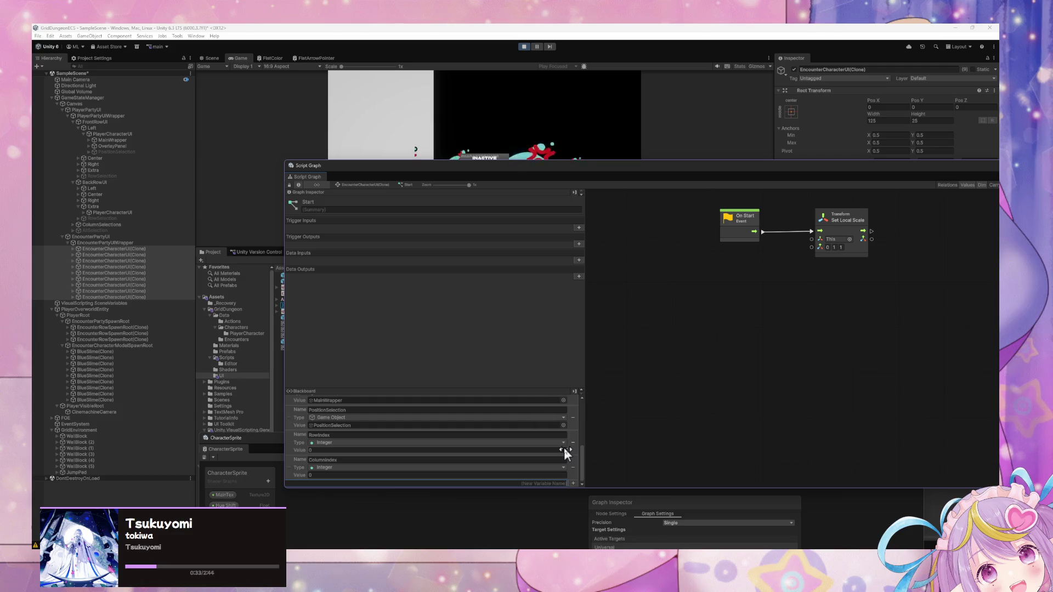
{"action": "type", "text": "Charact"}
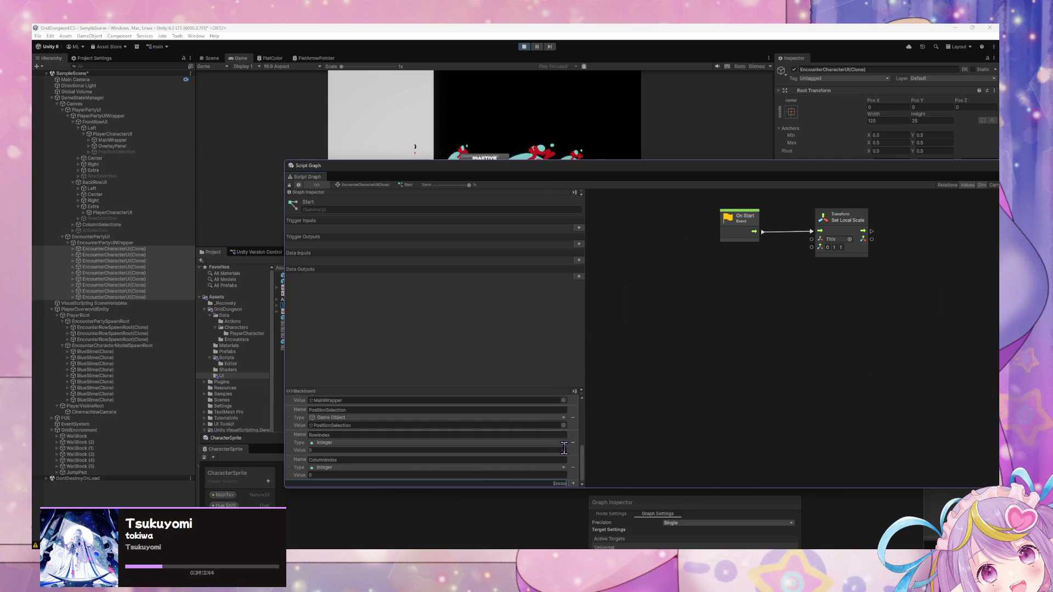
{"action": "type", "text": "Positio"}
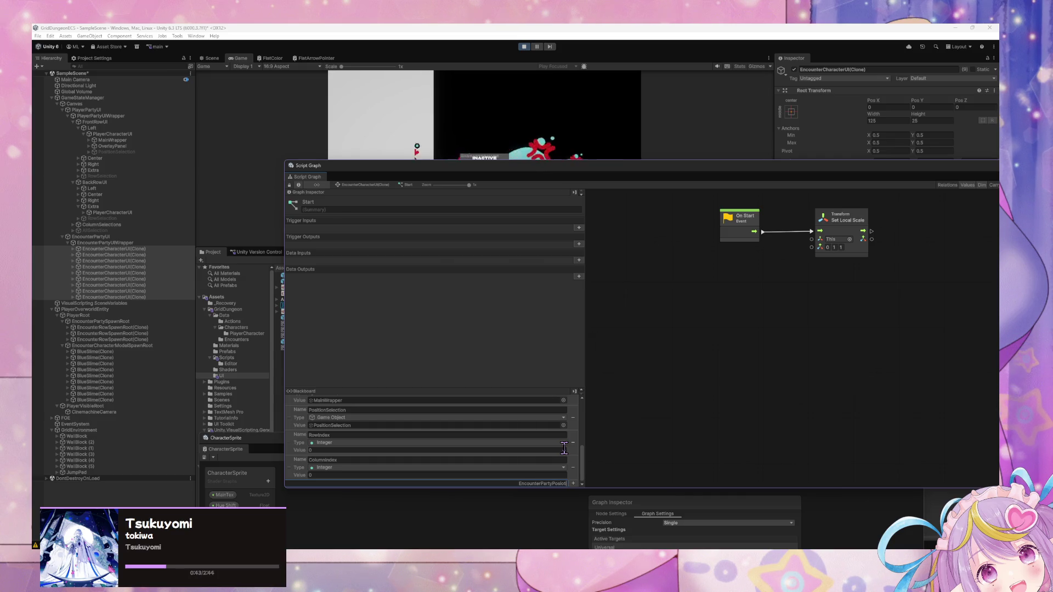
Select an EncounterPositionSpawnRoot(Clone) in the Hierarchy and select its name text.
{"action": "left_click", "coordinate": [67, 340]}
{"action": "left_click", "coordinate": [123, 345]}
{"action": "left_click", "coordinate": [890, 70]}
{"action": "left_click", "coordinate": [487, 438]}
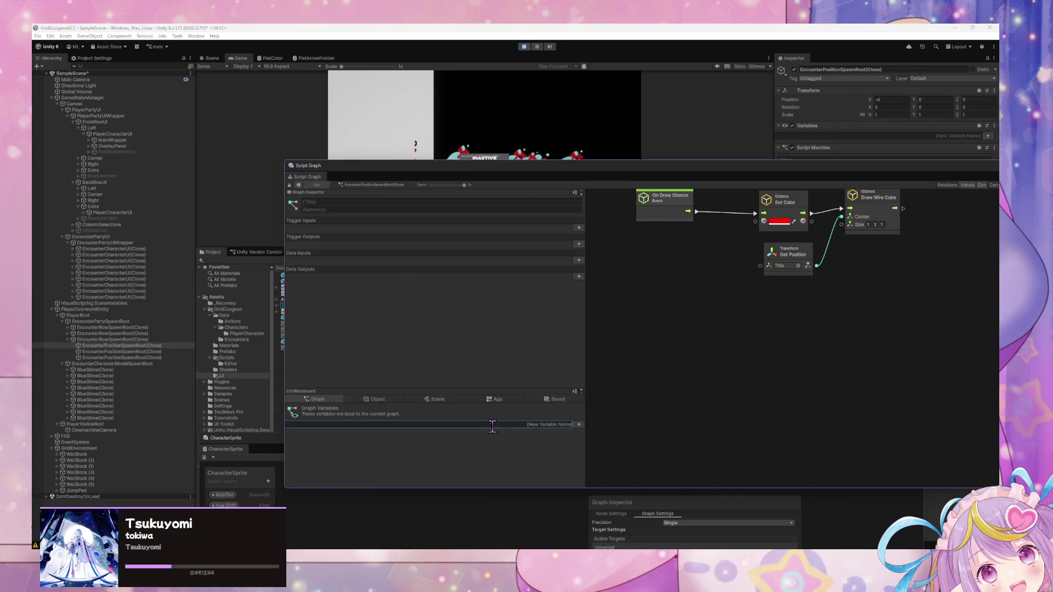
Add a temporary Transform graph variable named after the spawn root, then delete it.
{"action": "key", "text": "Return"}
{"action": "left_click", "coordinate": [522, 433]}
{"action": "type", "text": "transform"}
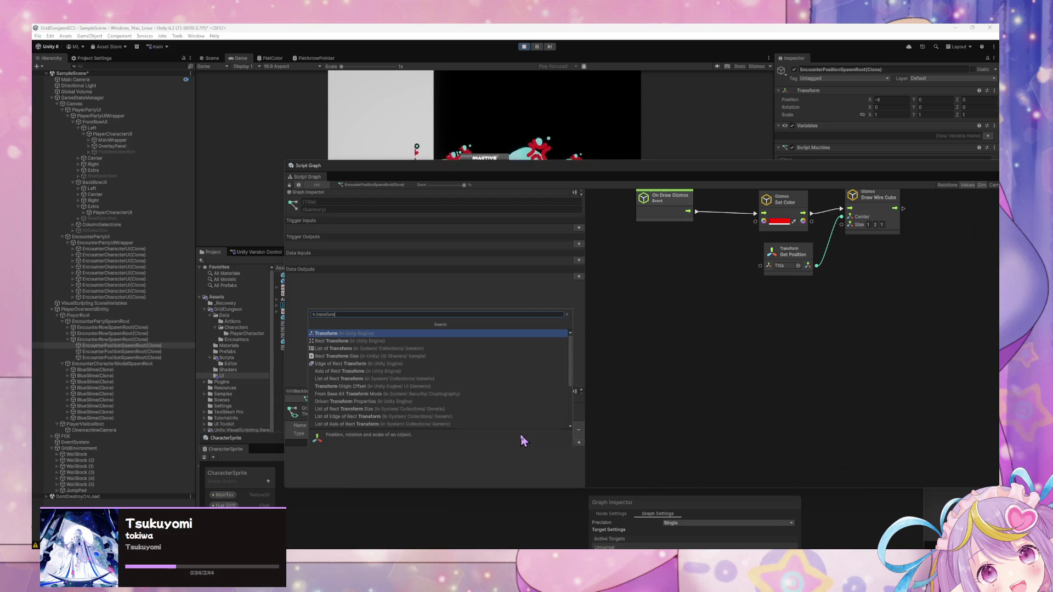
{"action": "key", "text": "Return"}
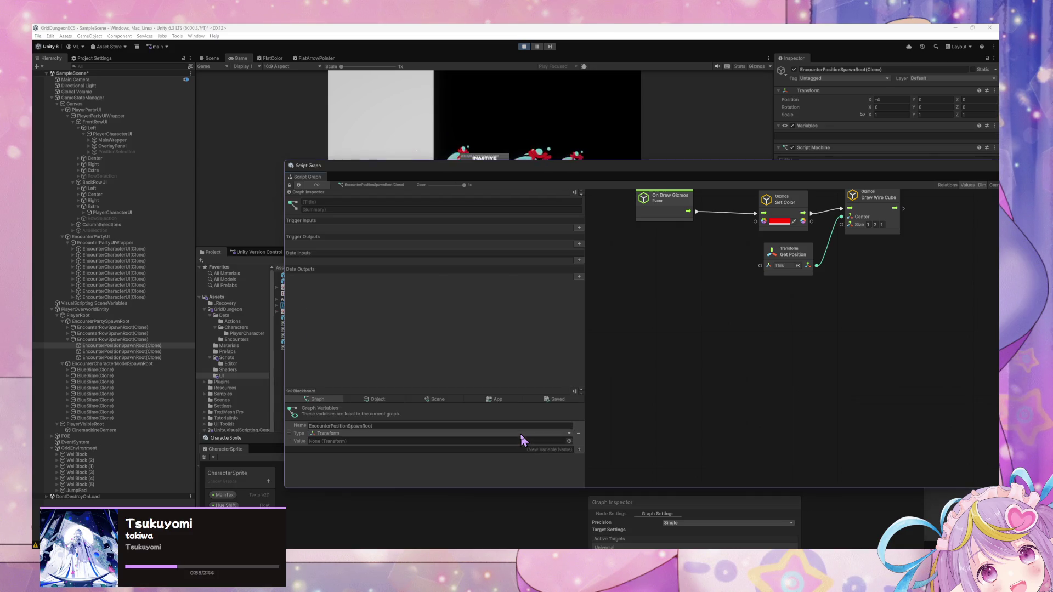
{"action": "left_click", "coordinate": [421, 426]}
{"action": "left_click", "coordinate": [420, 426]}
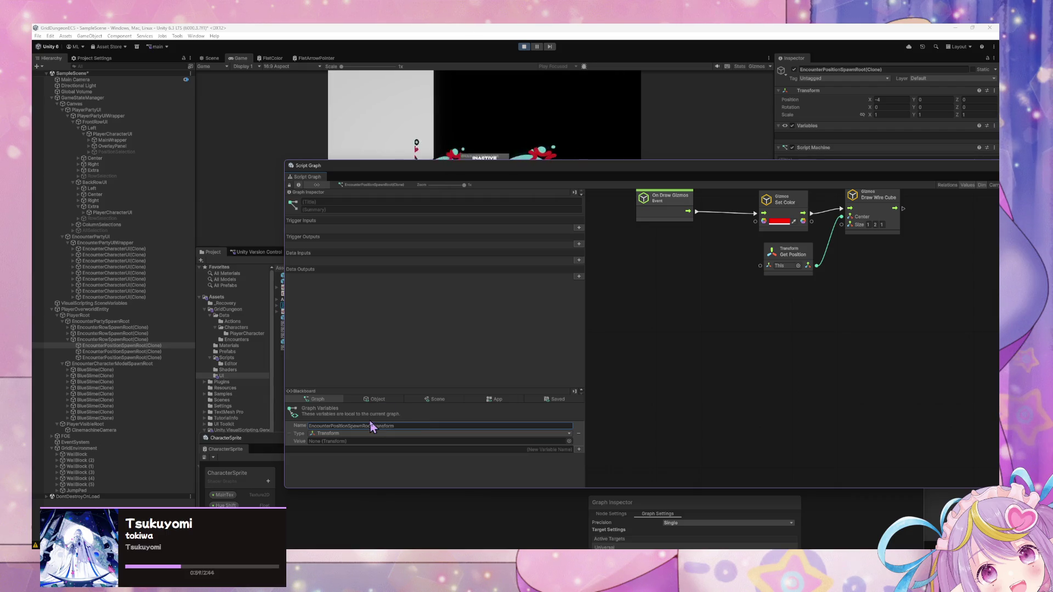
{"action": "left_click", "coordinate": [67, 329]}
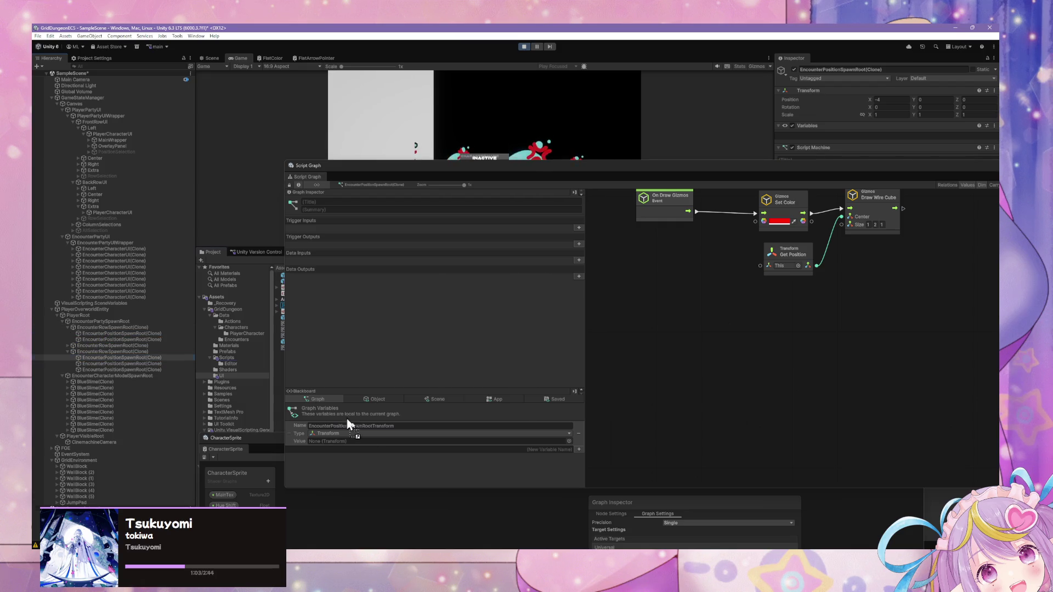
{"action": "left_click", "coordinate": [361, 446]}
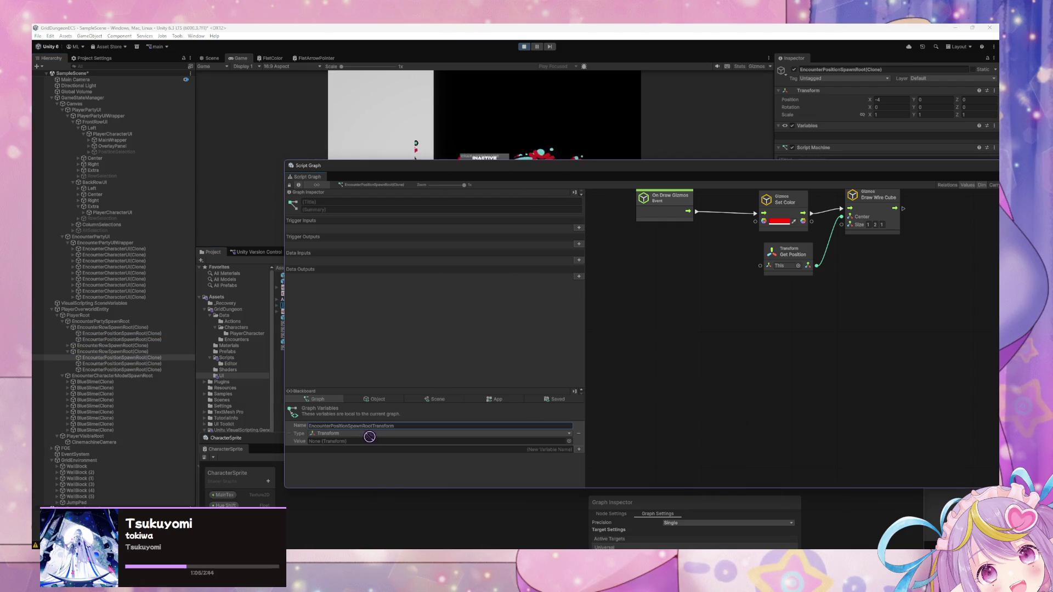
{"action": "left_click", "coordinate": [579, 433]}
{"action": "left_click", "coordinate": [377, 402]}
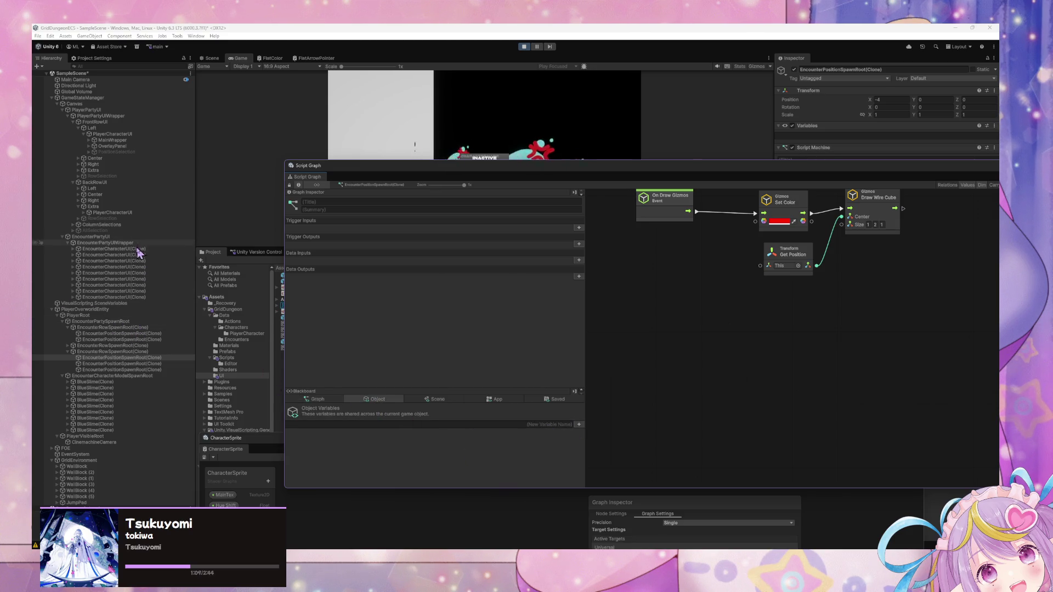
Open the first EncounterCharacterUI clone's Start script graph and show its Graph variables.
{"action": "left_click", "coordinate": [125, 249]}
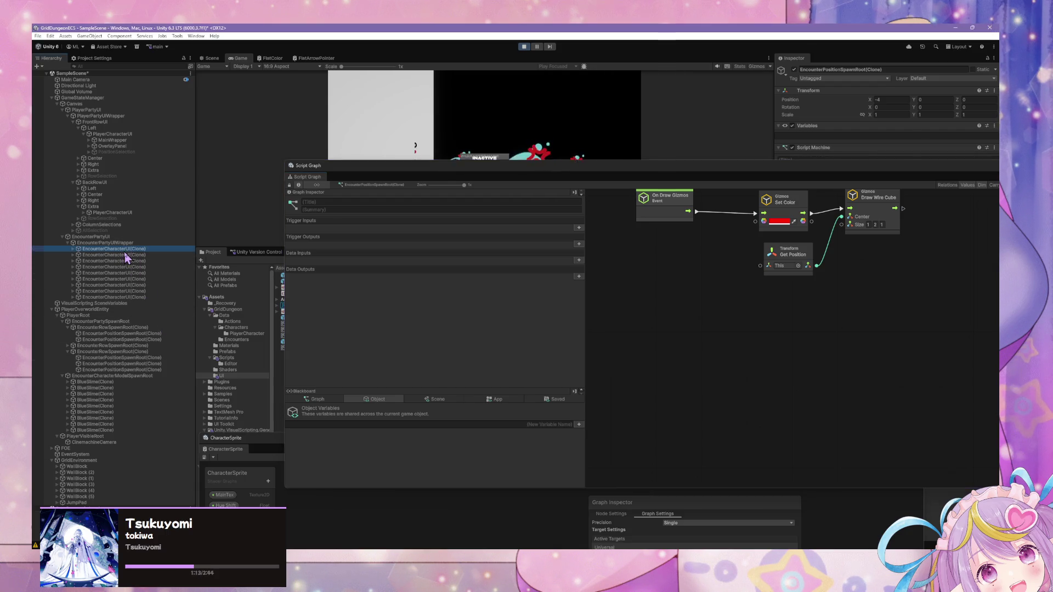
{"action": "scroll", "coordinate": [433, 457], "scroll_direction": "down", "scroll_amount": 3}
{"action": "scroll", "coordinate": [433, 457], "scroll_direction": "up", "scroll_amount": 5}
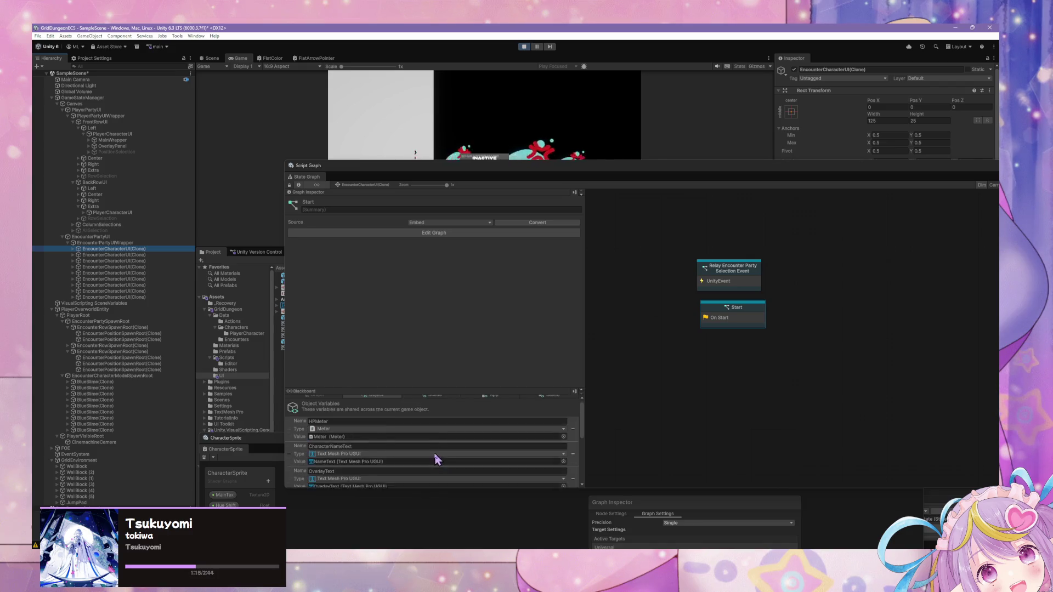
{"action": "double_click", "coordinate": [735, 320]}
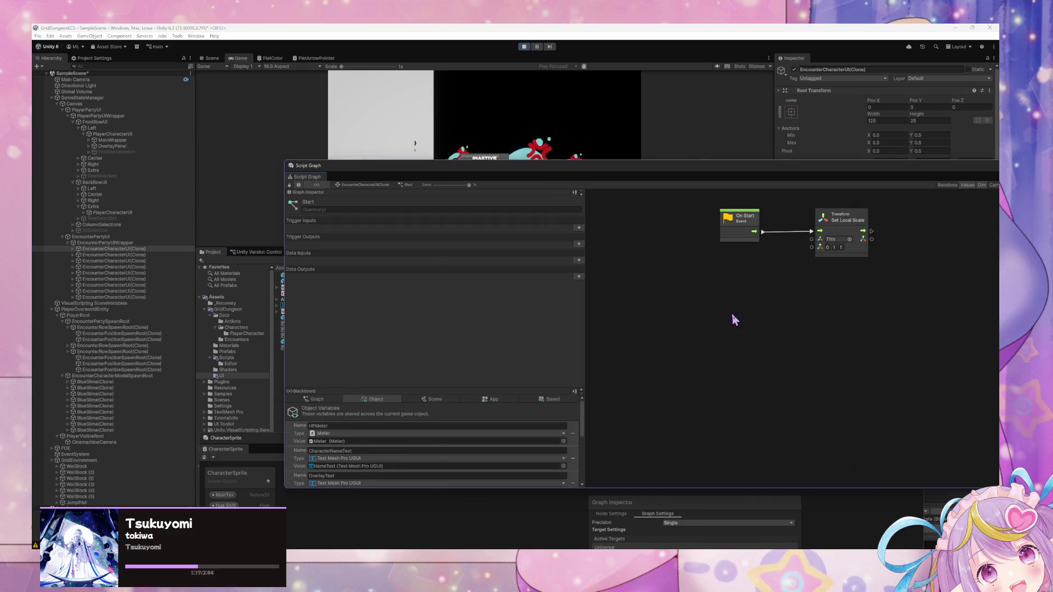
{"action": "left_click", "coordinate": [318, 401]}
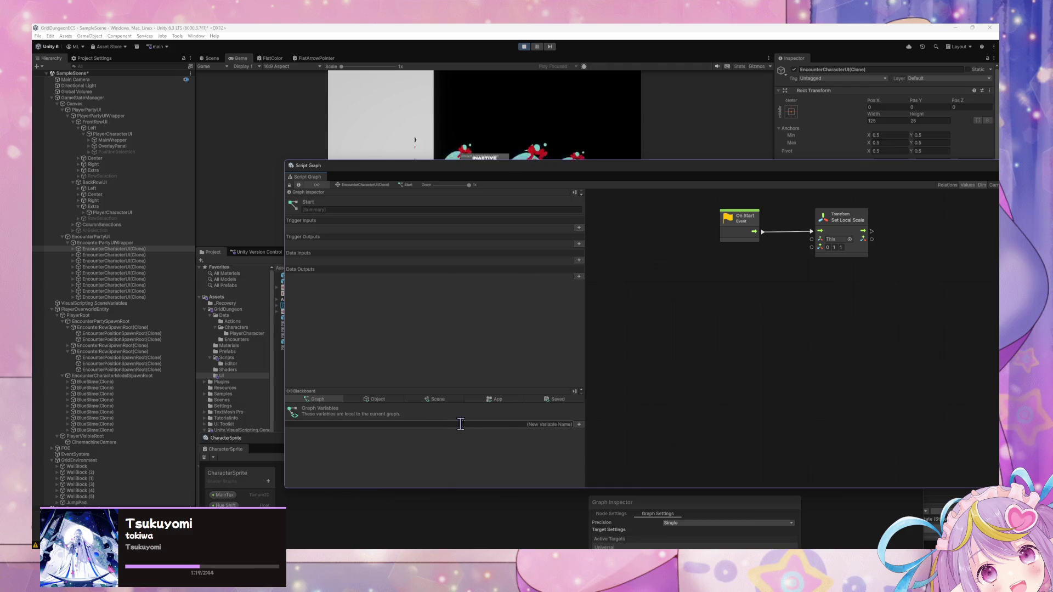
Create a Transform graph variable EncounterPositionSpawnRoot valued with EncounterPositionSpawnRoot(Clone).
{"action": "left_click", "coordinate": [558, 424]}
{"action": "type", "text": "EncounterPositionSpawnRoot(Clone)"}
{"action": "key", "text": "BackSpace"}
{"action": "key", "text": "BackSpace"}
{"action": "key", "text": "BackSpace"}
{"action": "key", "text": "Return"}
{"action": "left_click", "coordinate": [455, 433]}
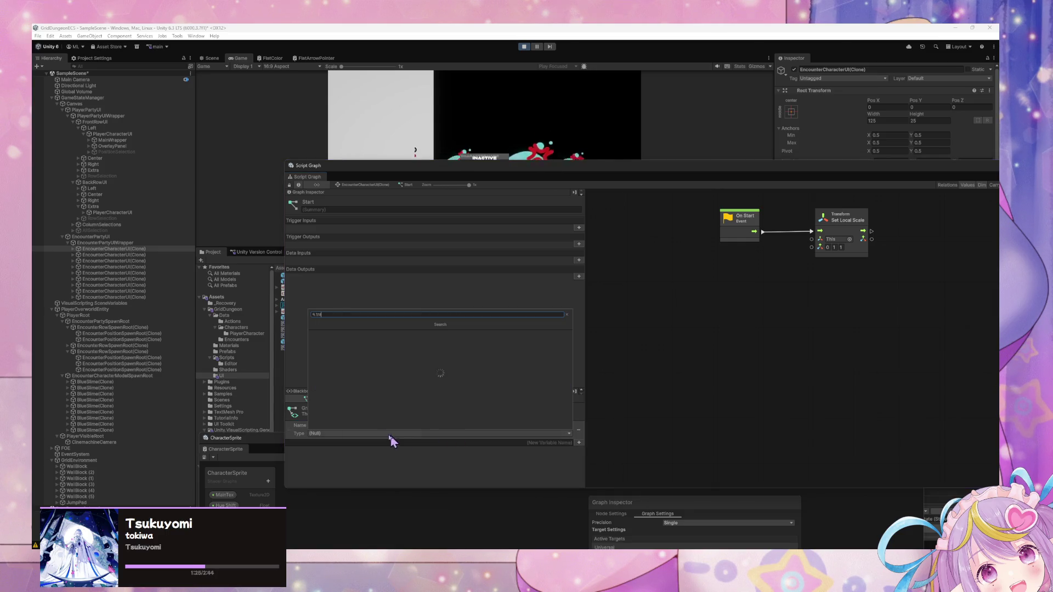
{"action": "type", "text": "tra"}
{"action": "left_click", "coordinate": [338, 334]}
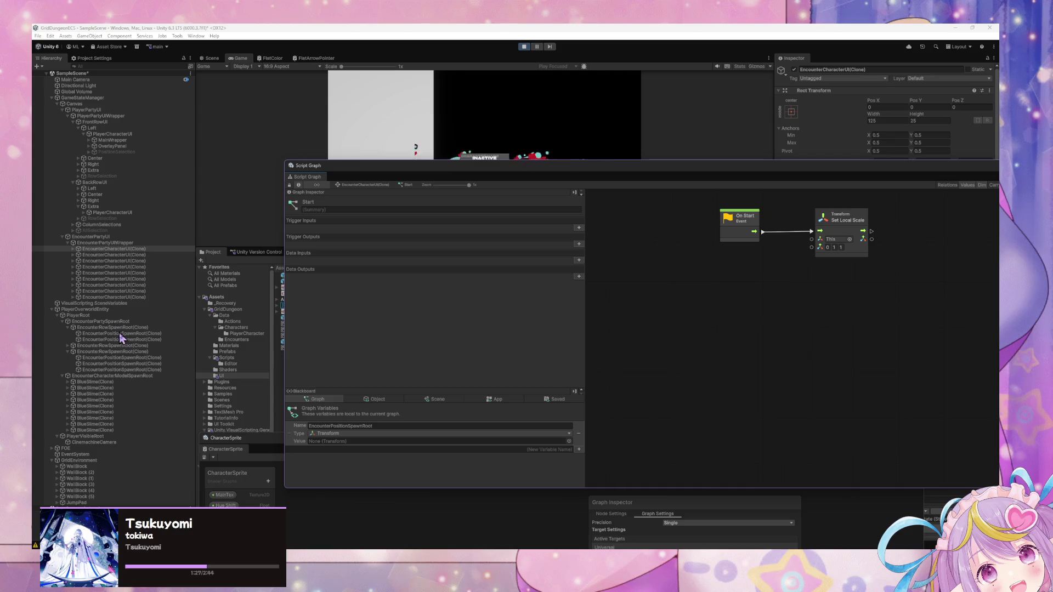
{"action": "left_click_drag", "start_coordinate": [138, 340], "coordinate": [347, 448]}
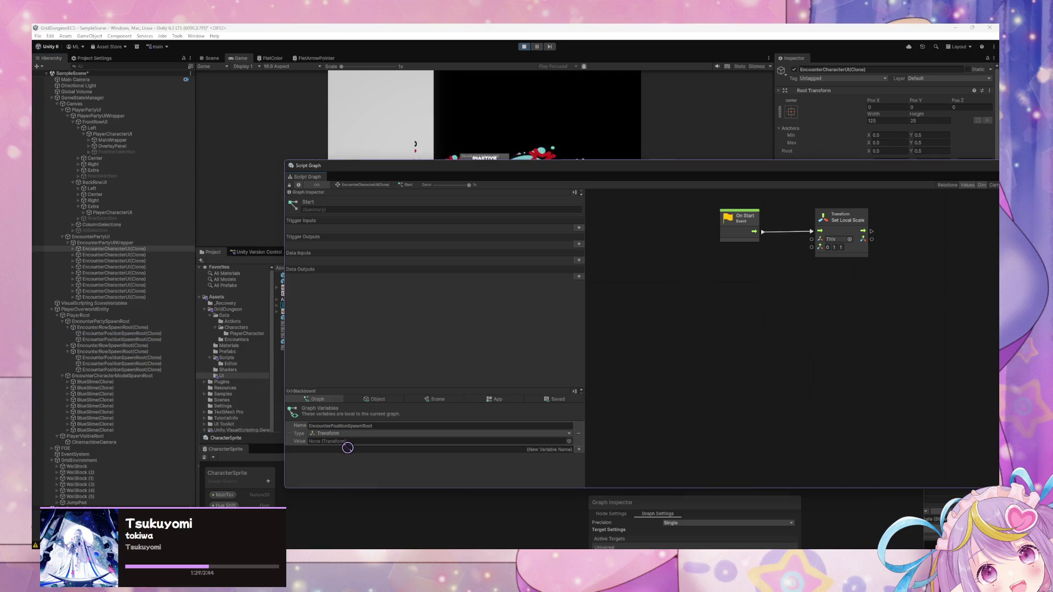
Create an Object variable named EncounterPositionSpawnRootTransform.
{"action": "left_click", "coordinate": [378, 399]}
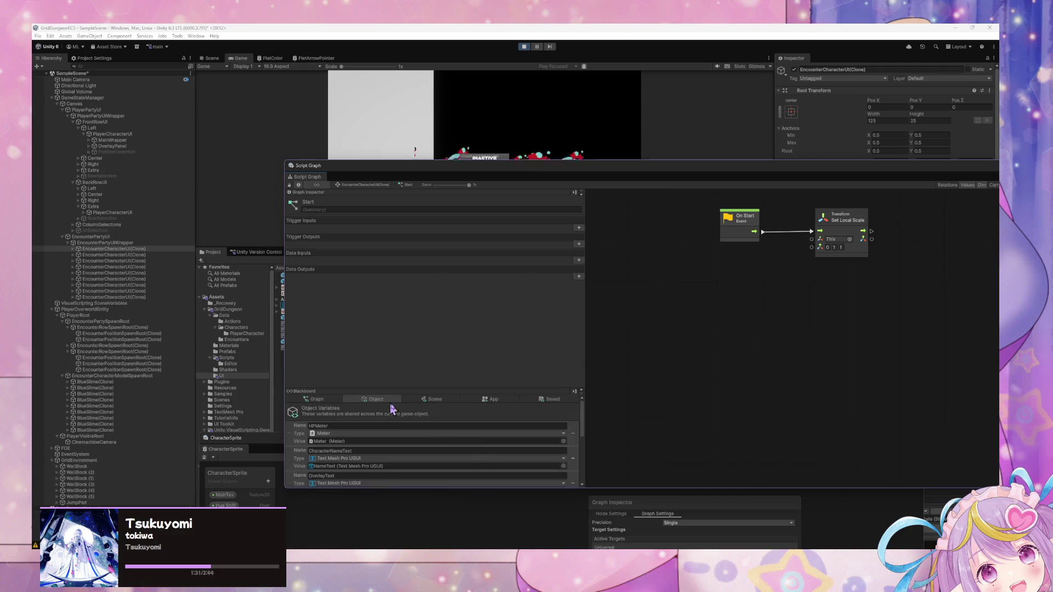
{"action": "scroll", "coordinate": [481, 461], "scroll_direction": "down", "scroll_amount": 3}
{"action": "left_click", "coordinate": [566, 483]}
{"action": "type", "text": "EncounterPositionSpawnRoot(Clone)"}
{"action": "key", "text": "BackSpace"}
{"action": "key", "text": "BackSpace"}
{"action": "key", "text": "BackSpace"}
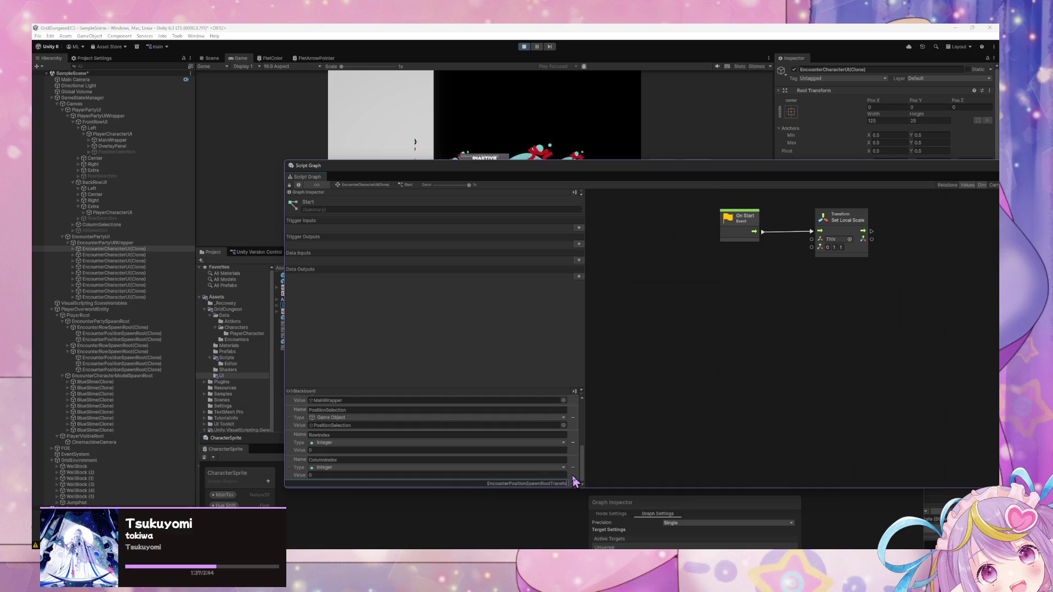
{"action": "key", "text": "Return"}
{"action": "left_click", "coordinate": [622, 497]}
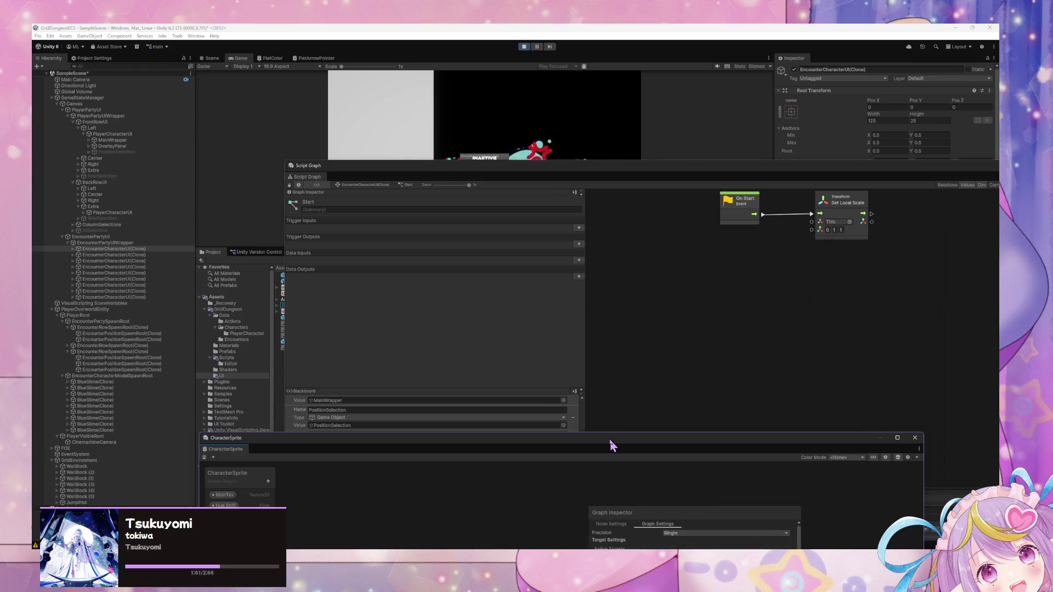
Make EncounterPositionSpawnRootTransform a Transform holding EncounterPositionSpawnRoot(Clone).
{"action": "left_click_drag", "start_coordinate": [611, 441], "coordinate": [630, 530]}
{"action": "scroll", "coordinate": [582, 459], "scroll_direction": "down", "scroll_amount": 3}
{"action": "left_click", "coordinate": [514, 474]}
{"action": "key", "text": "Return"}
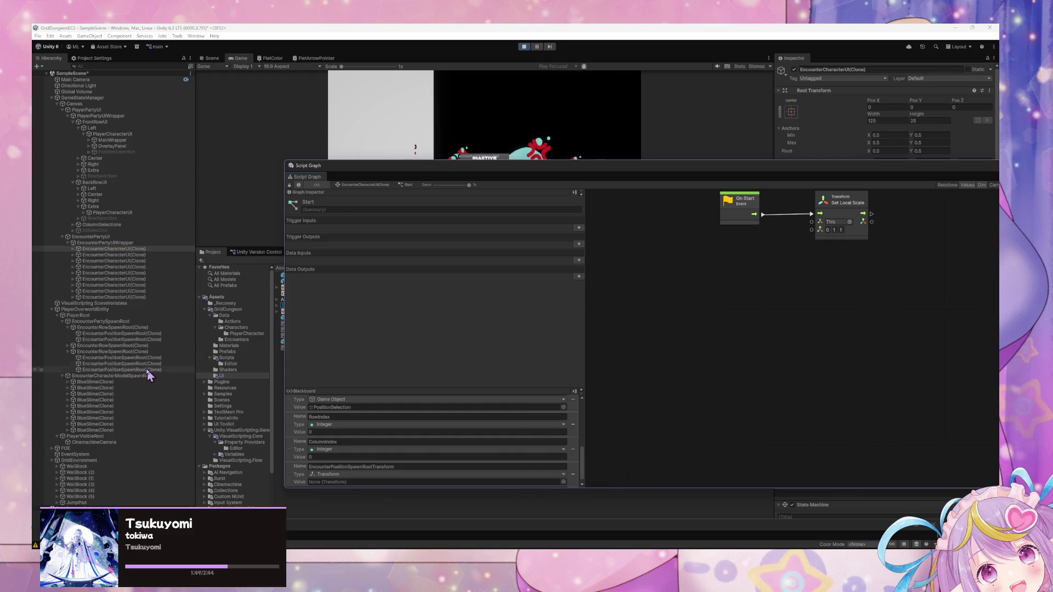
{"action": "mouse_move", "coordinate": [135, 335]}
{"action": "left_mouse_down"}
{"action": "mouse_move", "coordinate": [357, 487]}
{"action": "mouse_move", "coordinate": [371, 477]}
{"action": "left_mouse_up"}
{"action": "left_click_drag", "start_coordinate": [739, 238], "coordinate": [689, 346]}
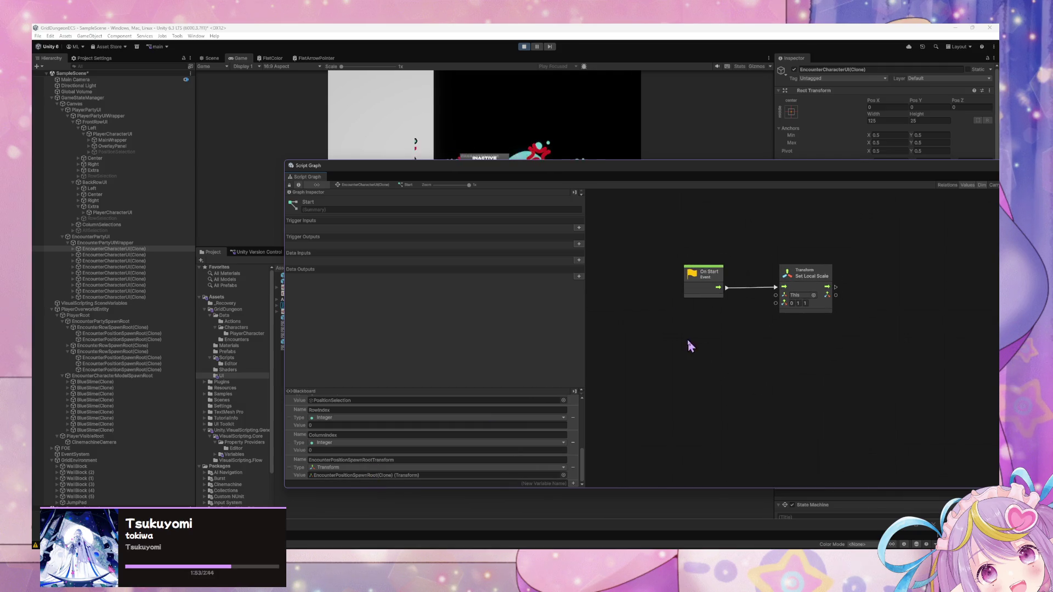
Add an On Update event node to the graph.
{"action": "right_click", "coordinate": [689, 345]}
{"action": "type", "text": "update"}
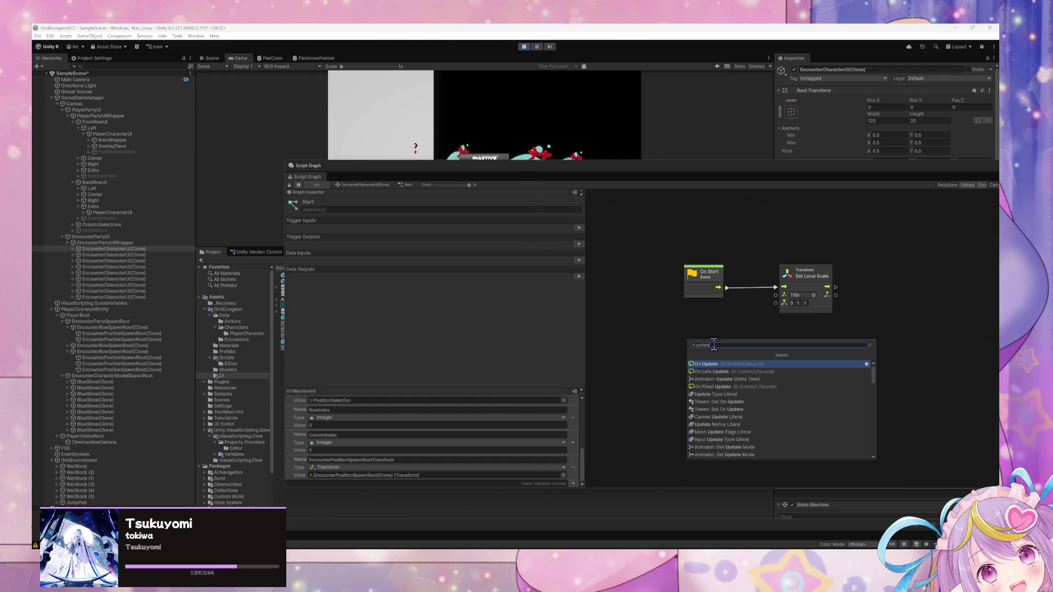
{"action": "key", "text": "Return"}
{"action": "left_click_drag", "start_coordinate": [715, 347], "coordinate": [681, 365]}
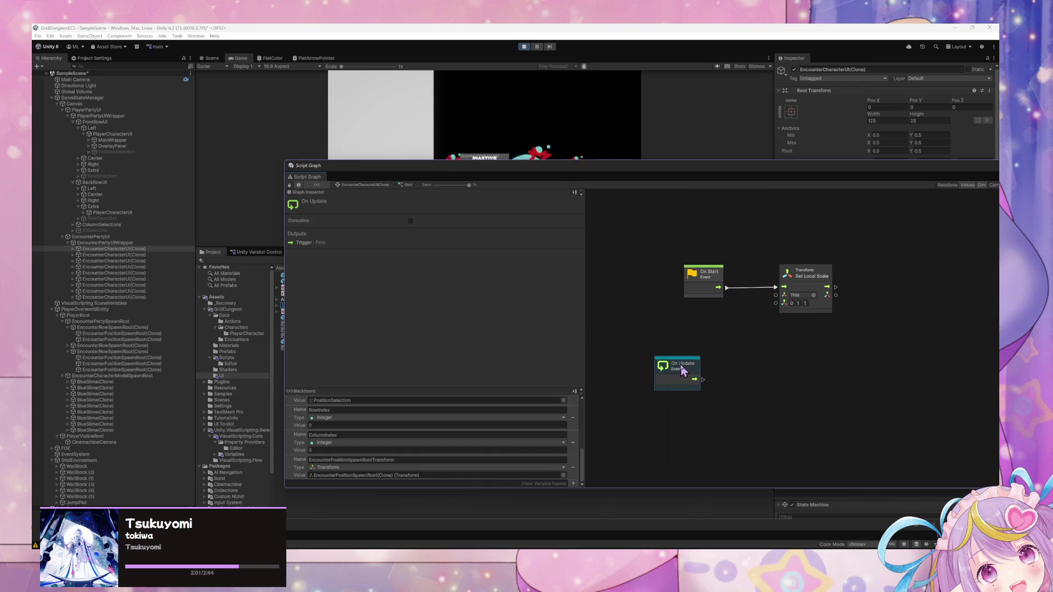
{"action": "mouse_move", "coordinate": [637, 169]}
{"action": "left_mouse_down"}
{"action": "mouse_move", "coordinate": [639, 342]}
{"action": "mouse_move", "coordinate": [516, 231]}
{"action": "left_mouse_up"}
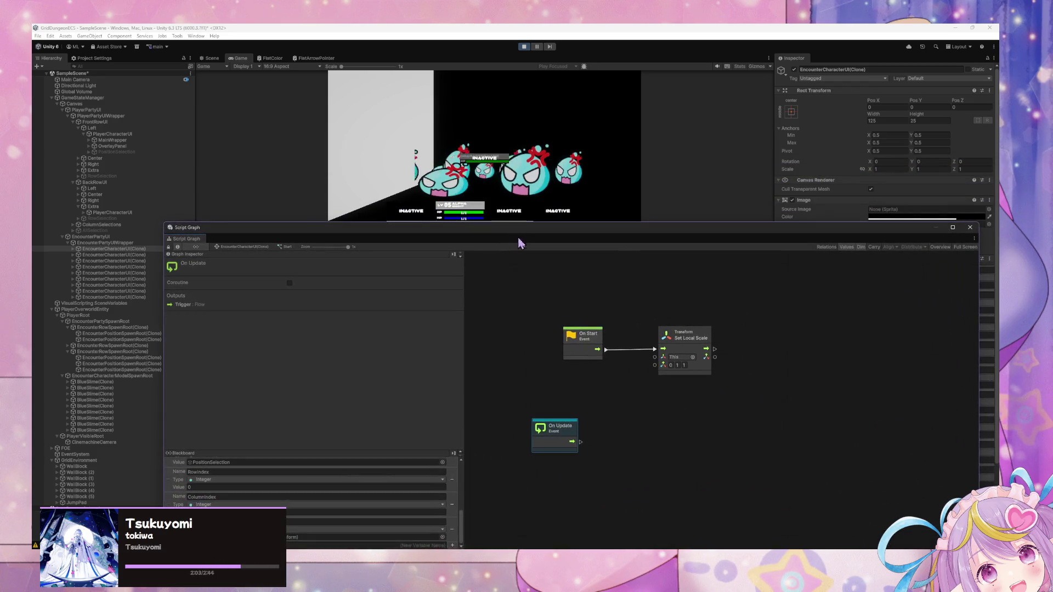
Place a Get Variable node for the spawn-root Transform variable.
{"action": "right_click", "coordinate": [649, 439]}
{"action": "left_click", "coordinate": [685, 446]}
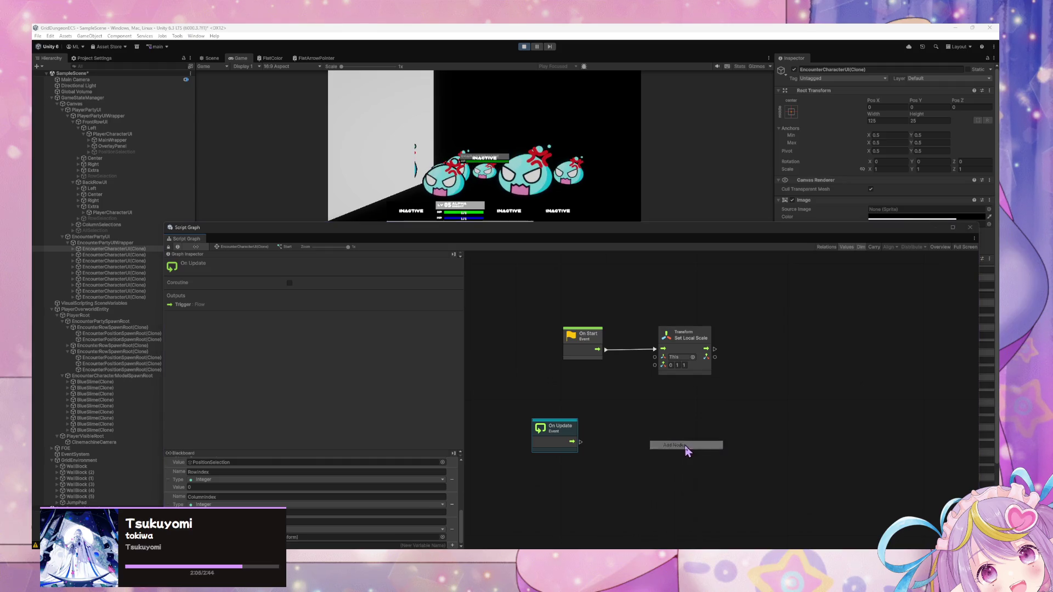
{"action": "left_click", "coordinate": [458, 492]}
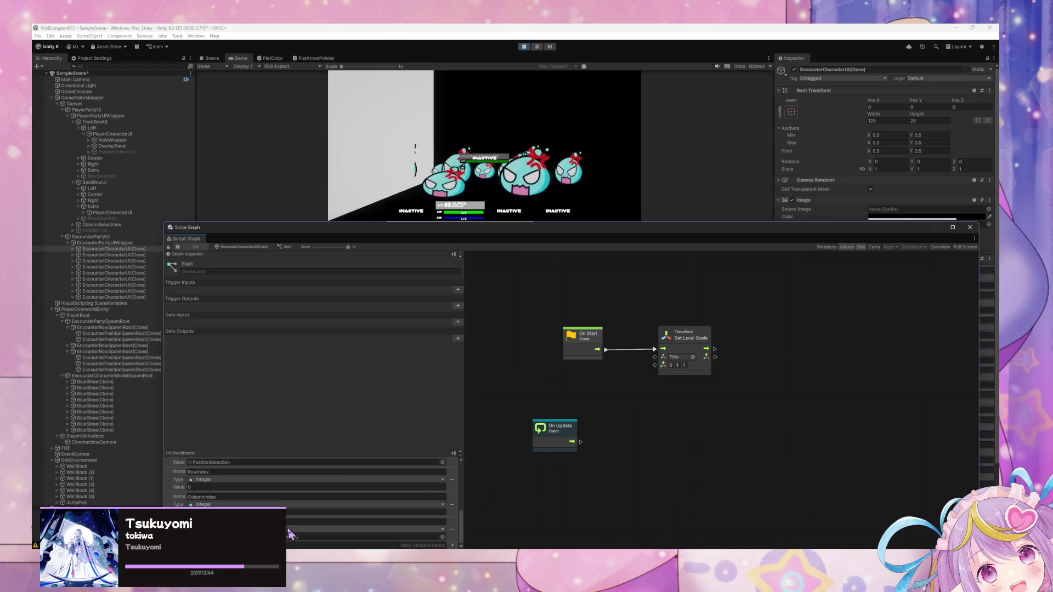
{"action": "left_click_drag", "start_coordinate": [291, 530], "coordinate": [497, 471]}
Add a Camera World To Screen Point node found by searching 'world to'.
{"action": "right_click", "coordinate": [654, 449]}
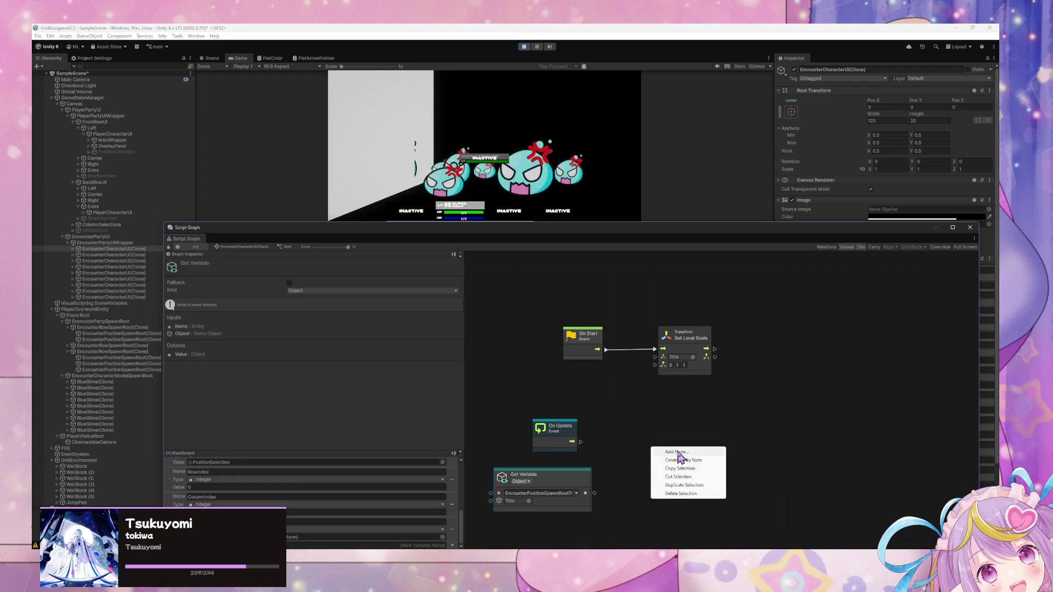
{"action": "left_click", "coordinate": [679, 452]}
{"action": "type", "text": "world to"}
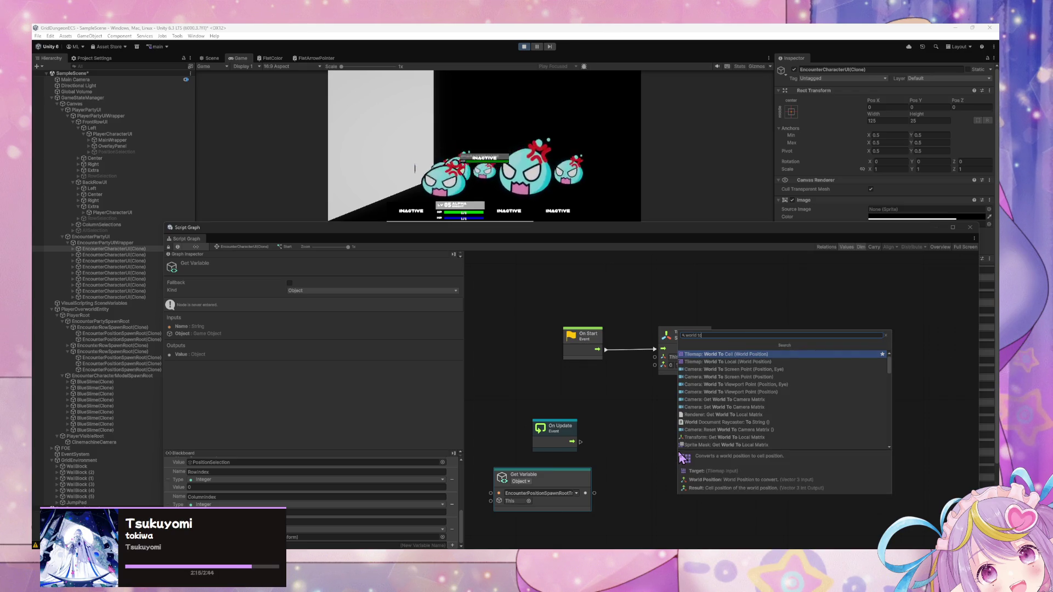
{"action": "key", "text": "Down"}
{"action": "key", "text": "Down"}
{"action": "key", "text": "Down"}
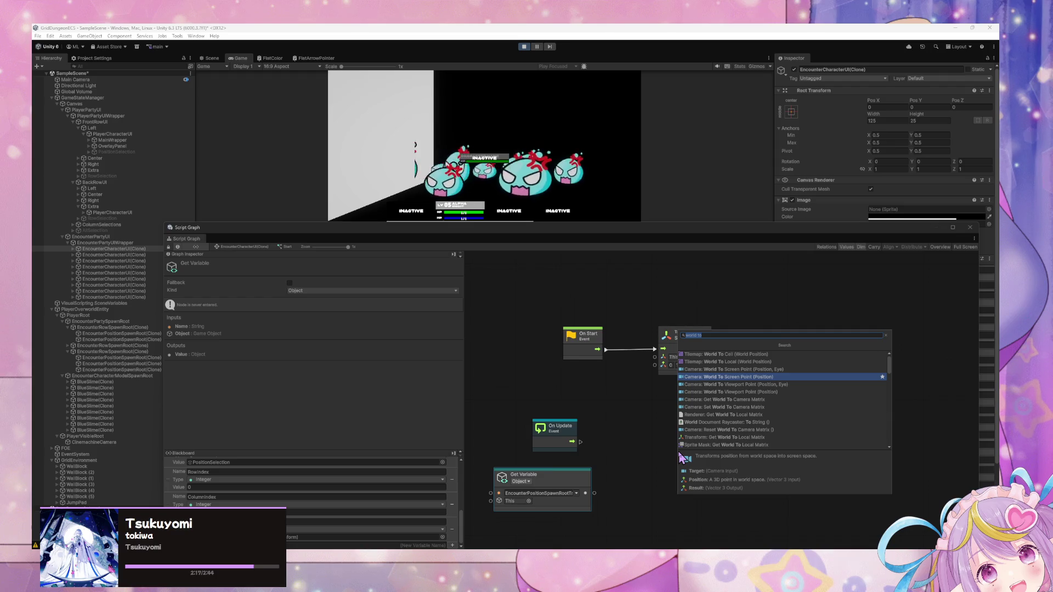
{"action": "key", "text": "Return"}
{"action": "left_click_drag", "start_coordinate": [700, 465], "coordinate": [687, 447]}
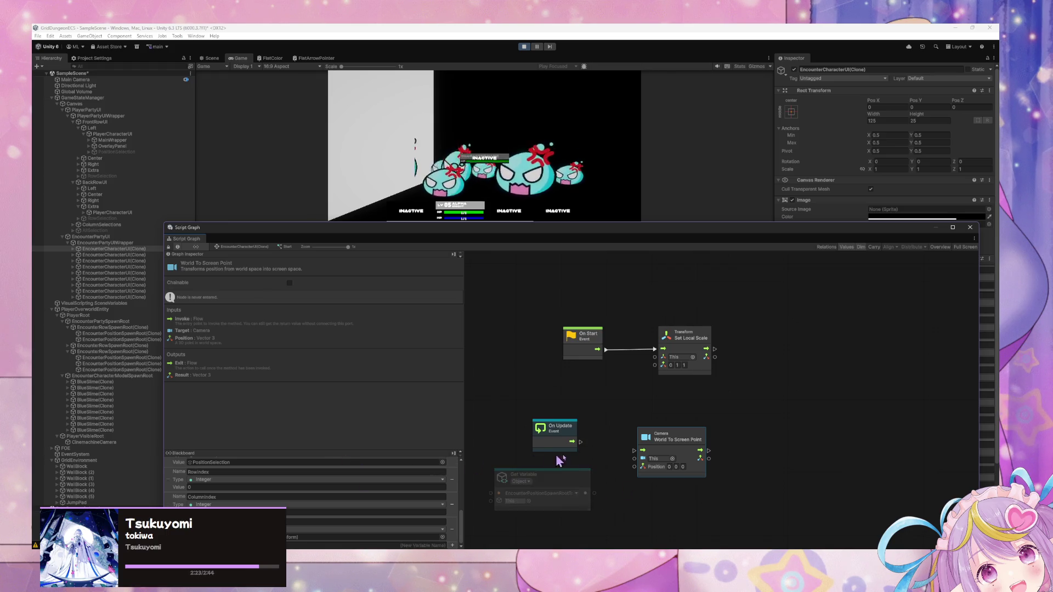
{"action": "right_click", "coordinate": [733, 449]}
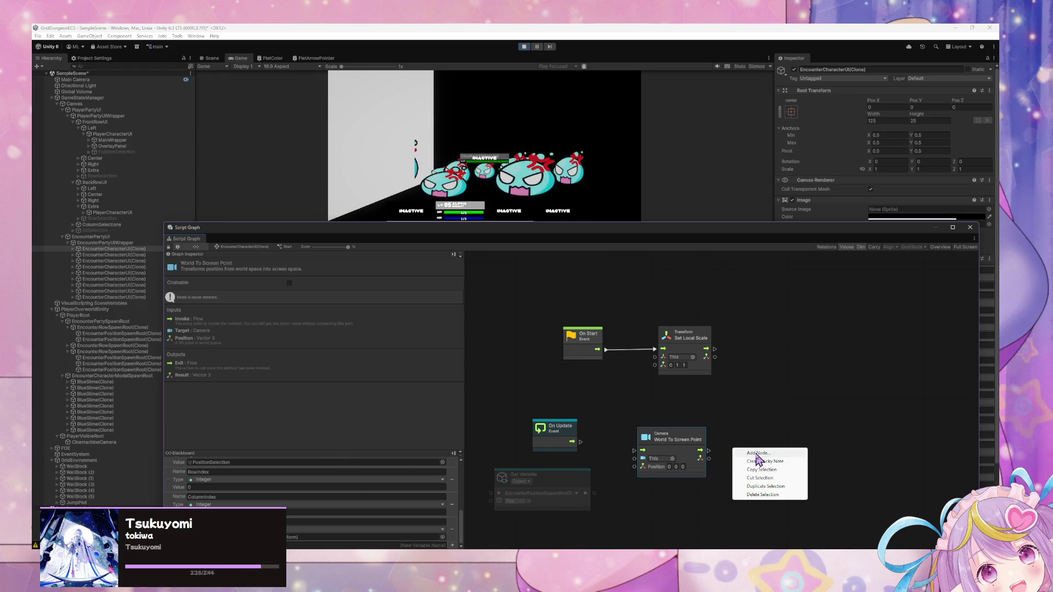
Add a Camera Get Main node to the script graph by searching for 'mainca'.
{"action": "left_click", "coordinate": [756, 454]}
{"action": "type", "text": "set transform"}
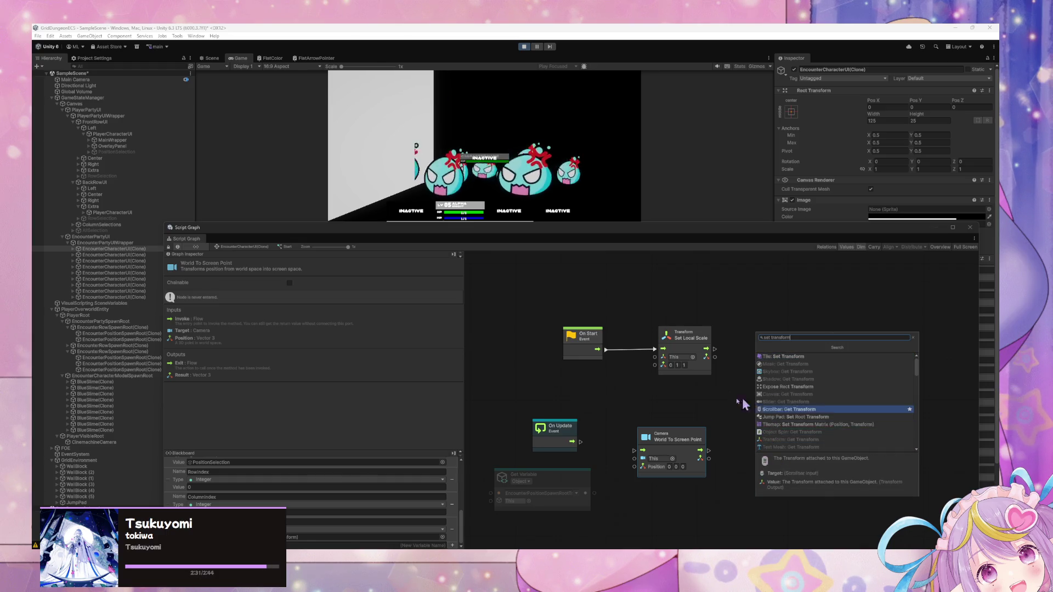
{"action": "right_click", "coordinate": [608, 483]}
{"action": "left_click", "coordinate": [625, 489]}
{"action": "type", "text": "get main camera"}
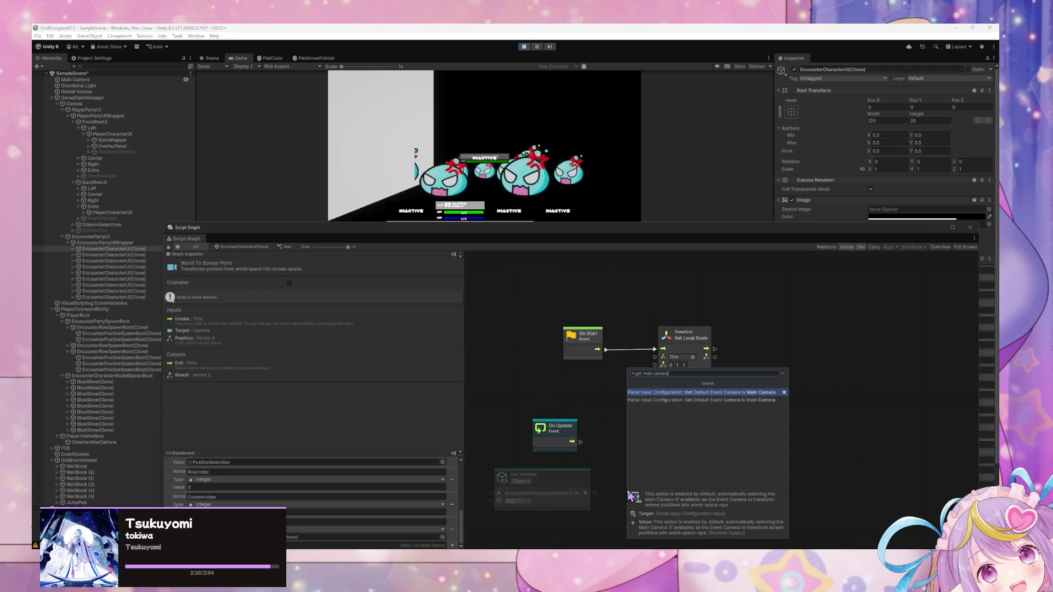
{"action": "key", "text": "BackSpace"}
{"action": "key", "text": "BackSpace"}
{"action": "key", "text": "BackSpace"}
{"action": "key", "text": "BackSpace"}
{"action": "type", "text": "main"}
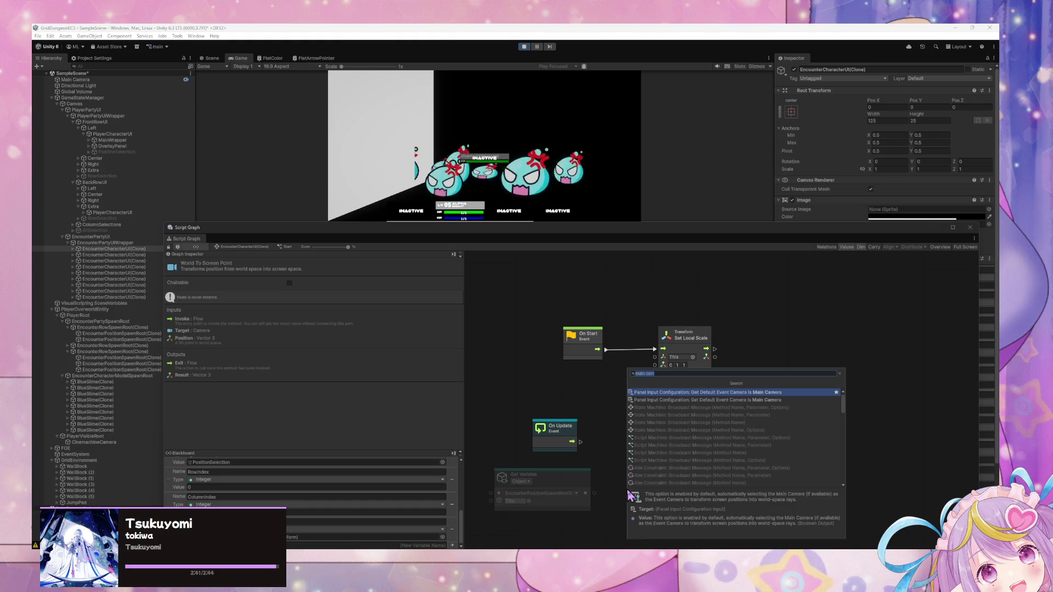
{"action": "type", "text": "camera"}
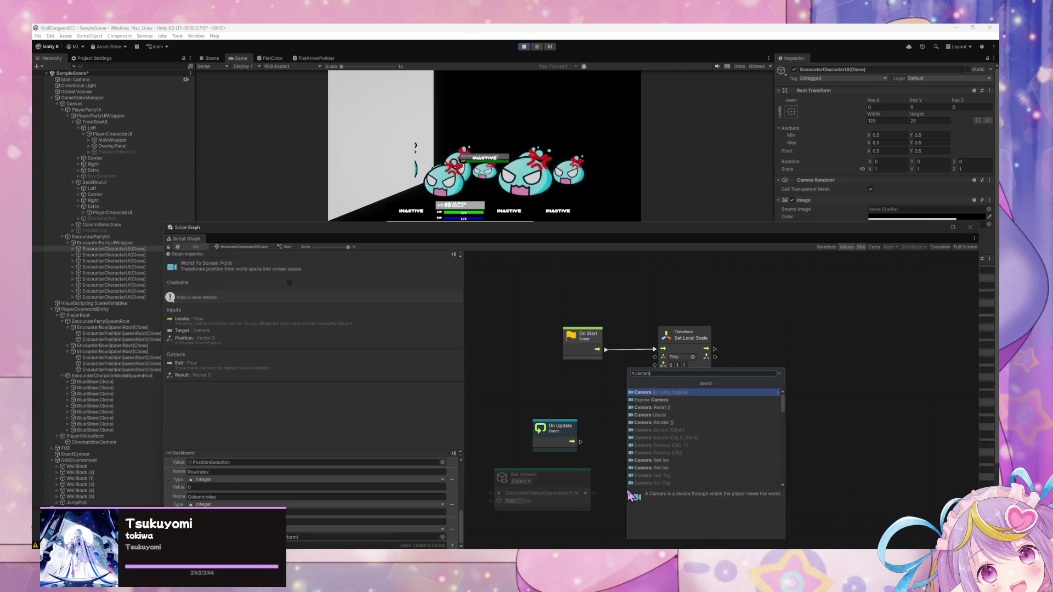
{"action": "scroll", "coordinate": [714, 439], "scroll_direction": "down", "scroll_amount": 2}
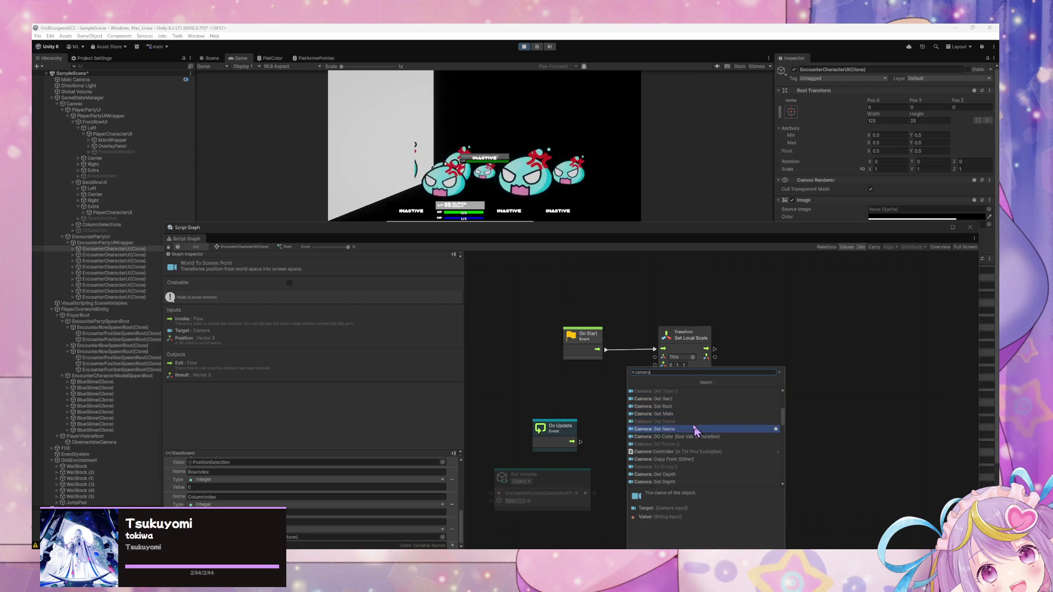
{"action": "left_click", "coordinate": [690, 433]}
Wire Get Main to World To Screen Point's target and On Update's flow into it.
{"action": "left_click_drag", "start_coordinate": [564, 435], "coordinate": [582, 412]}
{"action": "mouse_move", "coordinate": [631, 493]}
{"action": "left_mouse_down"}
{"action": "mouse_move", "coordinate": [570, 444]}
{"action": "mouse_move", "coordinate": [635, 459]}
{"action": "left_mouse_up"}
{"action": "left_click_drag", "start_coordinate": [598, 419], "coordinate": [635, 451]}
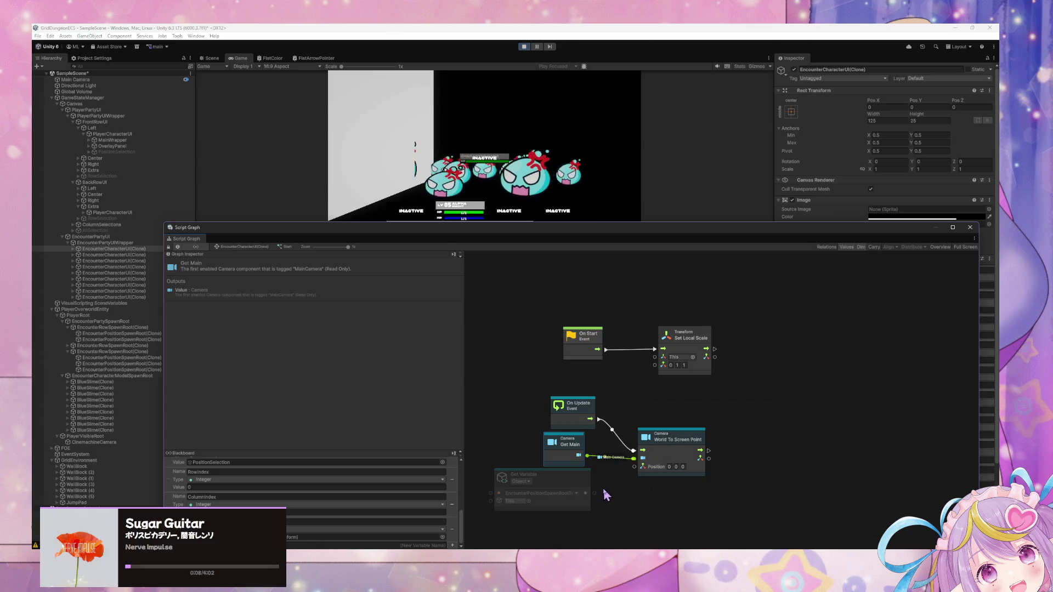
{"action": "left_click_drag", "start_coordinate": [585, 493], "coordinate": [635, 467]}
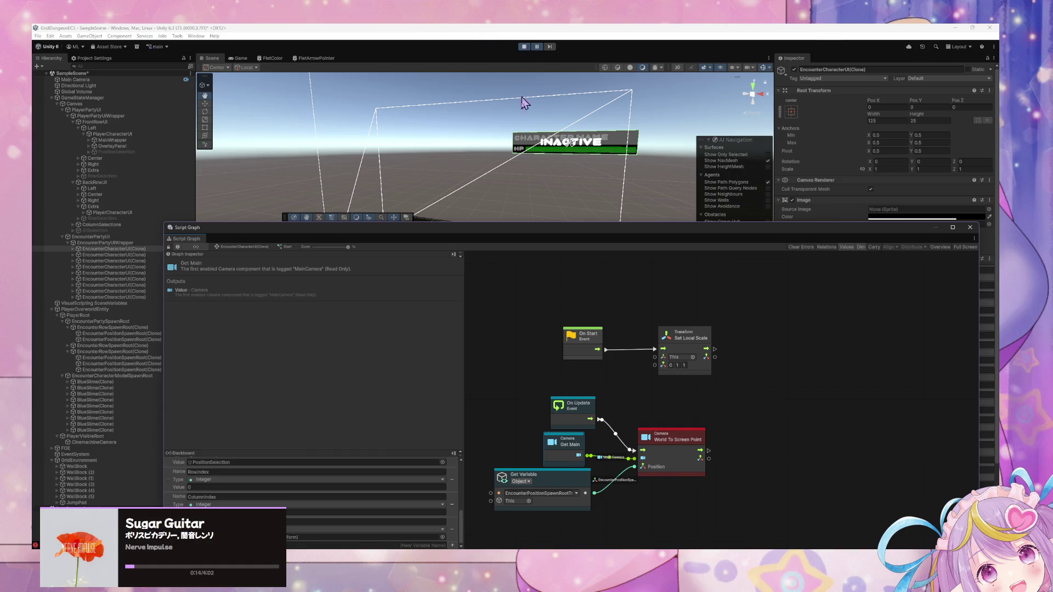
{"action": "right_click", "coordinate": [598, 496]}
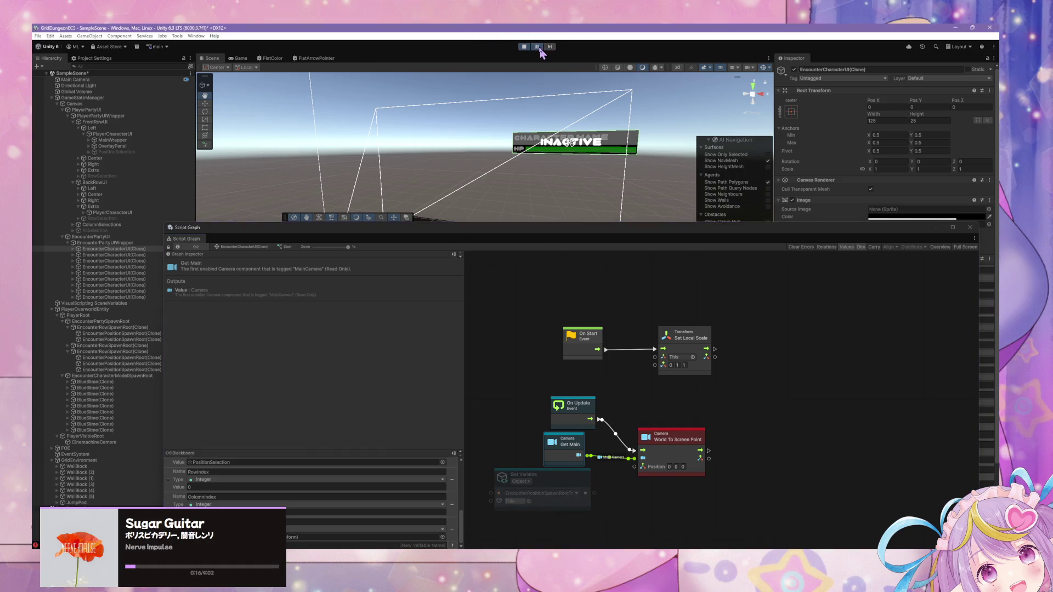
Add a Transform Get Position node fed by the spawn-root variable, outputting into Position.
{"action": "right_click", "coordinate": [641, 493]}
{"action": "left_click", "coordinate": [644, 493]}
{"action": "type", "text": "get pos"}
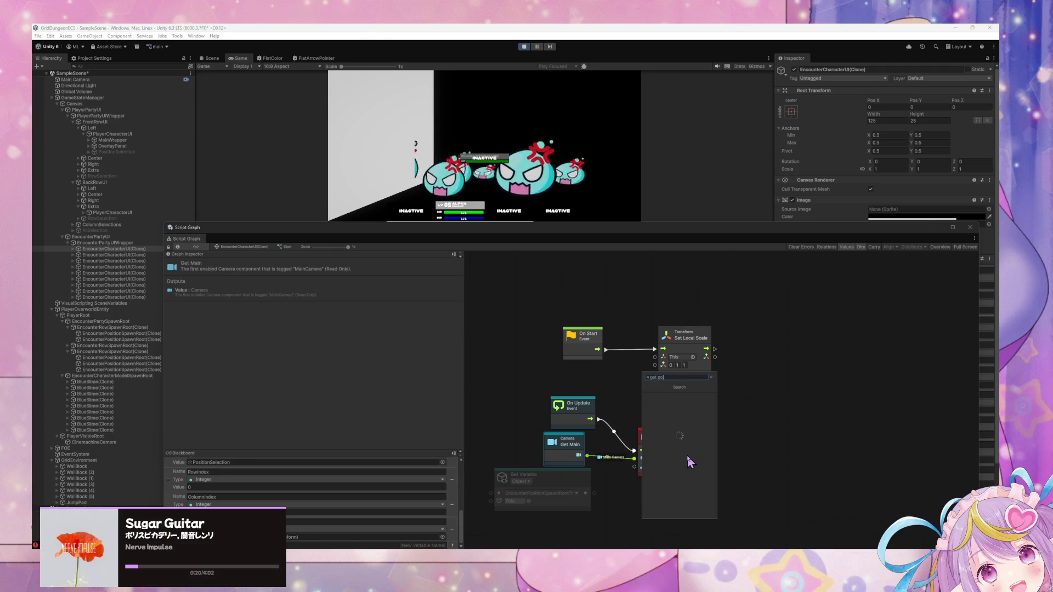
{"action": "type", "text": "ition"}
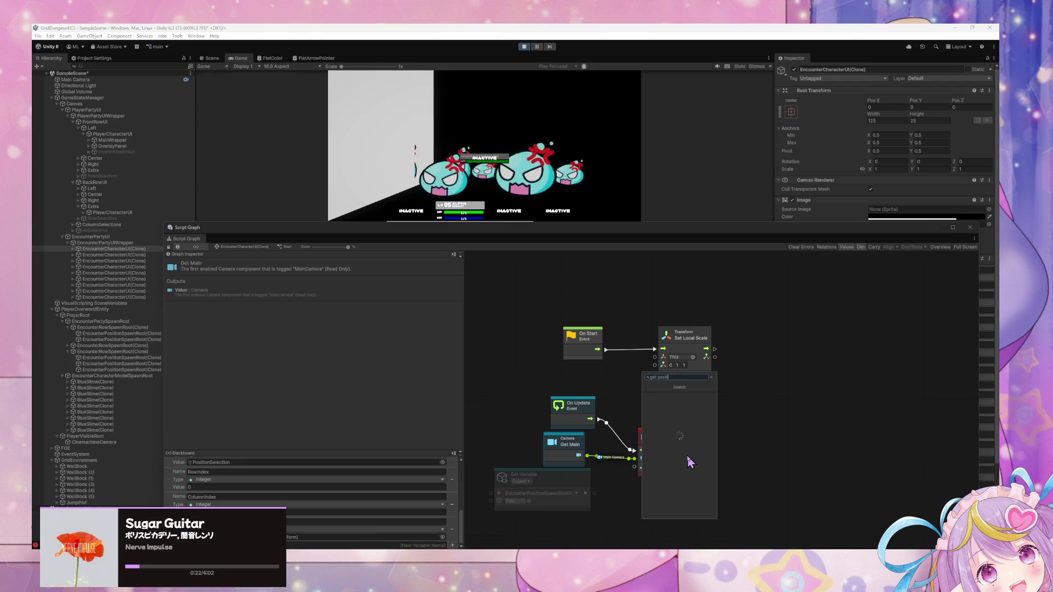
{"action": "key", "text": "Down"}
{"action": "key", "text": "Down"}
{"action": "key", "text": "Down"}
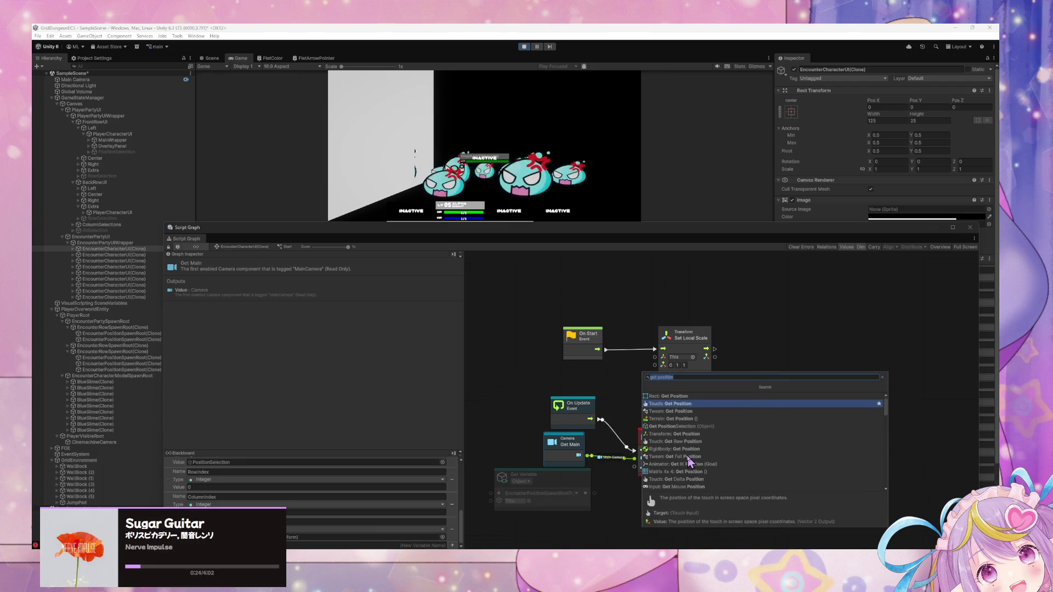
{"action": "key", "text": "Return"}
{"action": "left_click_drag", "start_coordinate": [686, 462], "coordinate": [730, 456]}
{"action": "left_click_drag", "start_coordinate": [586, 493], "coordinate": [623, 513]}
{"action": "left_click_drag", "start_coordinate": [674, 509], "coordinate": [680, 460]}
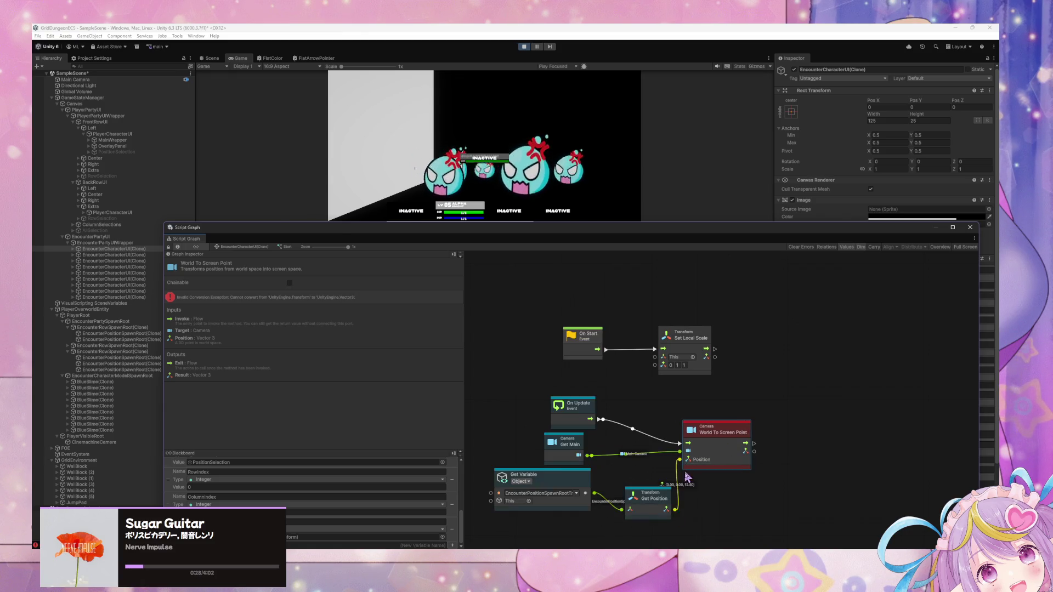
{"action": "left_click_drag", "start_coordinate": [647, 496], "coordinate": [638, 481]}
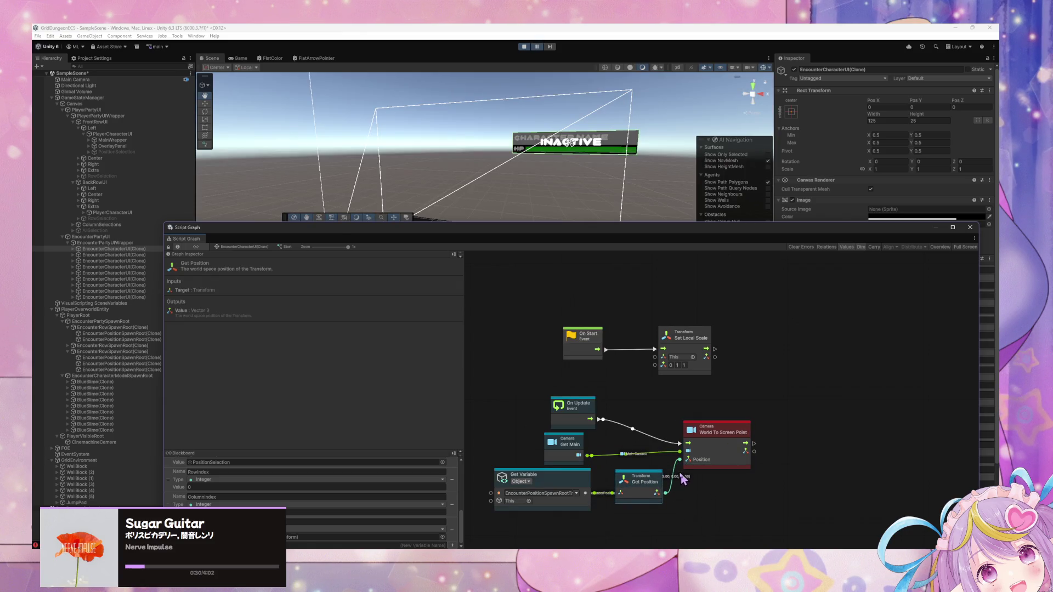
{"action": "left_click_drag", "start_coordinate": [723, 447], "coordinate": [739, 431]}
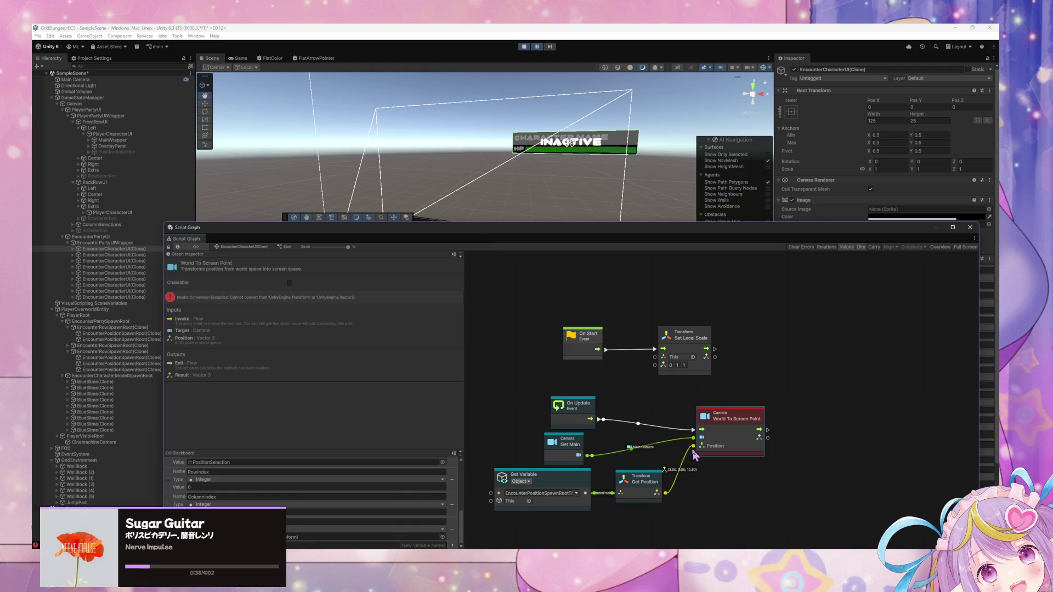
Fix the getter's variable name, reconnect Get Position to Position, and open the Console.
{"action": "left_click", "coordinate": [539, 48]}
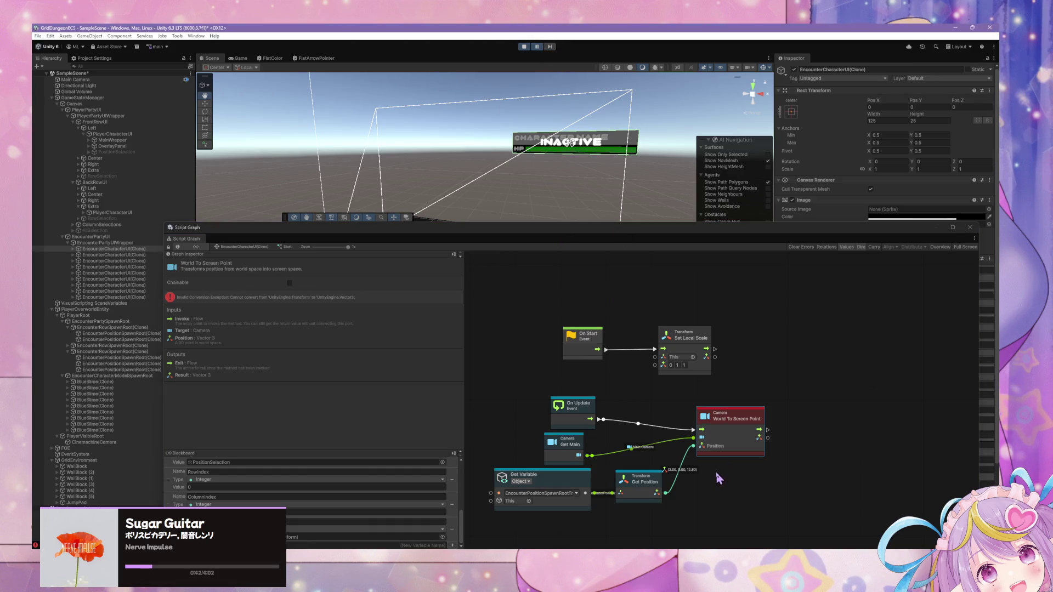
{"action": "right_click", "coordinate": [694, 446]}
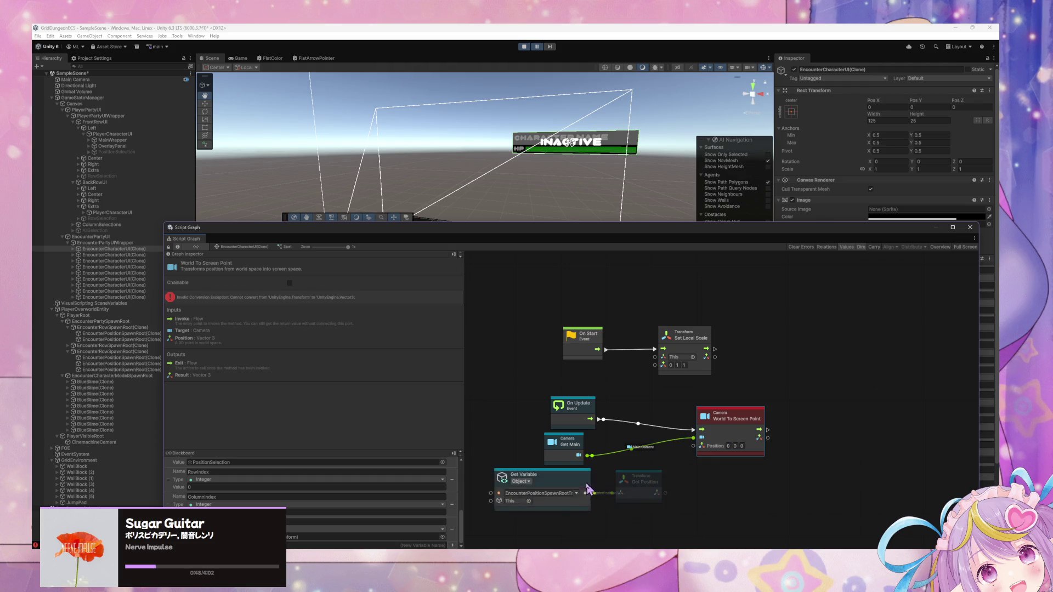
{"action": "left_click_drag", "start_coordinate": [586, 494], "coordinate": [566, 491]}
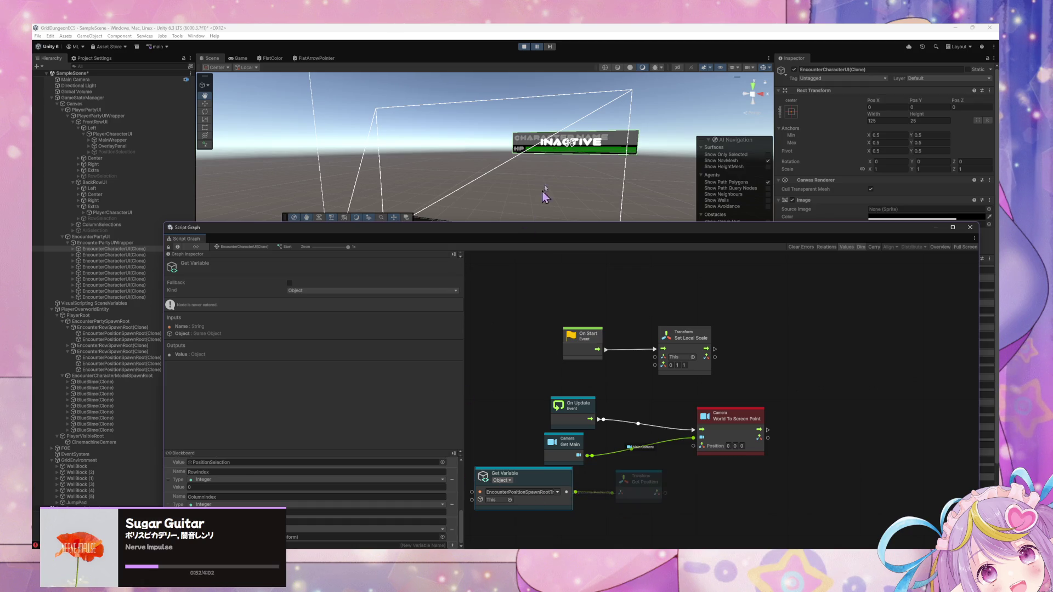
{"action": "mouse_move", "coordinate": [525, 230]}
{"action": "left_mouse_down"}
{"action": "mouse_move", "coordinate": [623, 98]}
{"action": "mouse_move", "coordinate": [606, 129]}
{"action": "mouse_move", "coordinate": [649, 299]}
{"action": "mouse_move", "coordinate": [675, 217]}
{"action": "left_mouse_up"}
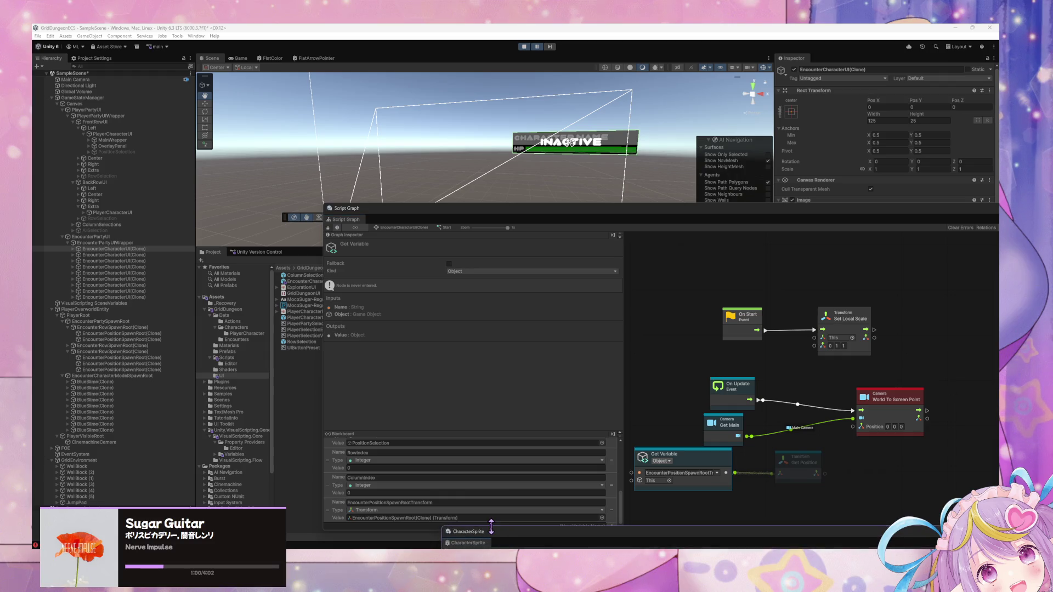
{"action": "left_click", "coordinate": [467, 498]}
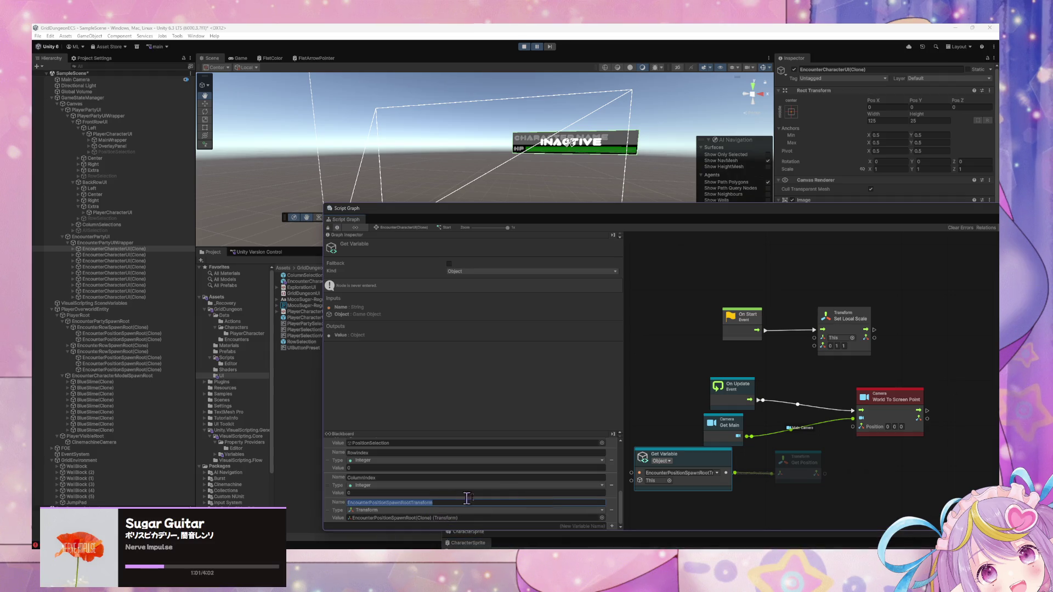
{"action": "left_click", "coordinate": [690, 475]}
{"action": "left_click_drag", "start_coordinate": [826, 477], "coordinate": [853, 427]}
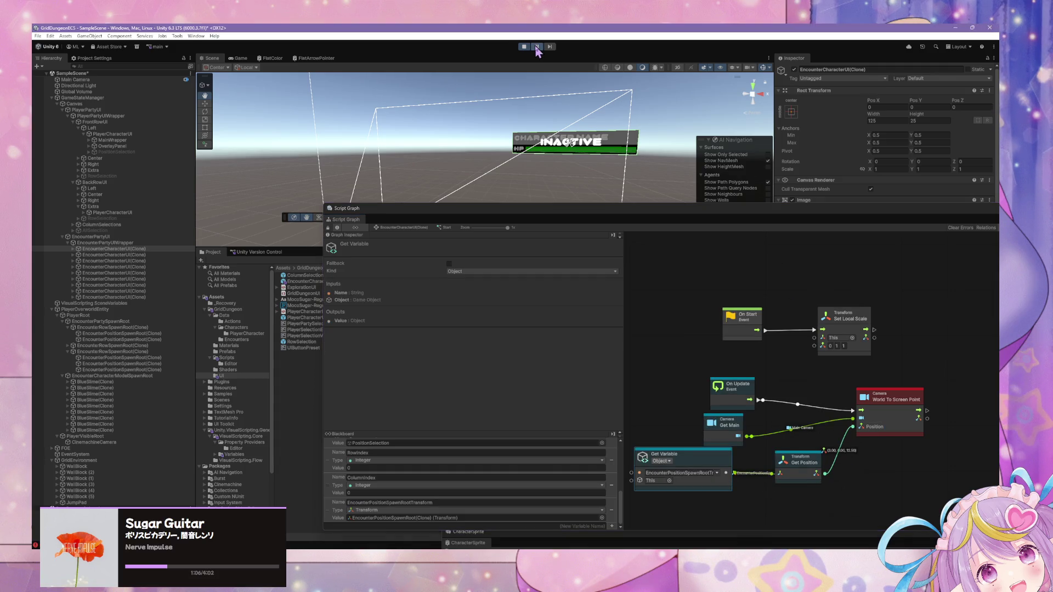
{"action": "key", "text": "ctrl+shift+c"}
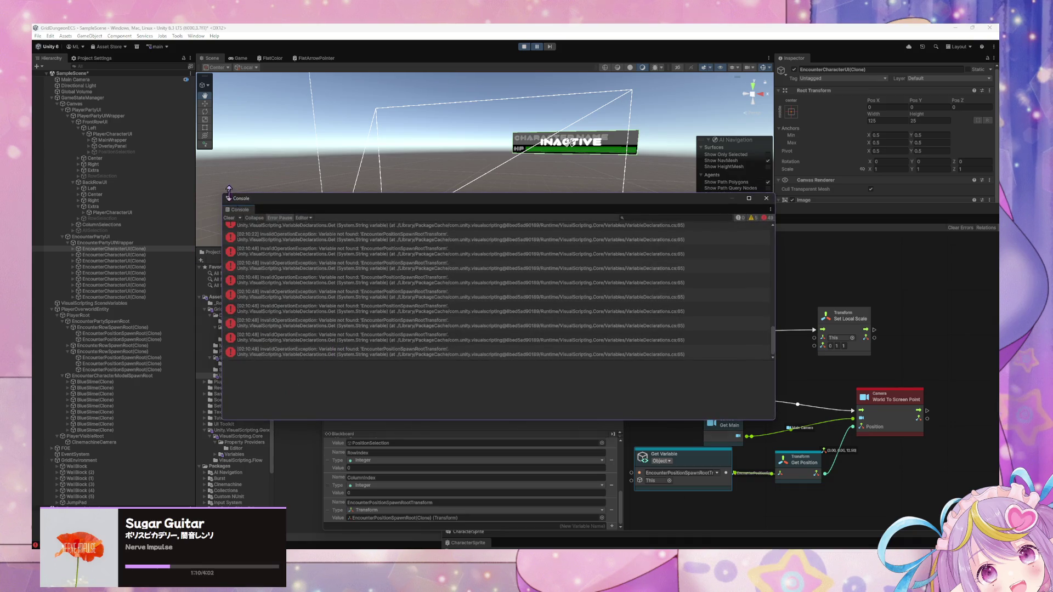
Clear the Console errors, pause the game, and inspect the latest error's stack trace.
{"action": "left_click", "coordinate": [229, 218]}
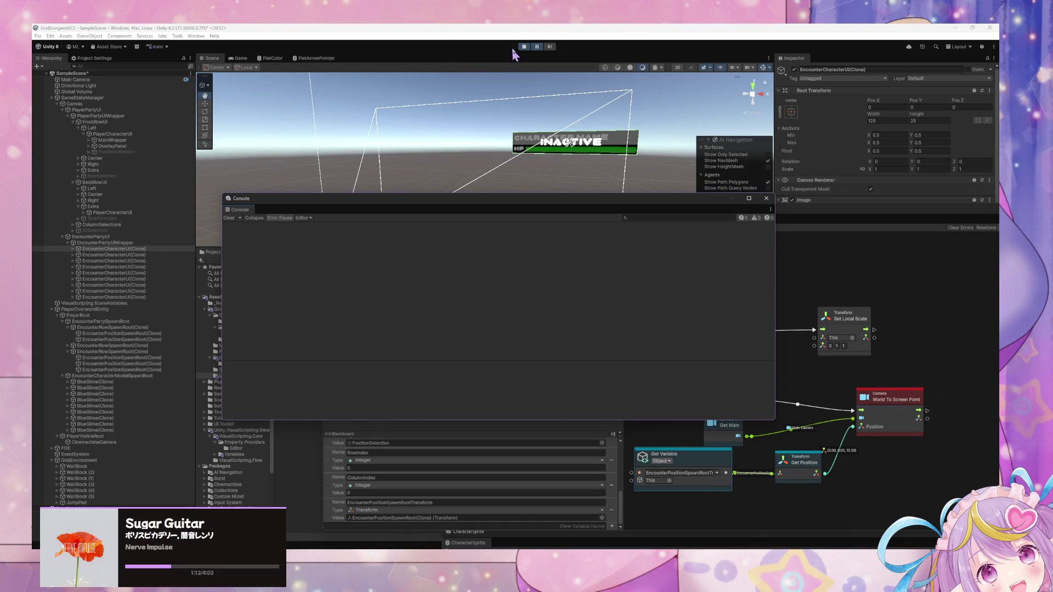
{"action": "left_click", "coordinate": [538, 48]}
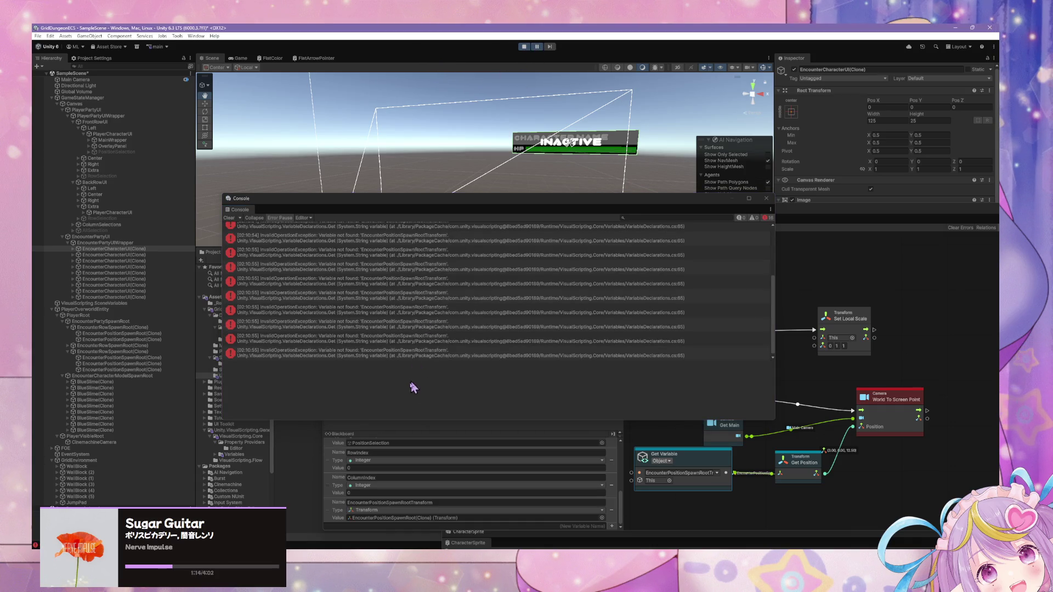
{"action": "left_click", "coordinate": [425, 357]}
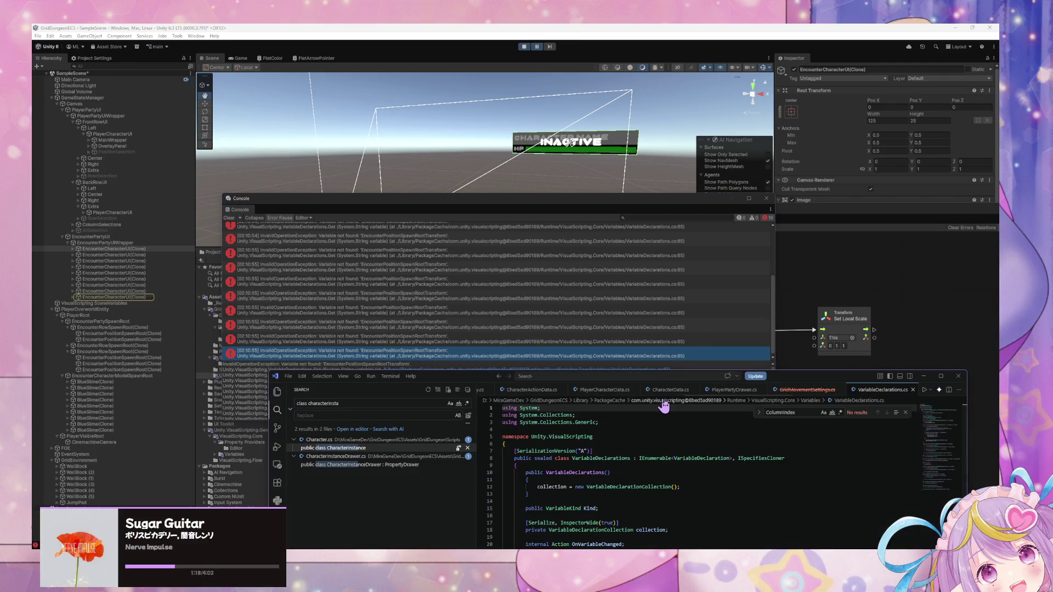
{"action": "left_click", "coordinate": [925, 378]}
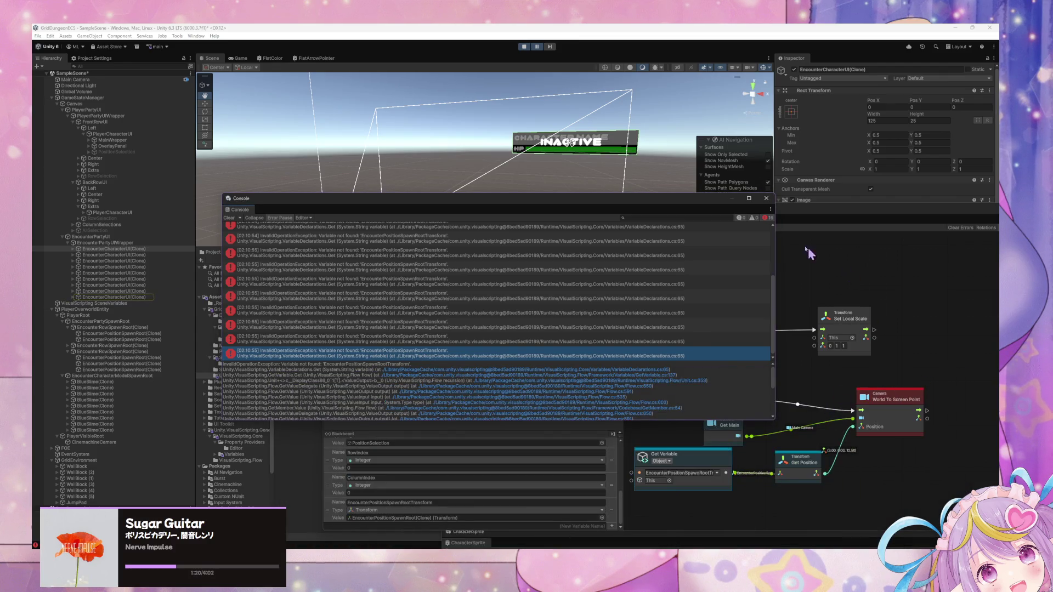
{"action": "left_click_drag", "start_coordinate": [693, 207], "coordinate": [578, 149]}
Add an Object Has Variable node checking the variable 'transform'.
{"action": "right_click", "coordinate": [788, 398]}
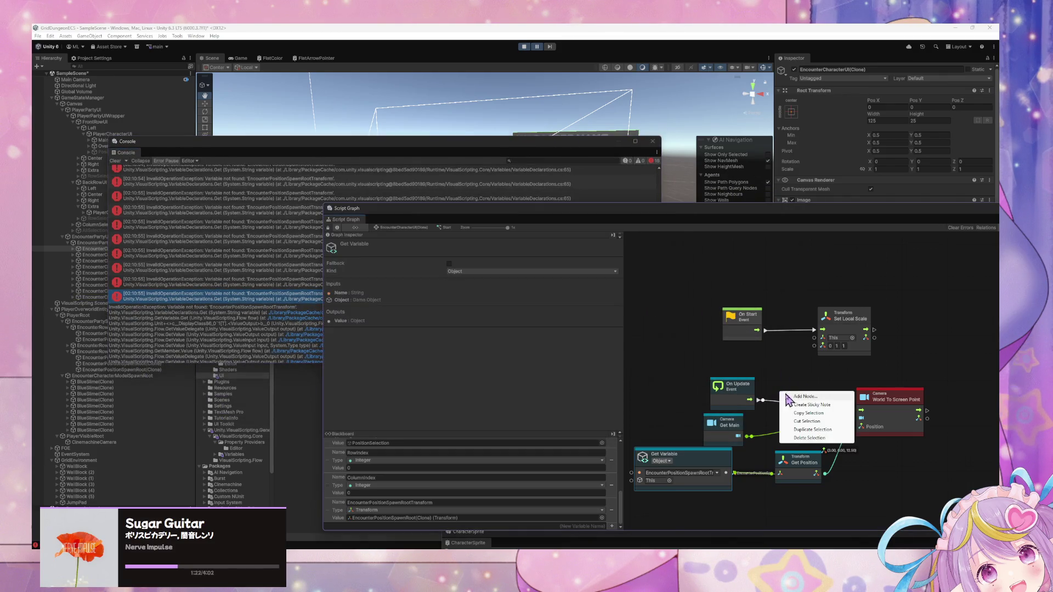
{"action": "left_click", "coordinate": [795, 396]}
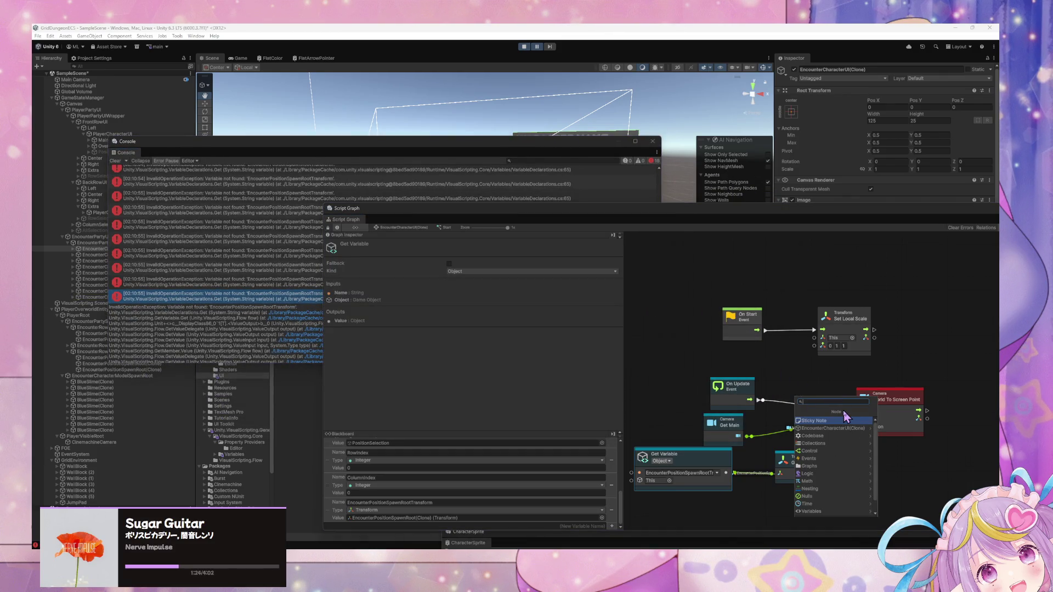
{"action": "type", "text": "has var"}
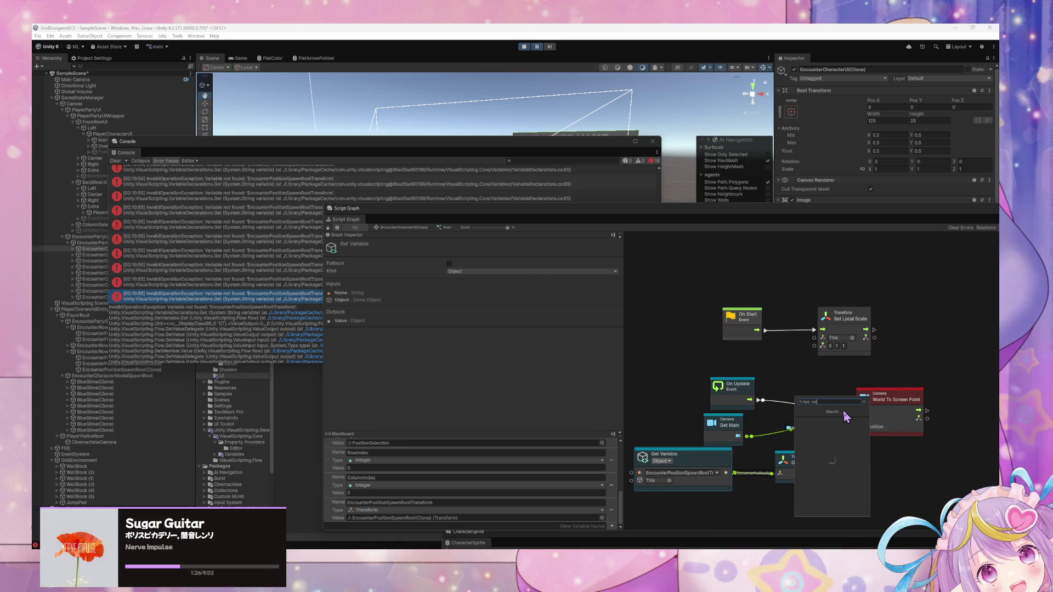
{"action": "key", "text": "Down"}
{"action": "key", "text": "Down"}
{"action": "key", "text": "Down"}
{"action": "key", "text": "Return"}
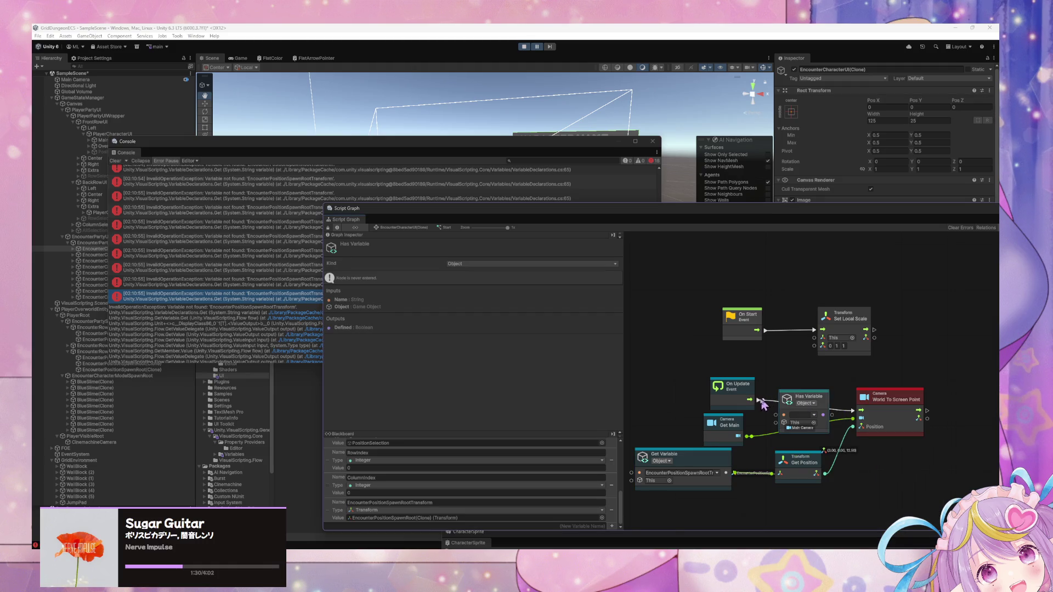
{"action": "left_click", "coordinate": [800, 416]}
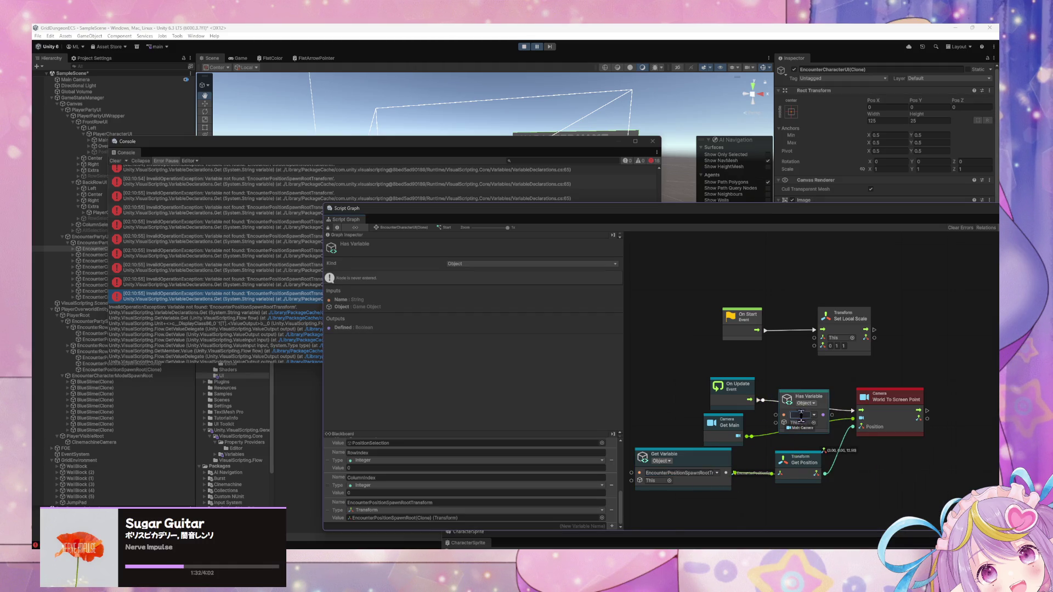
{"action": "type", "text": "transform"}
Add an If node beside the Has Variable node.
{"action": "left_click_drag", "start_coordinate": [903, 405], "coordinate": [987, 402]}
{"action": "right_click", "coordinate": [934, 404]}
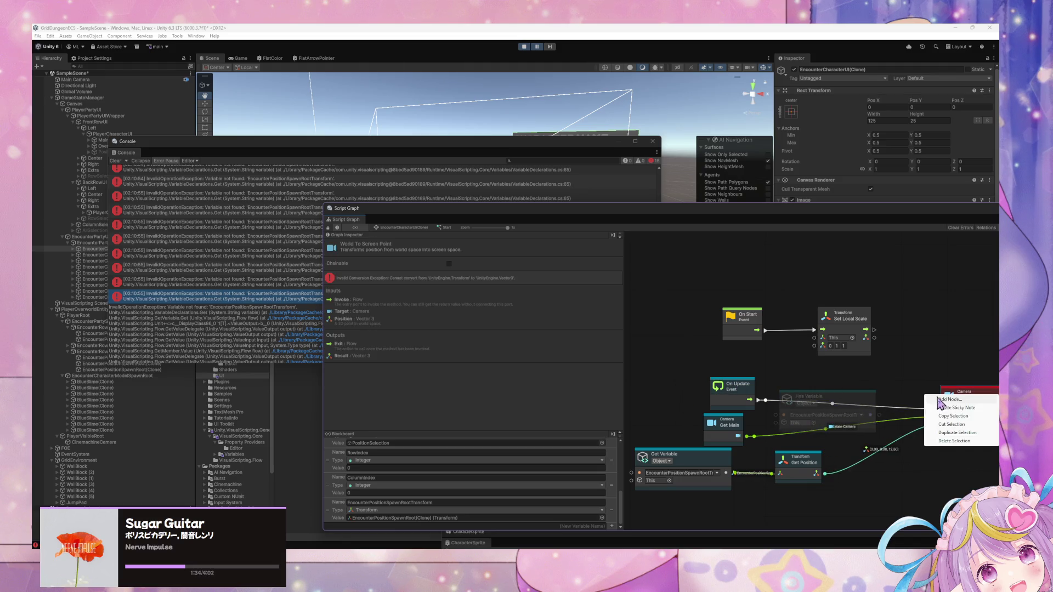
{"action": "left_click", "coordinate": [945, 404]}
{"action": "type", "text": "f"}
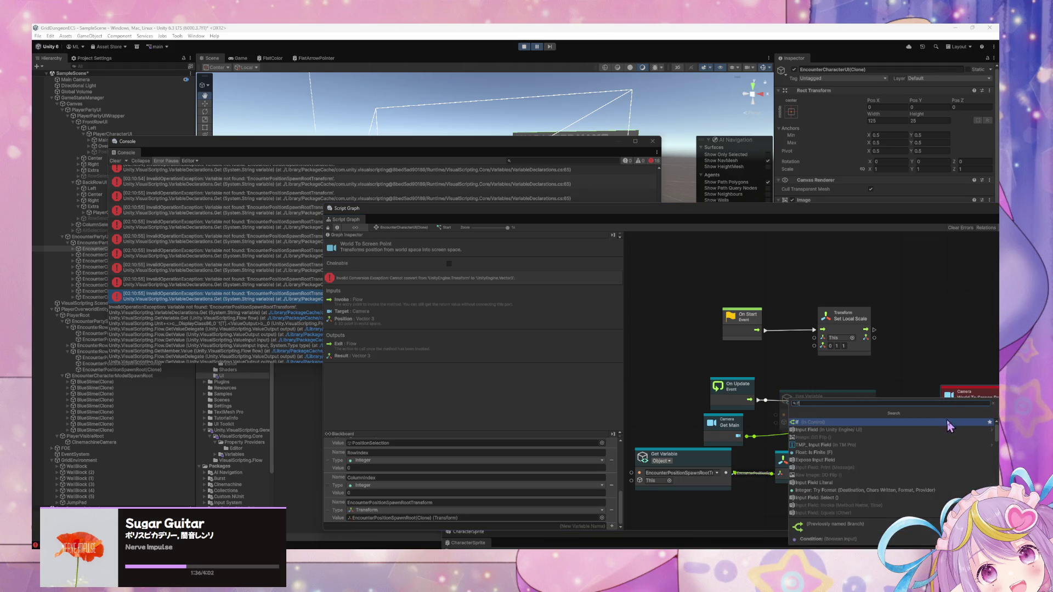
{"action": "key", "text": "Return"}
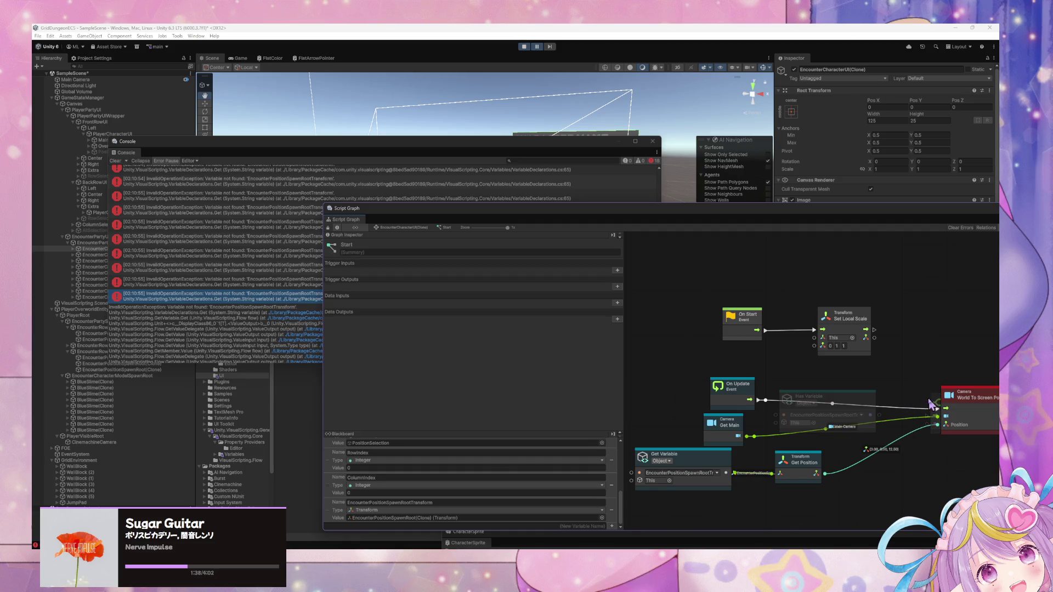
{"action": "mouse_move", "coordinate": [929, 405]}
{"action": "left_mouse_down"}
{"action": "mouse_move", "coordinate": [891, 390]}
{"action": "mouse_move", "coordinate": [852, 408]}
{"action": "left_mouse_up"}
{"action": "left_click", "coordinate": [889, 415]}
Route On Update into If and If's True output into World To Screen Point, tidying the layout.
{"action": "left_click_drag", "start_coordinate": [754, 405], "coordinate": [895, 399]}
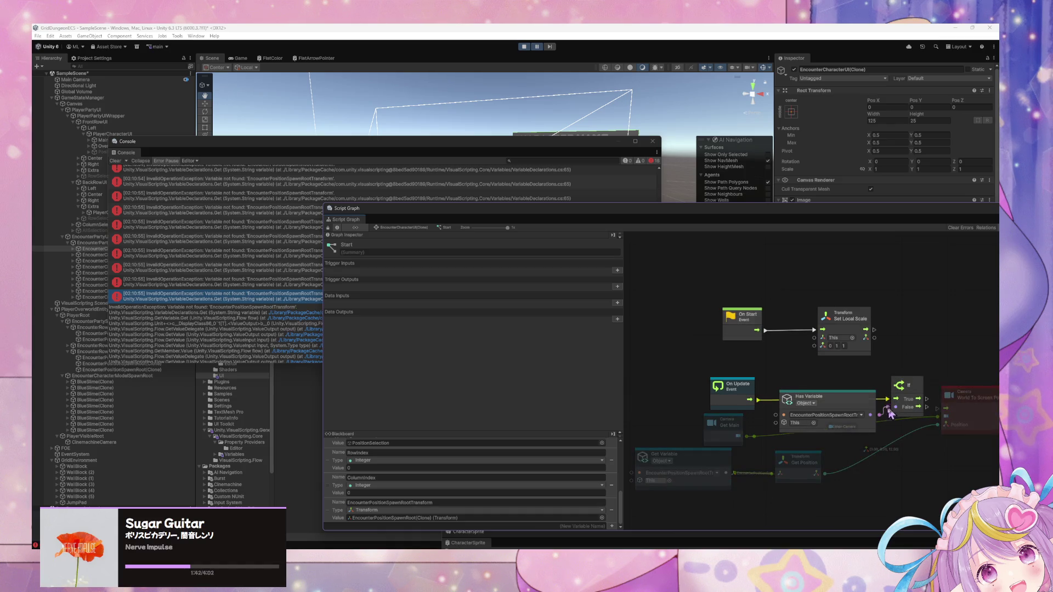
{"action": "left_click_drag", "start_coordinate": [836, 361], "coordinate": [901, 360]}
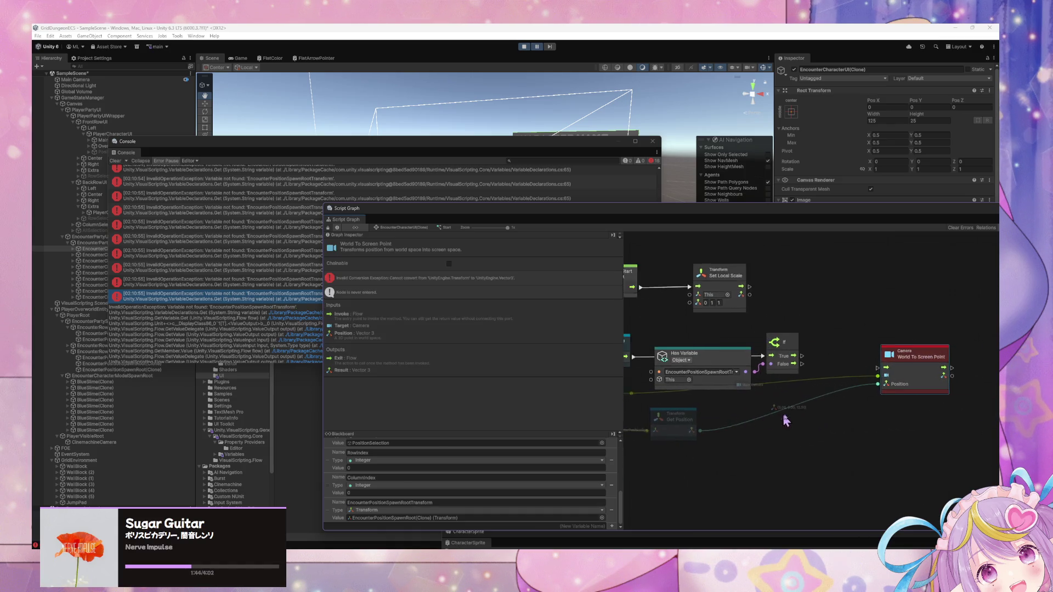
{"action": "scroll", "coordinate": [740, 428], "scroll_direction": "left", "scroll_amount": 3}
{"action": "mouse_move", "coordinate": [650, 383]}
{"action": "left_mouse_down"}
{"action": "mouse_move", "coordinate": [834, 409]}
{"action": "mouse_move", "coordinate": [847, 421]}
{"action": "left_mouse_up"}
{"action": "mouse_move", "coordinate": [856, 351]}
{"action": "left_mouse_down"}
{"action": "mouse_move", "coordinate": [900, 367]}
{"action": "mouse_move", "coordinate": [931, 363]}
{"action": "left_mouse_up"}
{"action": "left_click_drag", "start_coordinate": [872, 406], "coordinate": [868, 376]}
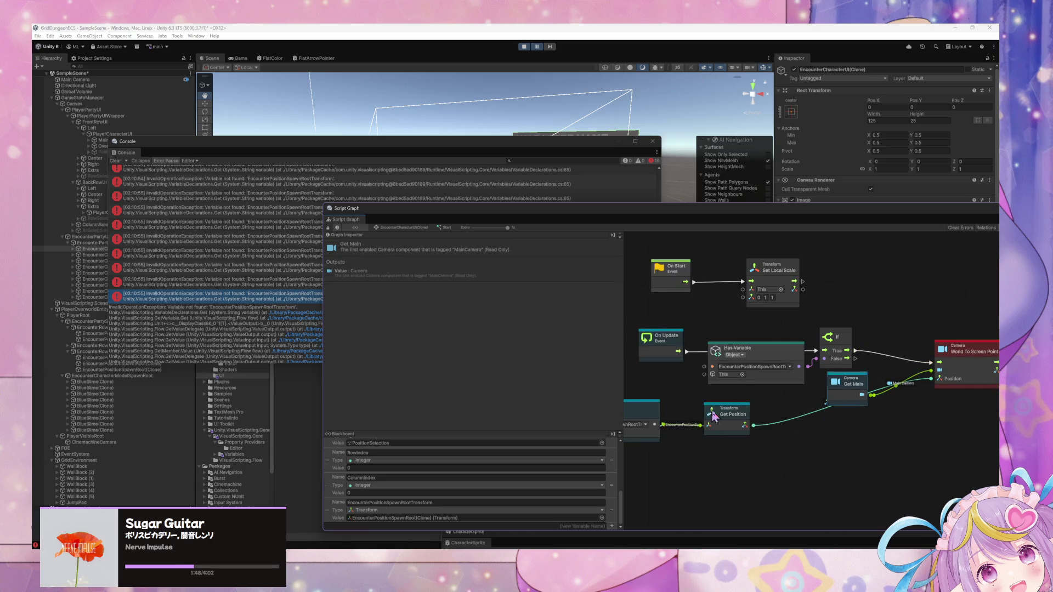
{"action": "left_click_drag", "start_coordinate": [713, 414], "coordinate": [814, 443]}
{"action": "mouse_move", "coordinate": [653, 418]}
{"action": "left_mouse_down"}
{"action": "mouse_move", "coordinate": [723, 449]}
{"action": "mouse_move", "coordinate": [735, 441]}
{"action": "left_mouse_up"}
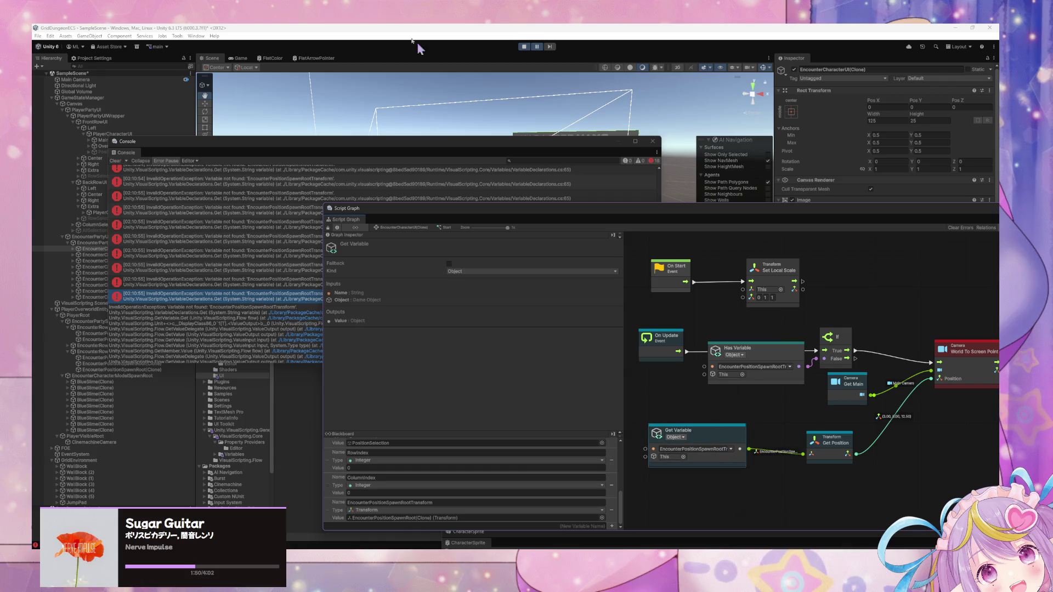
{"action": "left_click", "coordinate": [117, 191]}
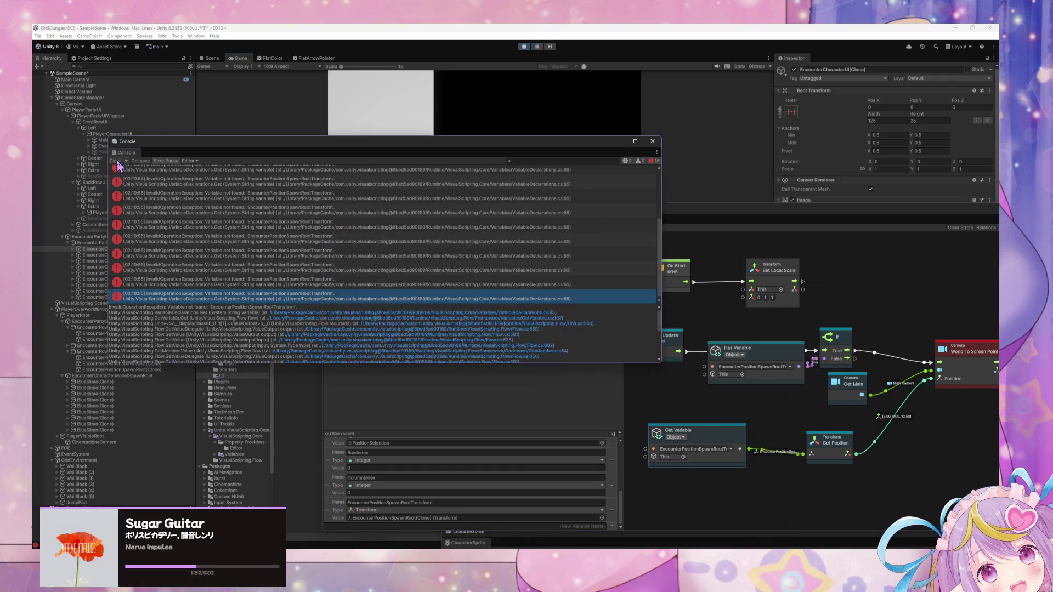
Add a Rect Transform Set Position node and wire World To Screen Point's result into it.
{"action": "left_click", "coordinate": [115, 161]}
{"action": "left_click_drag", "start_coordinate": [959, 327], "coordinate": [829, 317]}
{"action": "right_click", "coordinate": [925, 353]}
{"action": "type", "text": "set"}
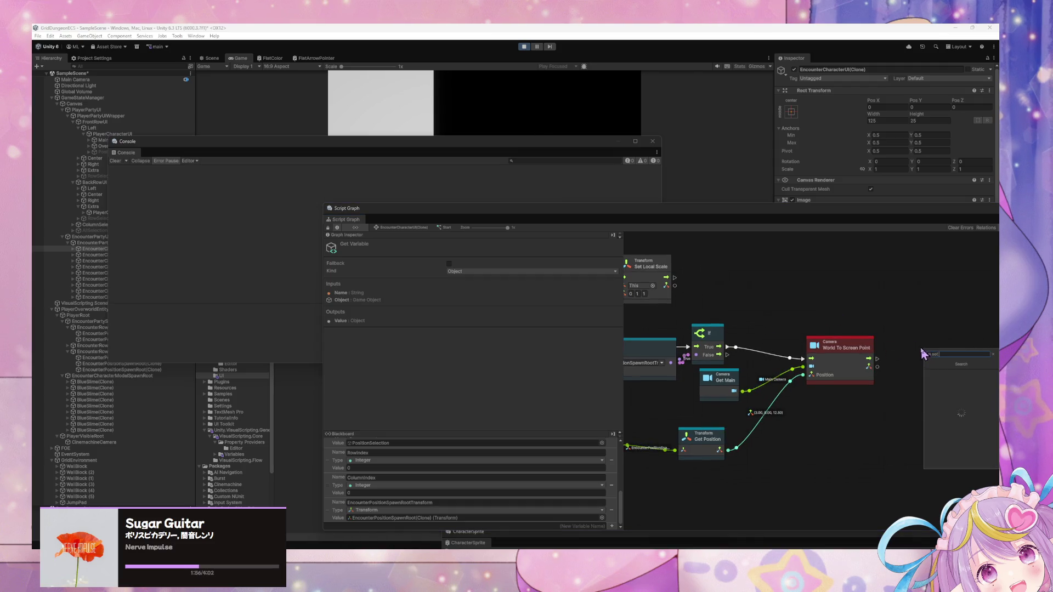
{"action": "type", "text": " p"}
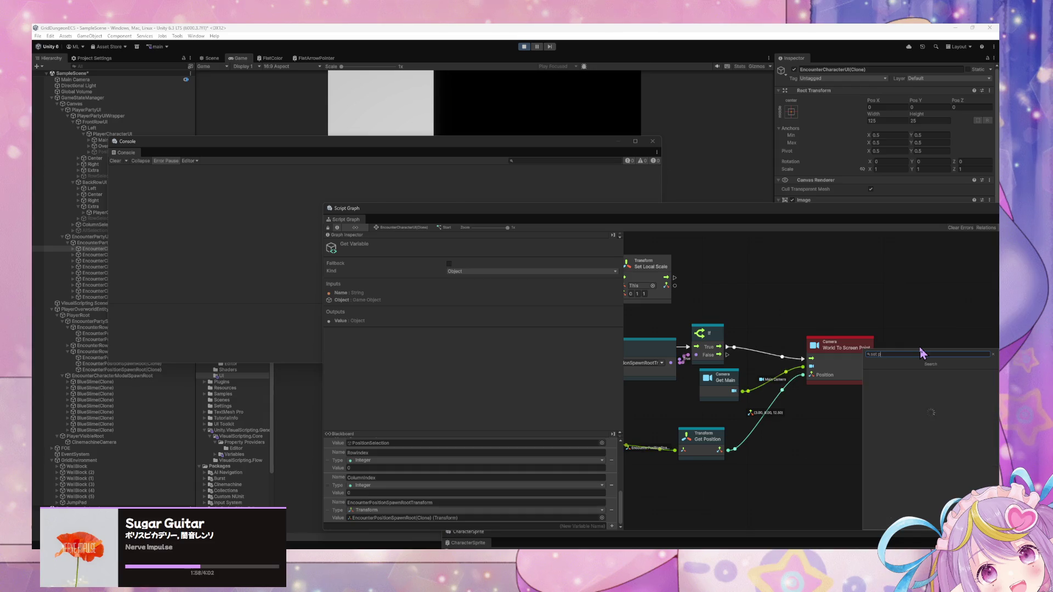
{"action": "key", "text": "BackSpace"}
{"action": "key", "text": "BackSpace"}
{"action": "key", "text": "BackSpace"}
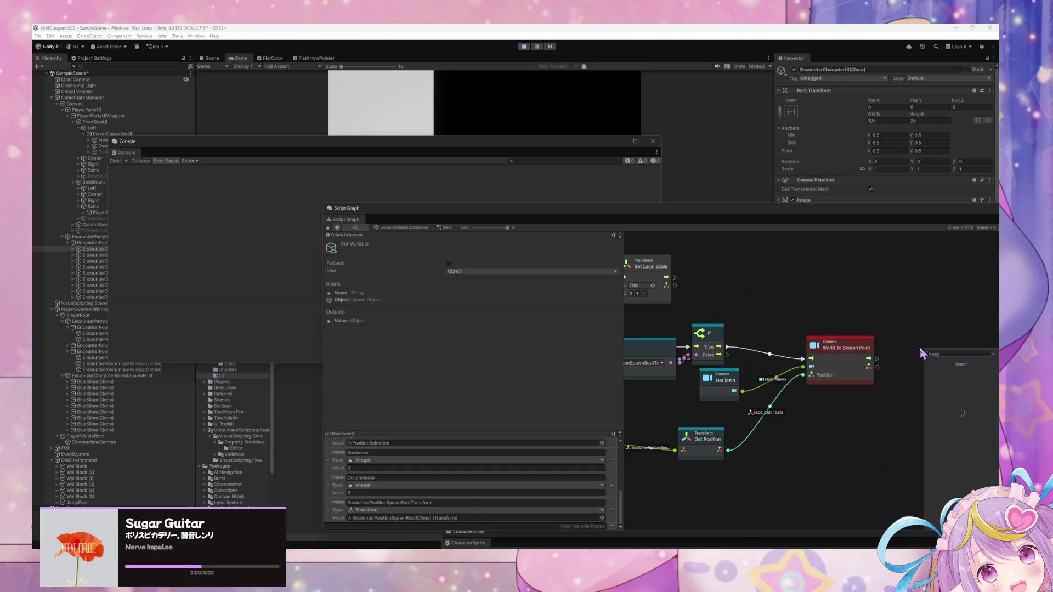
{"action": "type", "text": "t pos"}
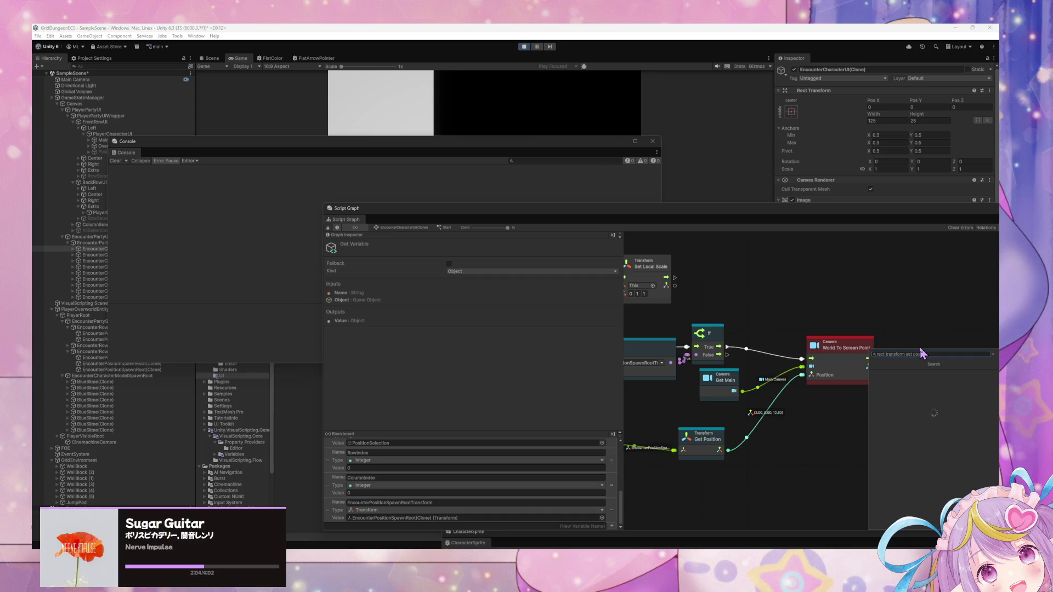
{"action": "type", "text": "ition"}
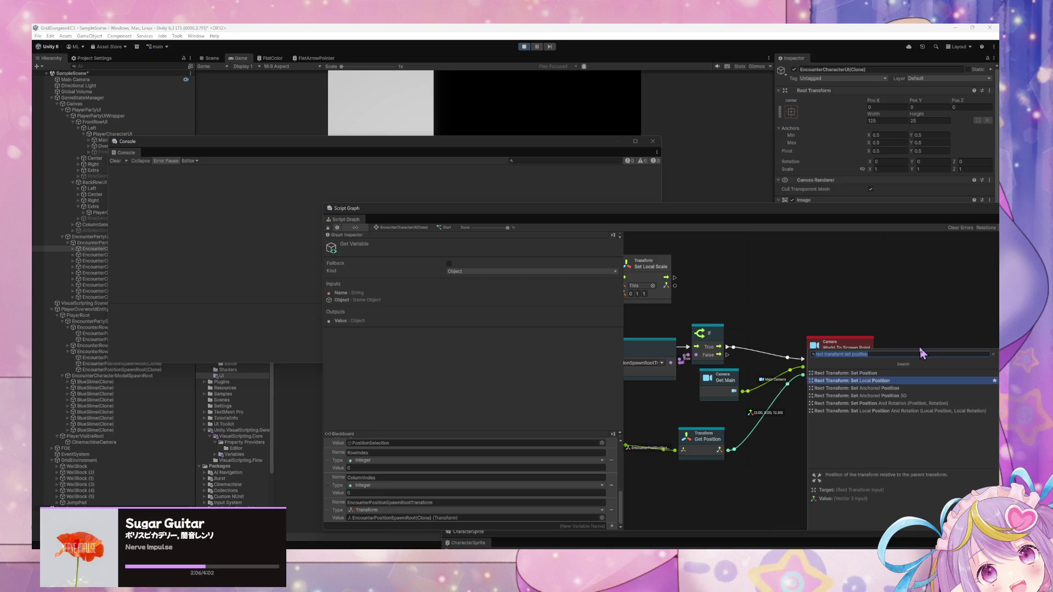
{"action": "key", "text": "Return"}
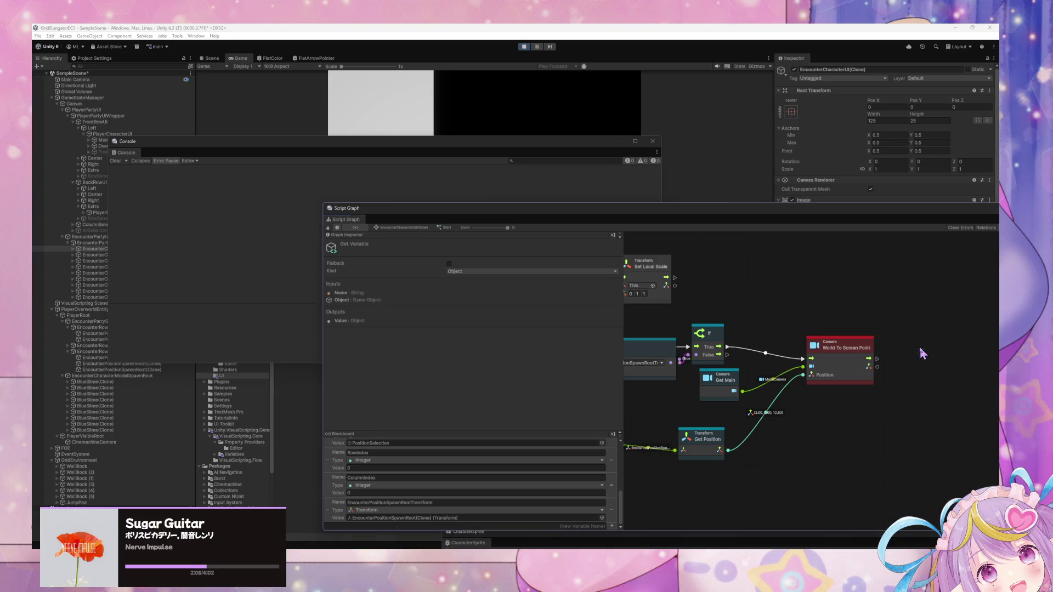
{"action": "mouse_move", "coordinate": [869, 358]}
{"action": "left_mouse_down"}
{"action": "mouse_move", "coordinate": [917, 365]}
{"action": "mouse_move", "coordinate": [918, 381]}
{"action": "left_mouse_up"}
{"action": "left_click_drag", "start_coordinate": [564, 141], "coordinate": [474, 357]}
{"action": "mouse_move", "coordinate": [532, 213]}
{"action": "left_mouse_down"}
{"action": "mouse_move", "coordinate": [587, 371]}
{"action": "mouse_move", "coordinate": [532, 305]}
{"action": "left_mouse_up"}
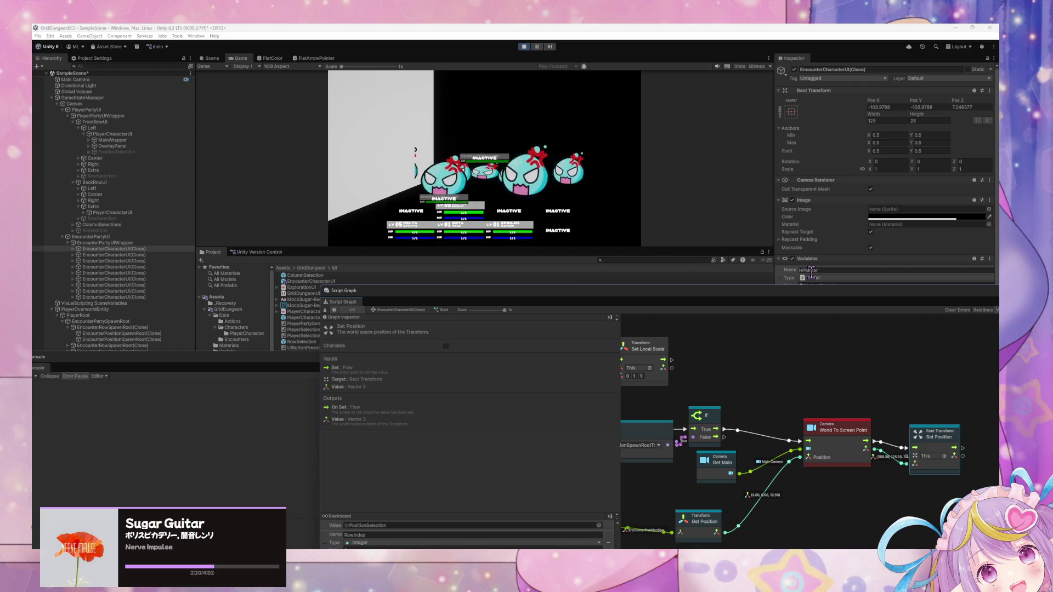
Rearrange the graph window to show all nodes and select EncounterPartyUIWrapper in the Hierarchy.
{"action": "mouse_move", "coordinate": [704, 296]}
{"action": "left_mouse_down"}
{"action": "mouse_move", "coordinate": [646, 234]}
{"action": "mouse_move", "coordinate": [568, 256]}
{"action": "left_mouse_up"}
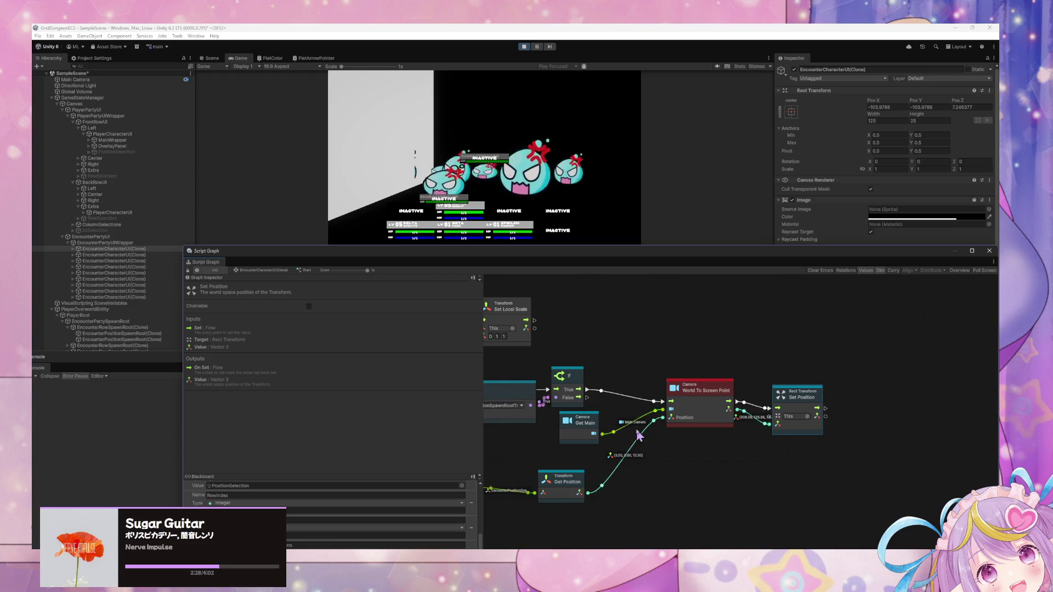
{"action": "left_click_drag", "start_coordinate": [590, 413], "coordinate": [756, 343]}
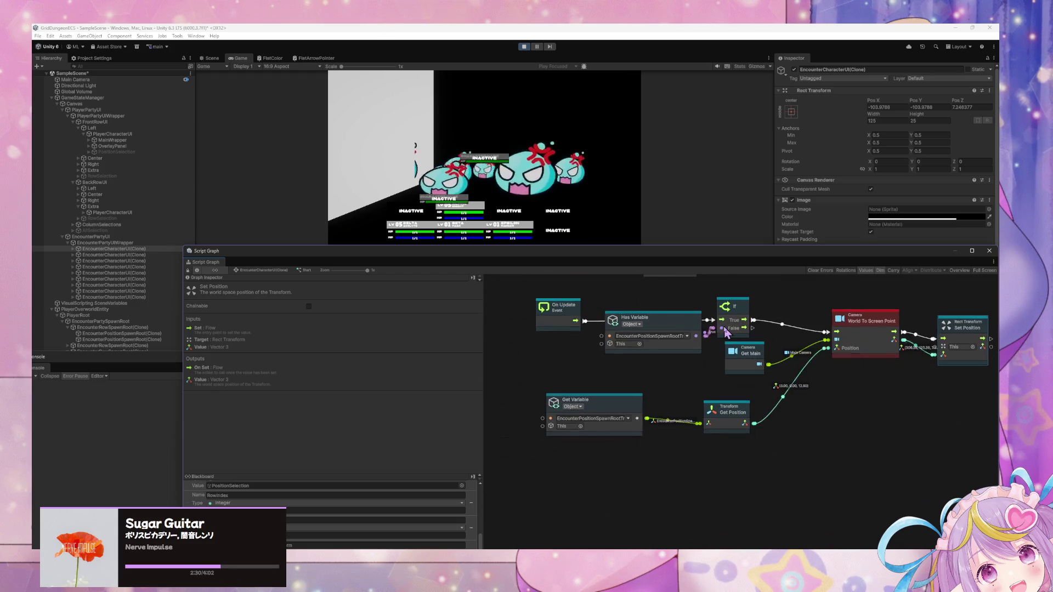
{"action": "left_click", "coordinate": [626, 416]}
{"action": "left_click_drag", "start_coordinate": [626, 415], "coordinate": [622, 417]}
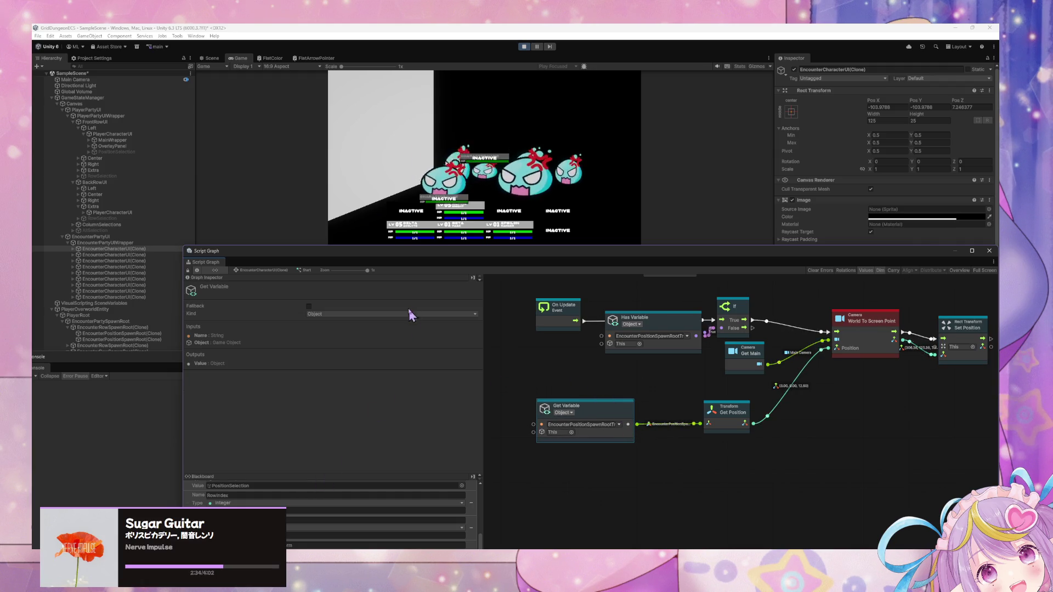
{"action": "left_click_drag", "start_coordinate": [454, 254], "coordinate": [514, 118]}
{"action": "scroll", "coordinate": [425, 390], "scroll_direction": "up", "scroll_amount": 5}
{"action": "scroll", "coordinate": [431, 383], "scroll_direction": "down", "scroll_amount": 5}
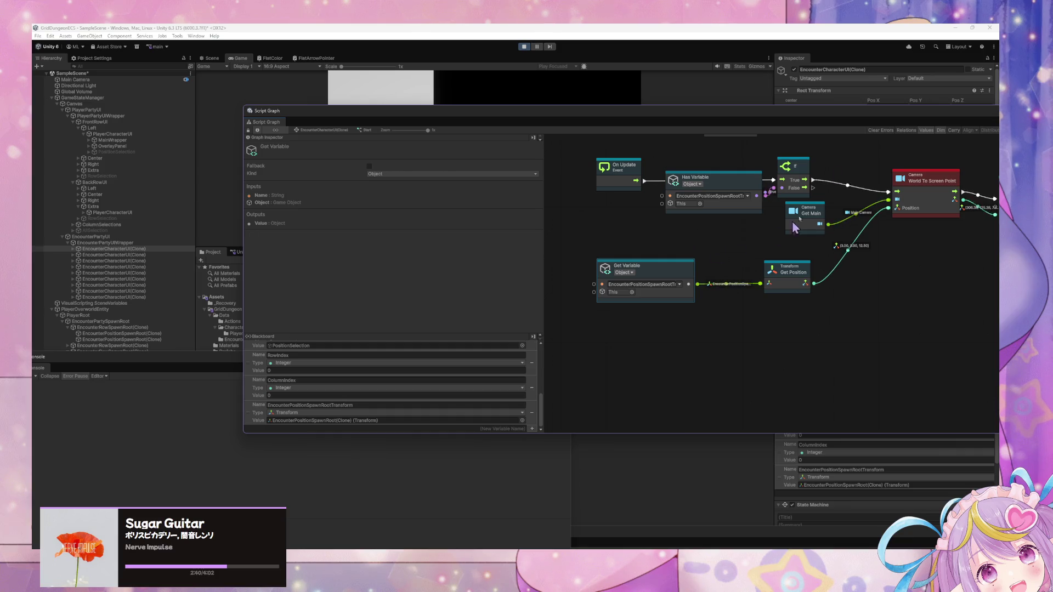
{"action": "mouse_move", "coordinate": [788, 107]}
{"action": "left_mouse_down"}
{"action": "mouse_move", "coordinate": [684, 145]}
{"action": "mouse_move", "coordinate": [620, 269]}
{"action": "mouse_move", "coordinate": [586, 220]}
{"action": "left_mouse_up"}
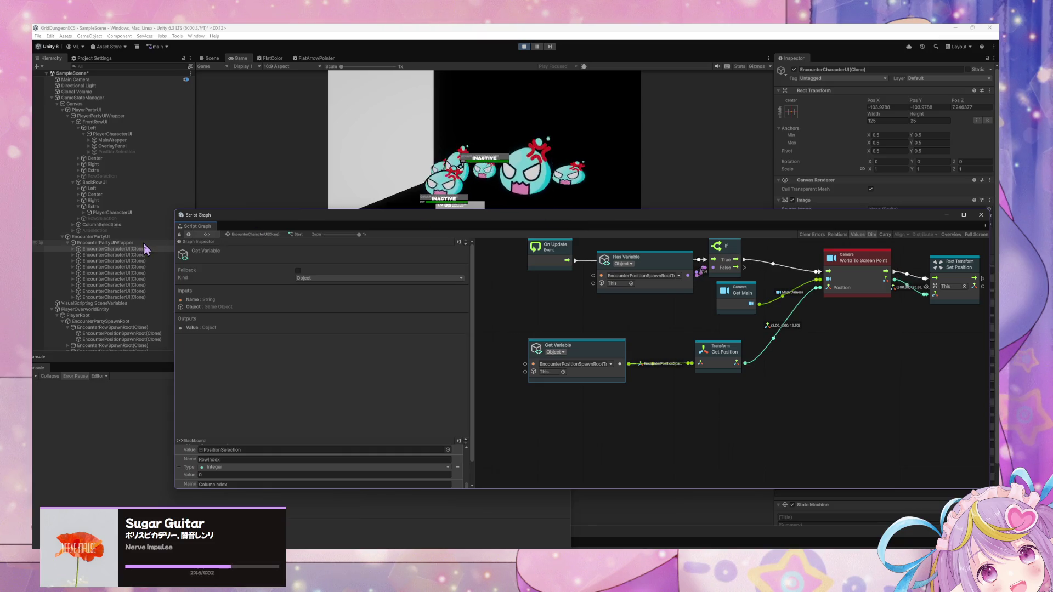
{"action": "left_click", "coordinate": [137, 243]}
{"action": "left_click_drag", "start_coordinate": [425, 219], "coordinate": [444, 330]}
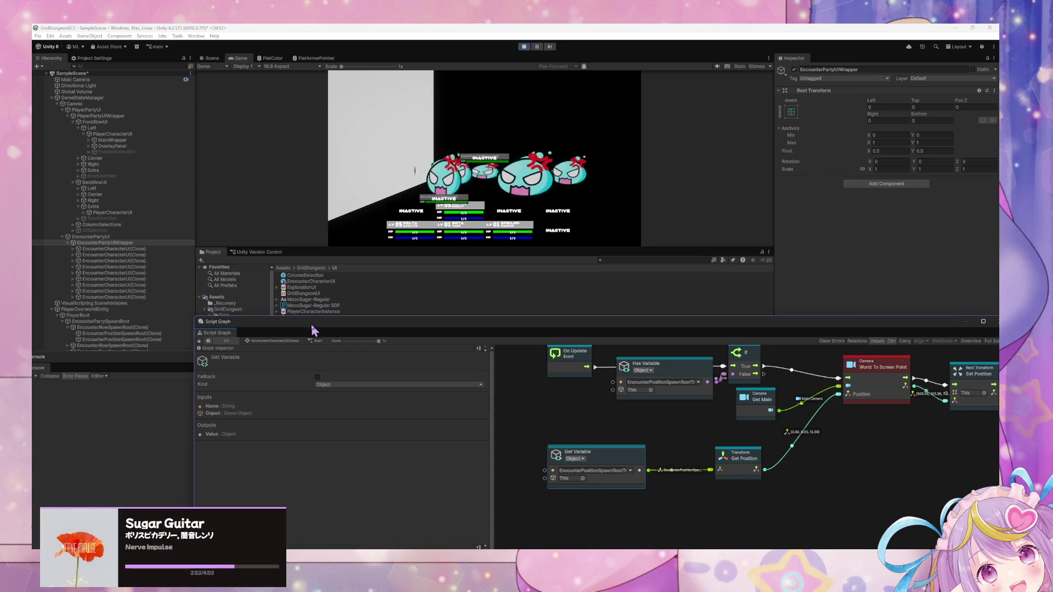
{"action": "left_click_drag", "start_coordinate": [313, 330], "coordinate": [225, 235]}
Move Set Position further right, abandon an 'add v' node search, and switch to the Scene view.
{"action": "left_click_drag", "start_coordinate": [782, 354], "coordinate": [687, 357]}
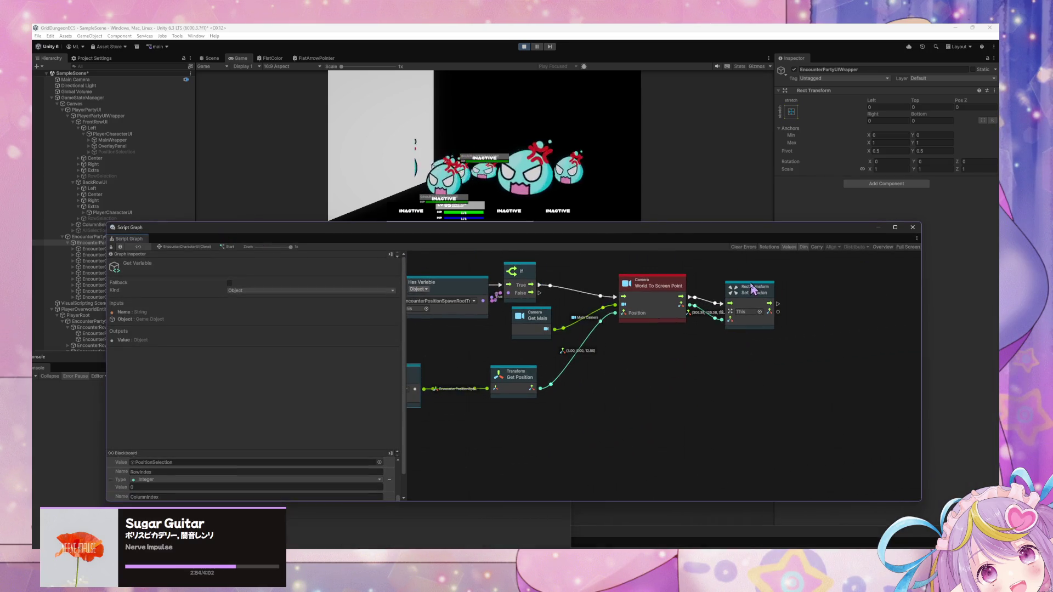
{"action": "left_click_drag", "start_coordinate": [755, 297], "coordinate": [820, 299]}
{"action": "right_click", "coordinate": [757, 370]}
{"action": "left_click", "coordinate": [790, 378]}
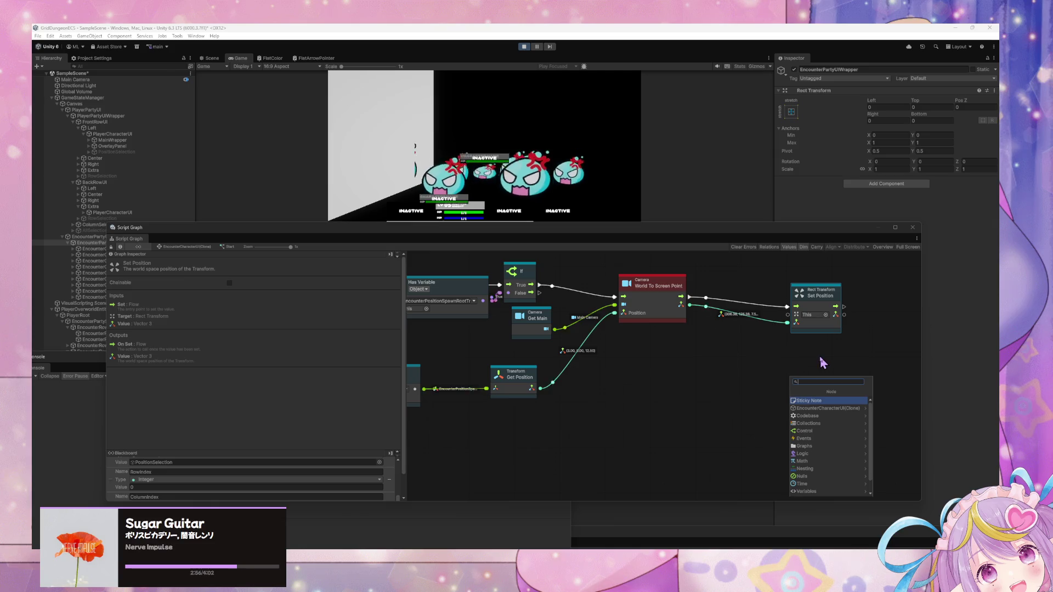
{"action": "type", "text": "add v"}
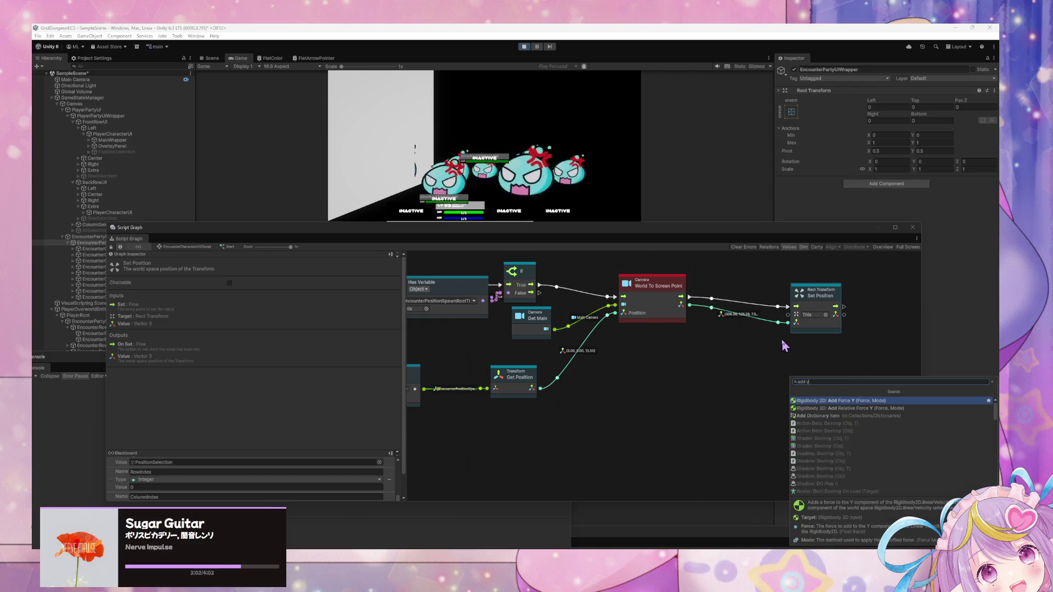
{"action": "left_click", "coordinate": [375, 213]}
{"action": "mouse_move", "coordinate": [374, 223]}
{"action": "left_mouse_down"}
{"action": "mouse_move", "coordinate": [374, 239]}
{"action": "mouse_move", "coordinate": [378, 221]}
{"action": "mouse_move", "coordinate": [585, 195]}
{"action": "mouse_move", "coordinate": [417, 192]}
{"action": "left_mouse_up"}
{"action": "left_click", "coordinate": [210, 58]}
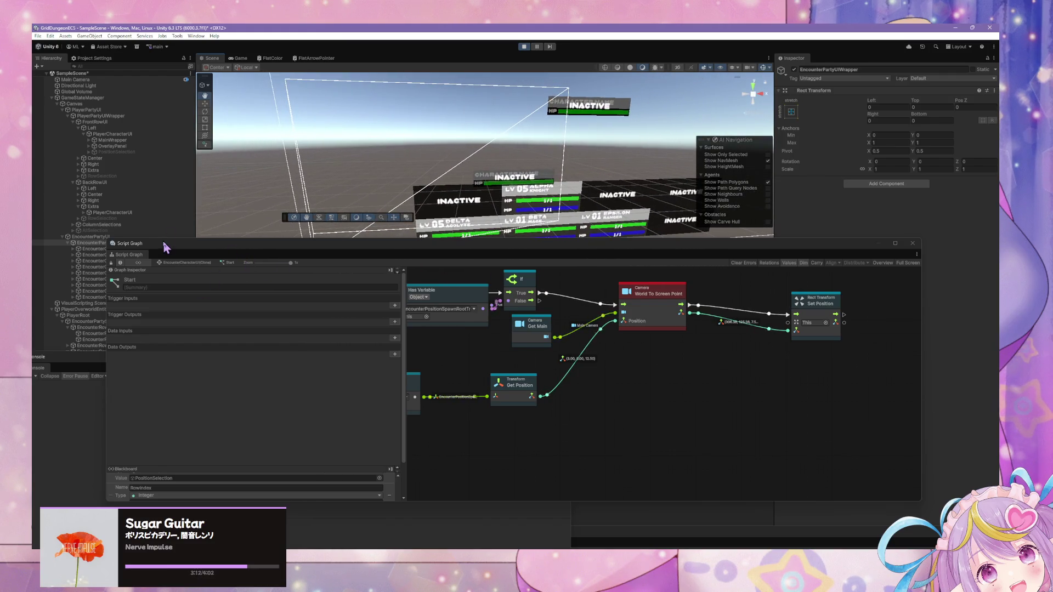
Float the script graph, move EncounterPartyUI above PlayerPartyUI, and return to the Game view.
{"action": "left_click_drag", "start_coordinate": [167, 246], "coordinate": [214, 370]}
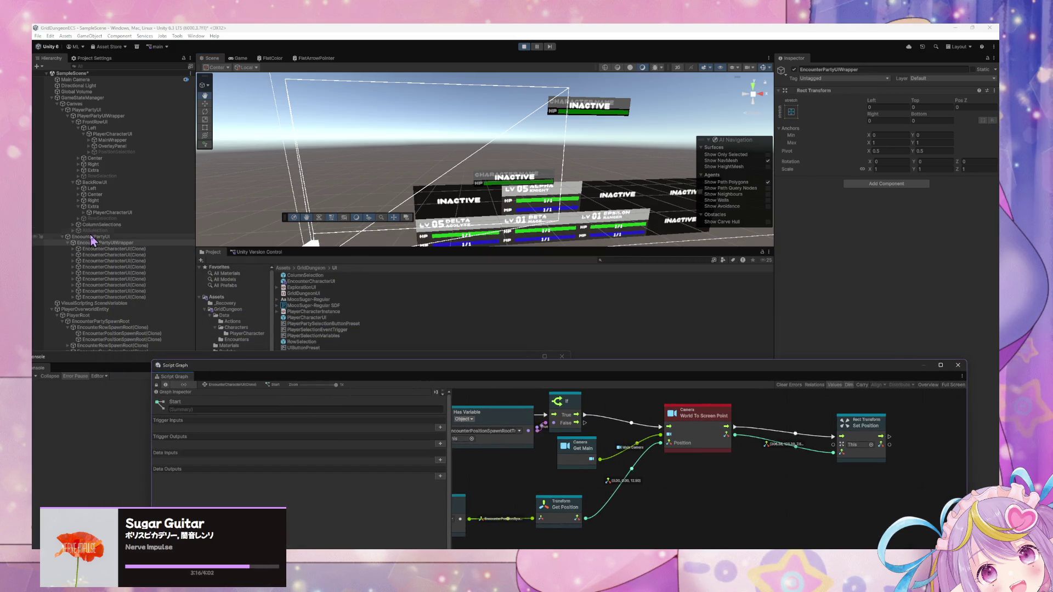
{"action": "left_click", "coordinate": [91, 237]}
{"action": "left_click", "coordinate": [62, 110]}
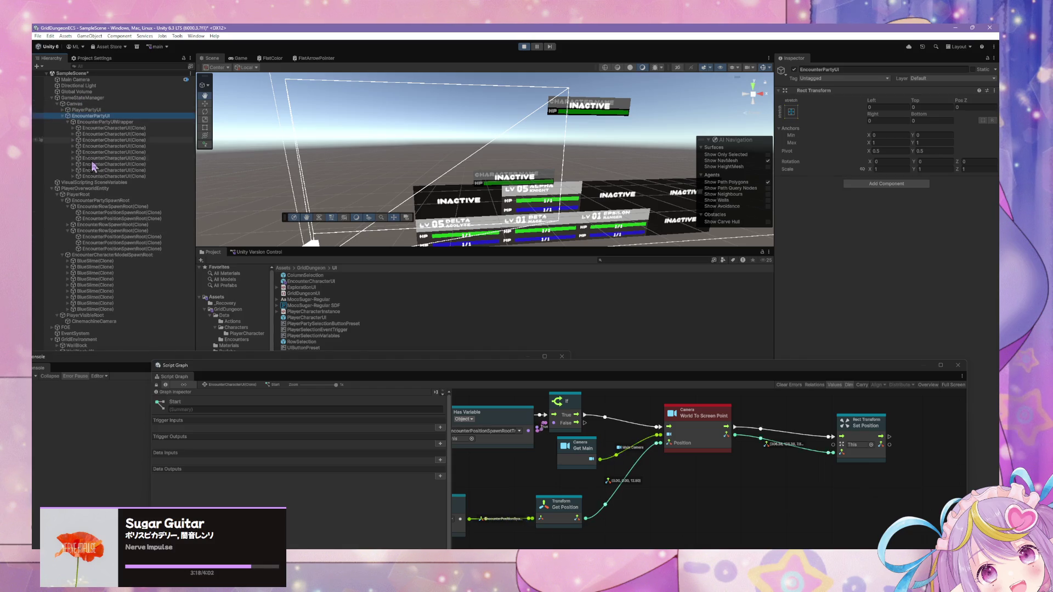
{"action": "left_click_drag", "start_coordinate": [93, 113], "coordinate": [93, 107]}
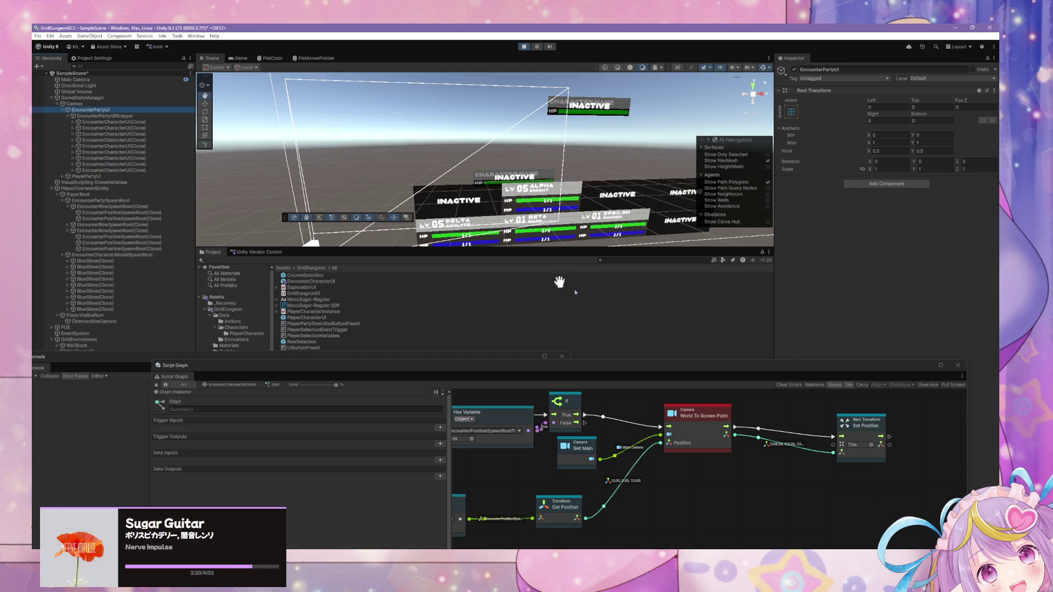
{"action": "left_click", "coordinate": [240, 58]}
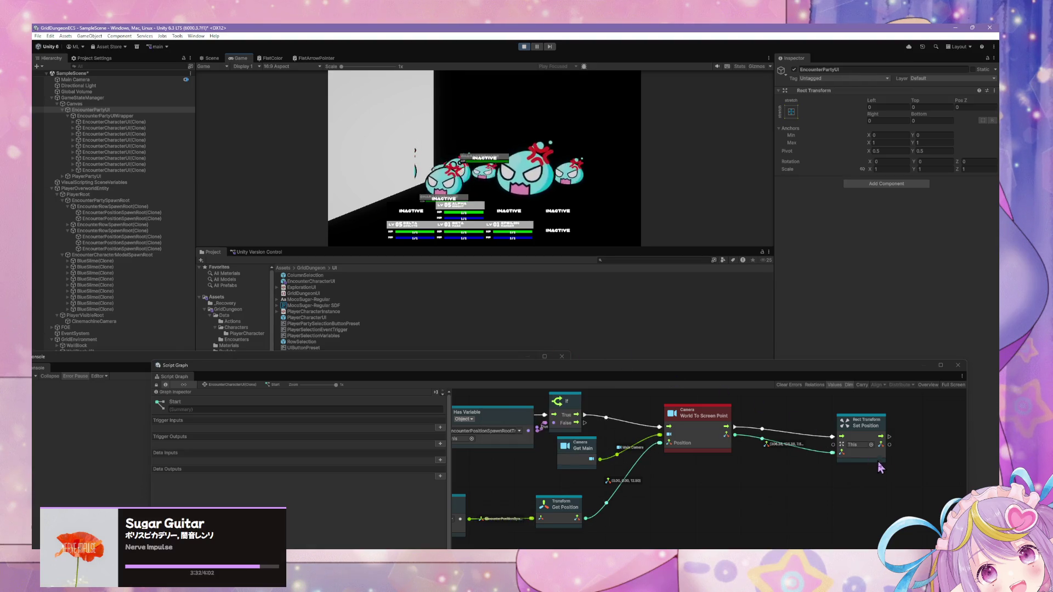
Add an Add node to the script graph and enlarge the floating window.
{"action": "right_click", "coordinate": [640, 484]}
{"action": "type", "text": "add"}
{"action": "key", "text": "Return"}
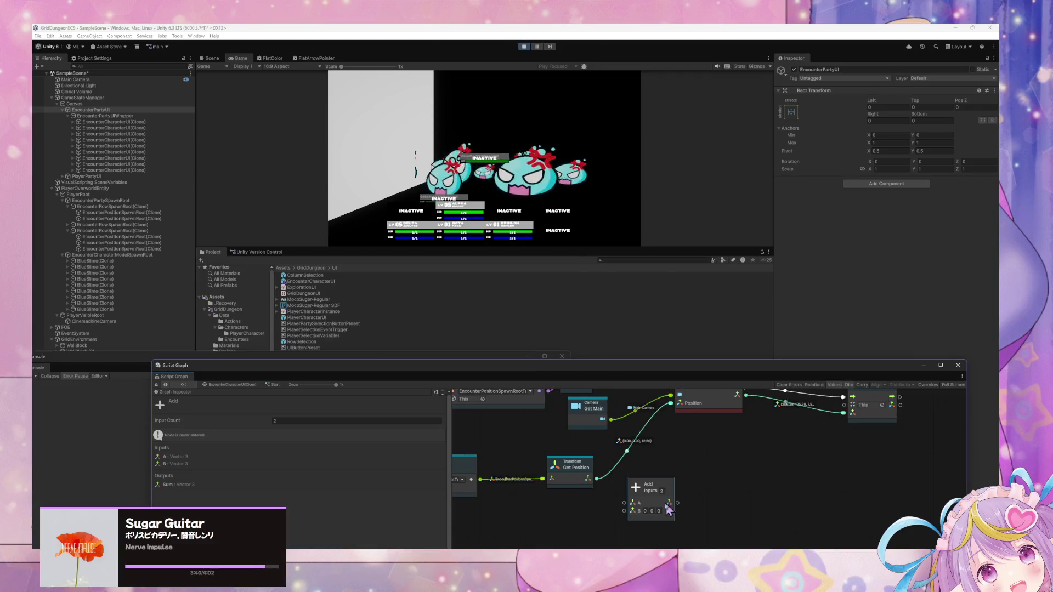
{"action": "mouse_move", "coordinate": [351, 371]}
{"action": "left_mouse_down"}
{"action": "mouse_move", "coordinate": [367, 253]}
{"action": "mouse_move", "coordinate": [343, 253]}
{"action": "left_mouse_up"}
{"action": "left_click", "coordinate": [250, 255]}
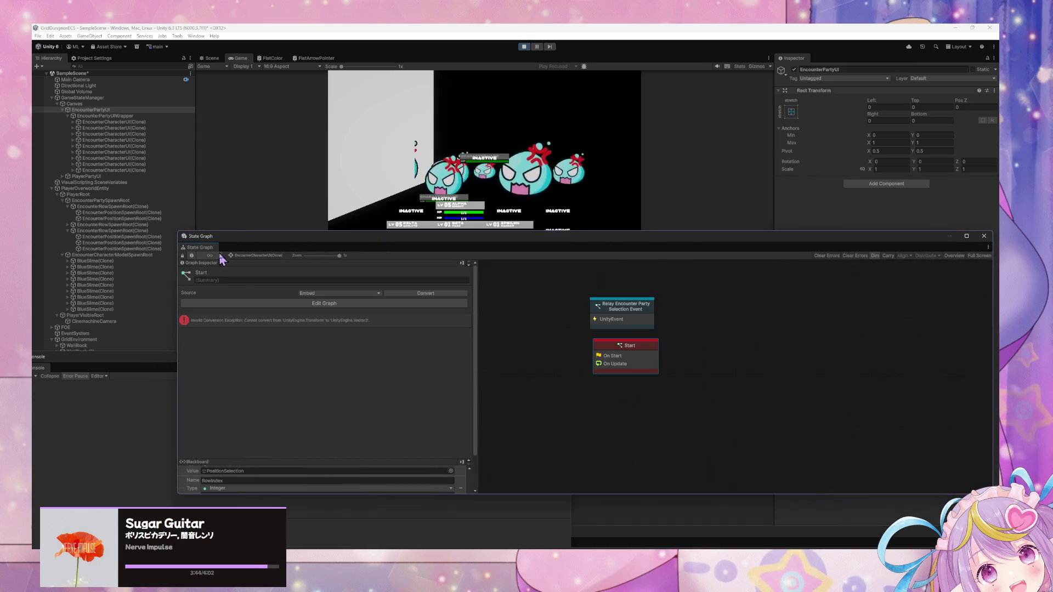
{"action": "left_click", "coordinate": [209, 256]}
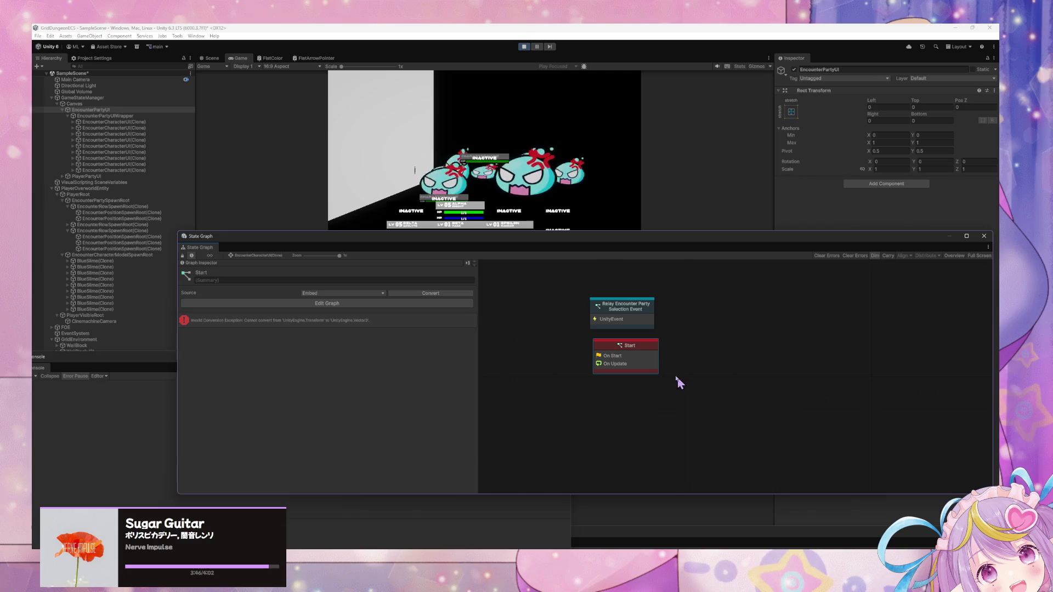
{"action": "double_click", "coordinate": [641, 357]}
{"action": "left_click", "coordinate": [266, 255]}
{"action": "left_click", "coordinate": [209, 255]}
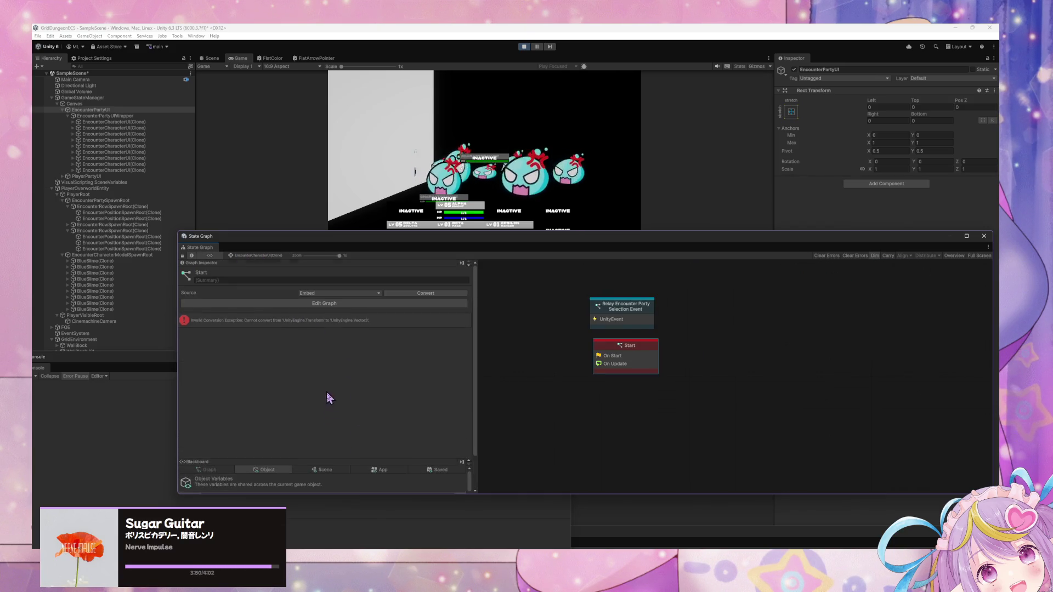
{"action": "left_click", "coordinate": [342, 469]}
{"action": "scroll", "coordinate": [421, 451], "scroll_direction": "down", "scroll_amount": 5}
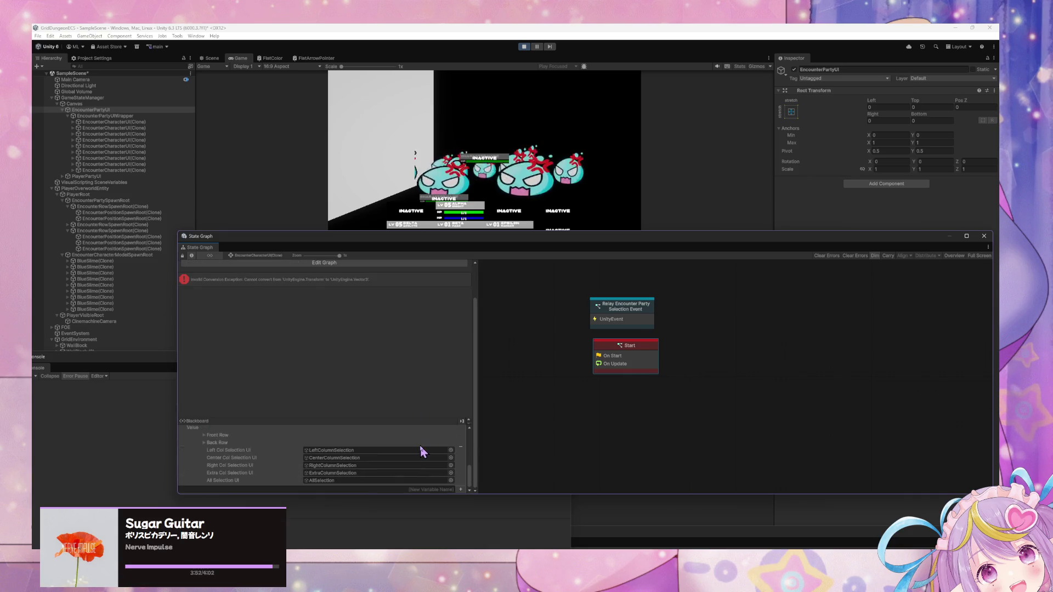
{"action": "scroll", "coordinate": [420, 447], "scroll_direction": "up", "scroll_amount": 5}
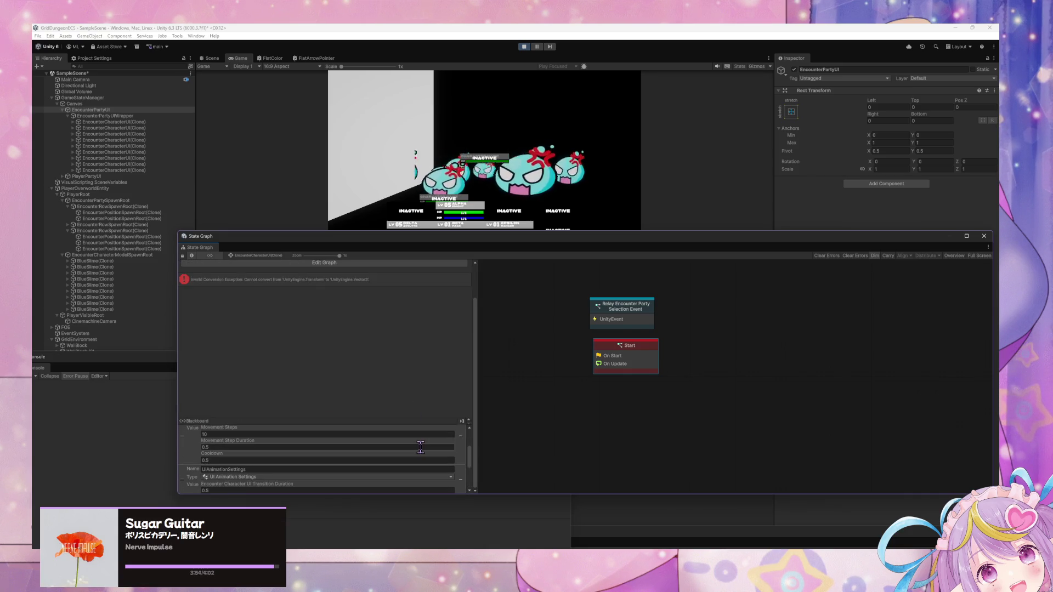
{"action": "scroll", "coordinate": [421, 447], "scroll_direction": "down", "scroll_amount": 1}
{"action": "scroll", "coordinate": [420, 448], "scroll_direction": "up", "scroll_amount": 1}
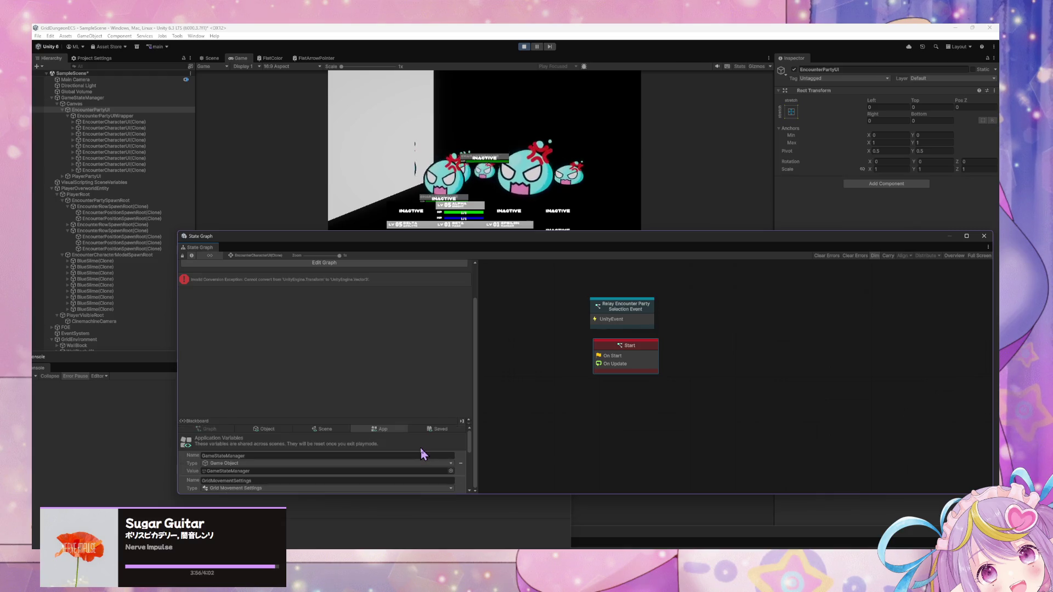
{"action": "scroll", "coordinate": [420, 448], "scroll_direction": "up", "scroll_amount": 1}
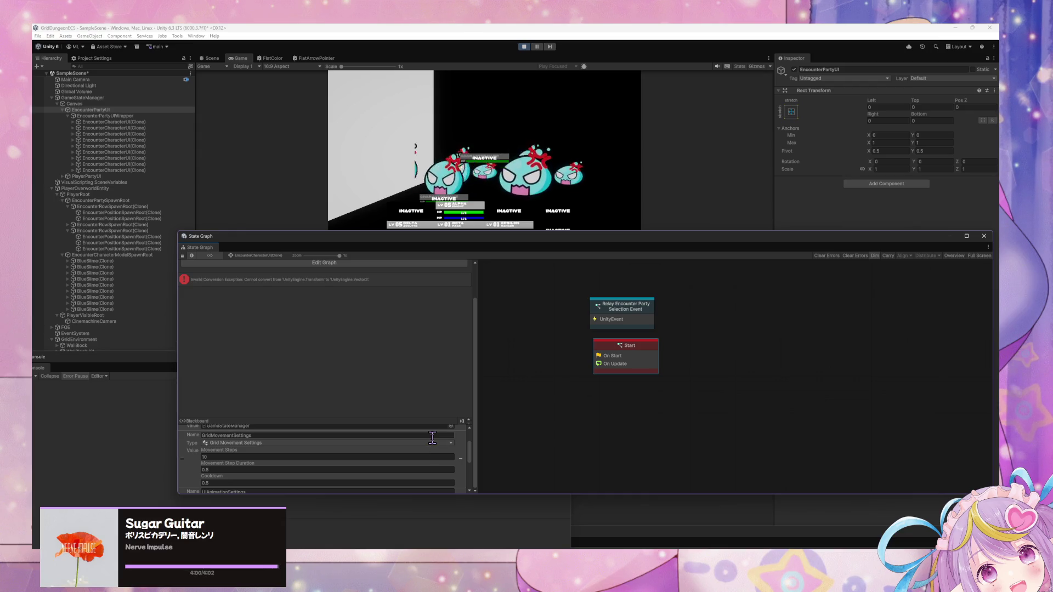
{"action": "double_click", "coordinate": [642, 347]}
{"action": "scroll", "coordinate": [393, 433], "scroll_direction": "up", "scroll_amount": 2}
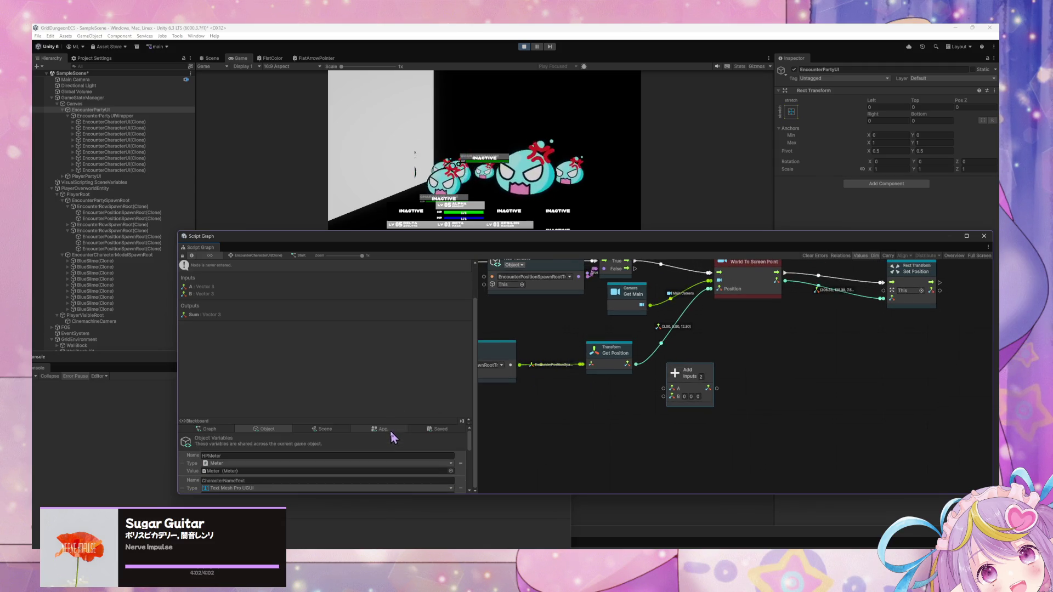
Set the Add node's B Y value to 0.5 and feed Get Position into input A.
{"action": "left_click", "coordinate": [222, 430]}
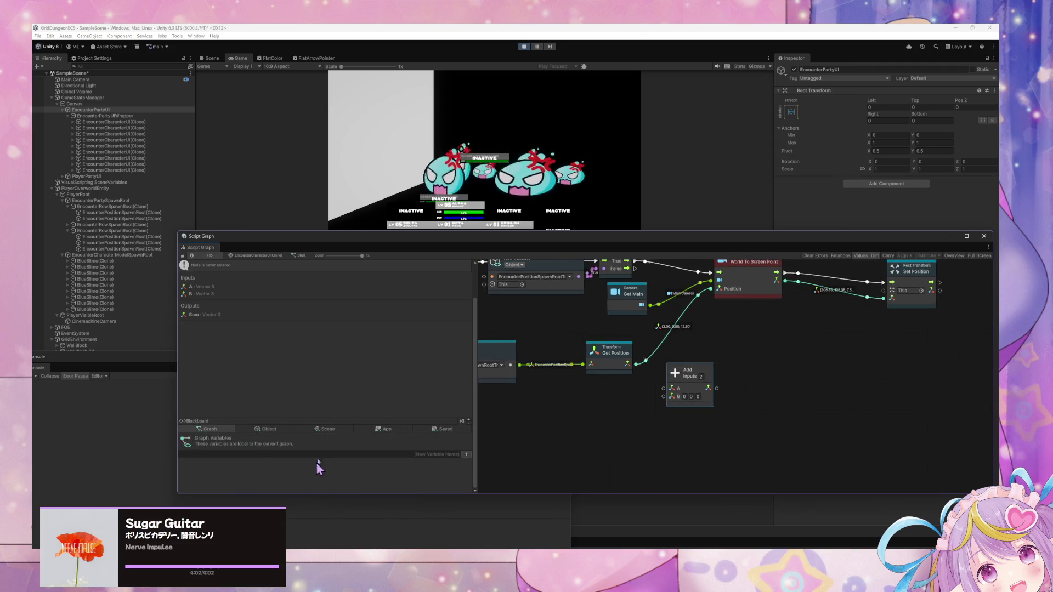
{"action": "left_click", "coordinate": [269, 431]}
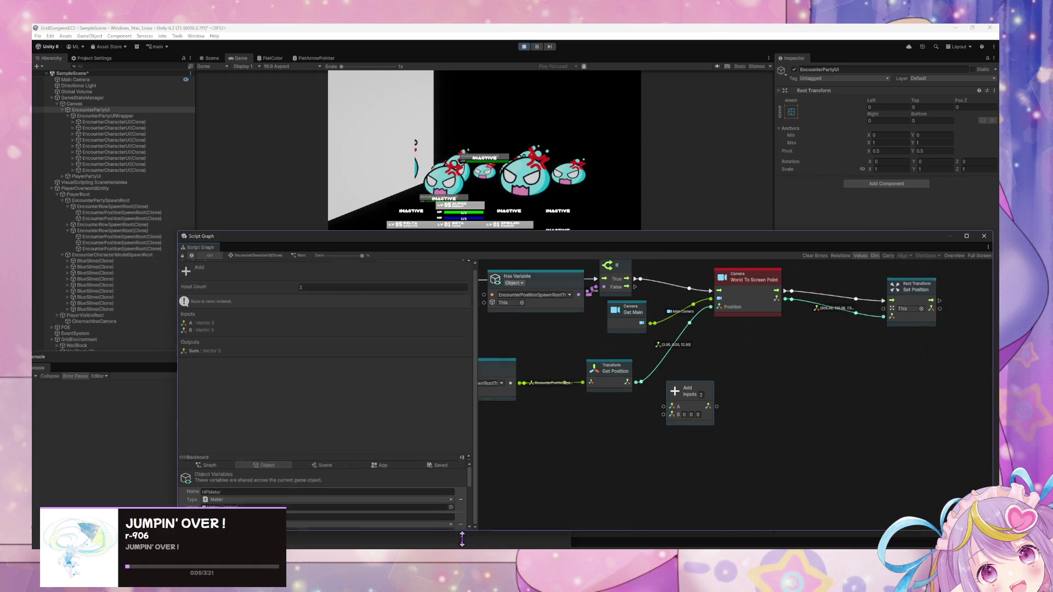
{"action": "left_click", "coordinate": [693, 420]}
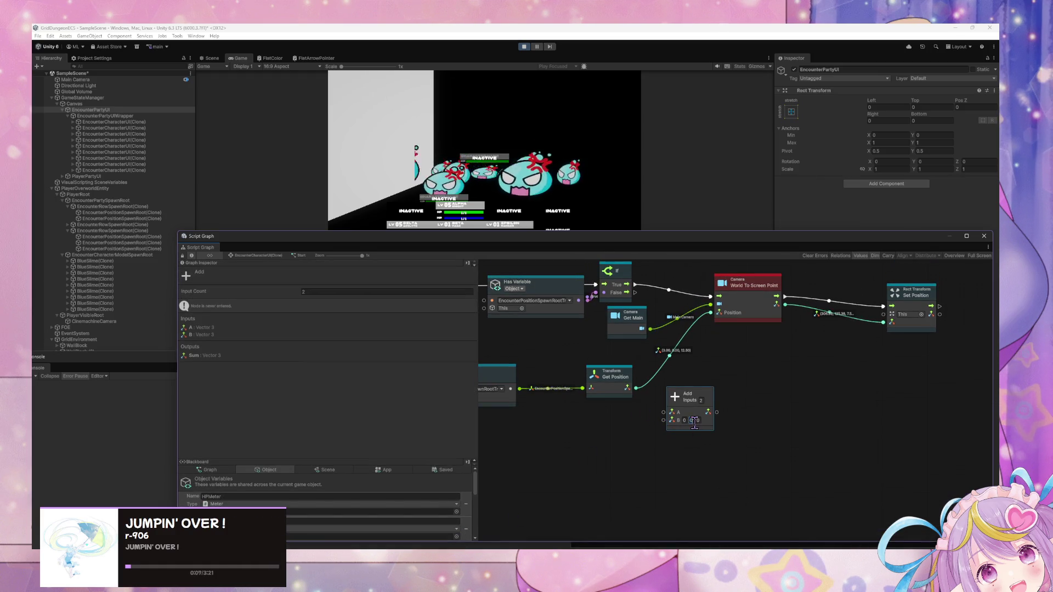
{"action": "type", "text": "0.5"}
{"action": "left_click", "coordinate": [768, 374]}
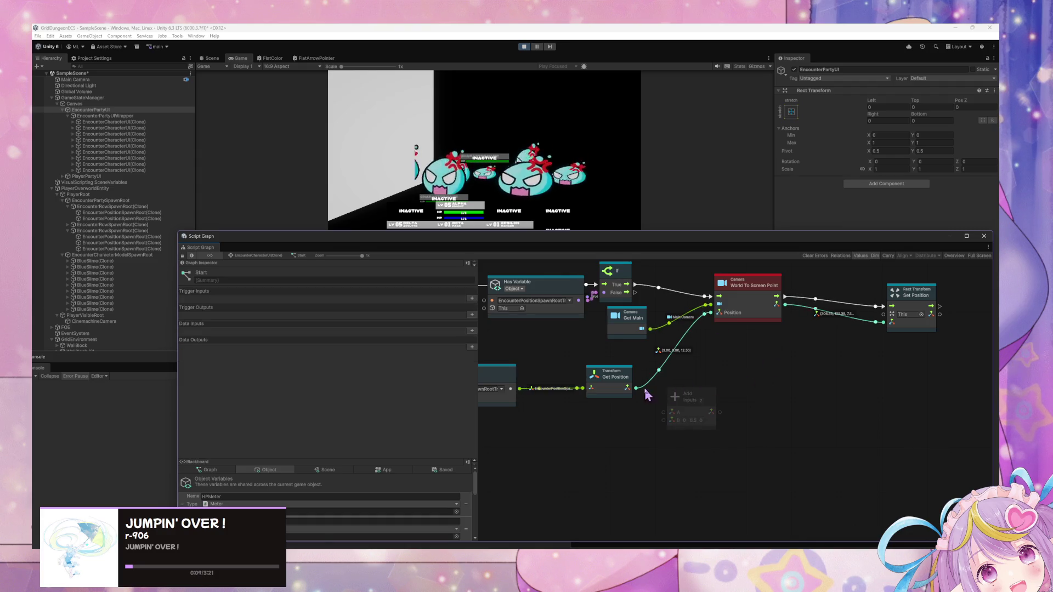
{"action": "mouse_move", "coordinate": [636, 388]}
{"action": "left_mouse_down"}
{"action": "mouse_move", "coordinate": [665, 415]}
{"action": "mouse_move", "coordinate": [718, 412]}
{"action": "mouse_move", "coordinate": [711, 313]}
{"action": "left_mouse_up"}
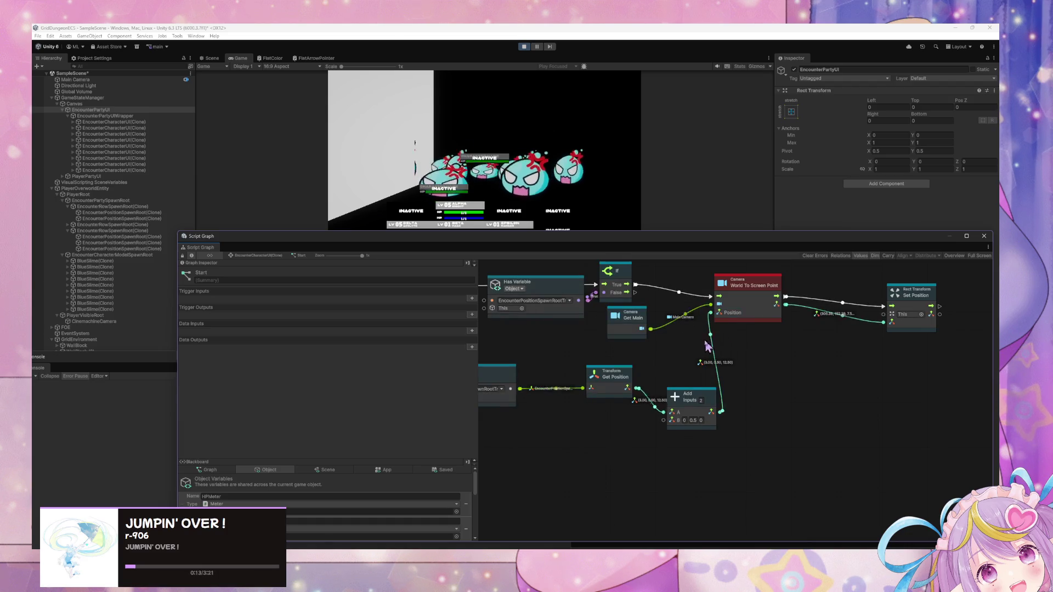
Change the Add node's B Y offset to 2.5.
{"action": "left_click", "coordinate": [694, 420]}
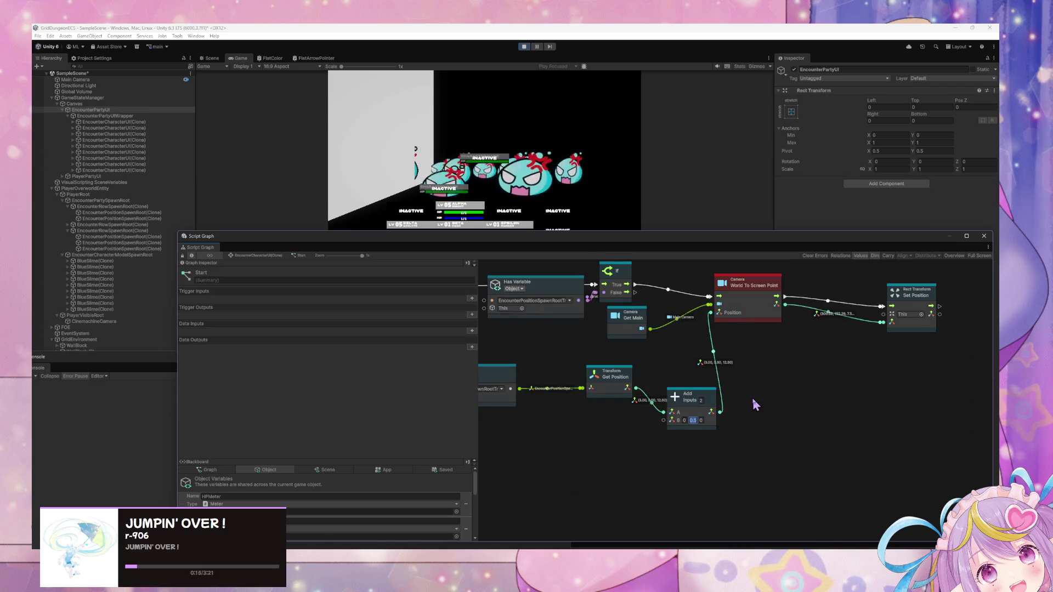
{"action": "type", "text": "1"}
{"action": "key", "text": "BackSpace"}
{"action": "type", "text": "2"}
{"action": "type", "text": ".5"}
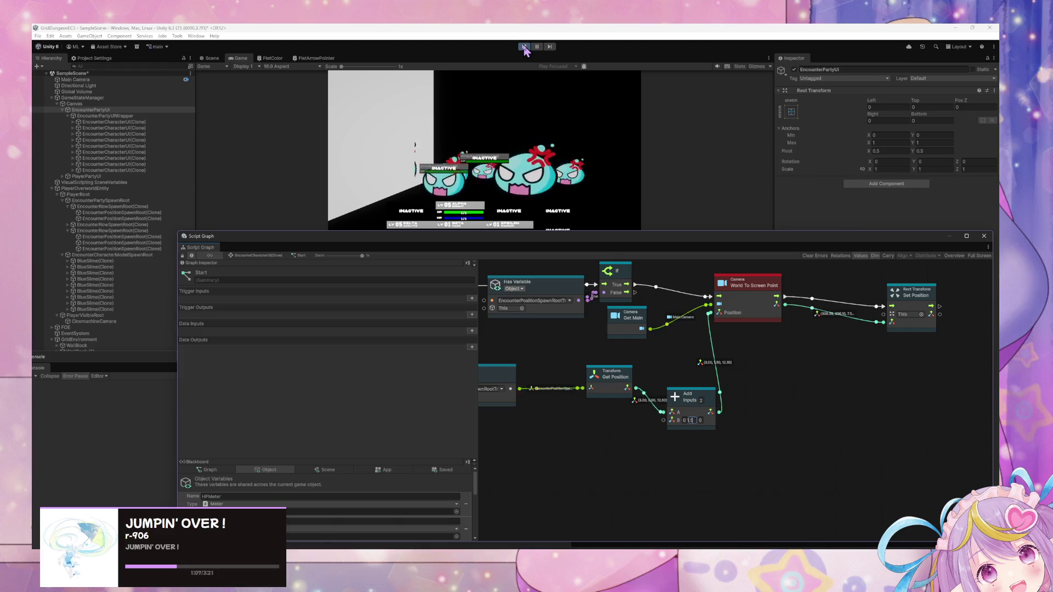
{"action": "left_click", "coordinate": [524, 47]}
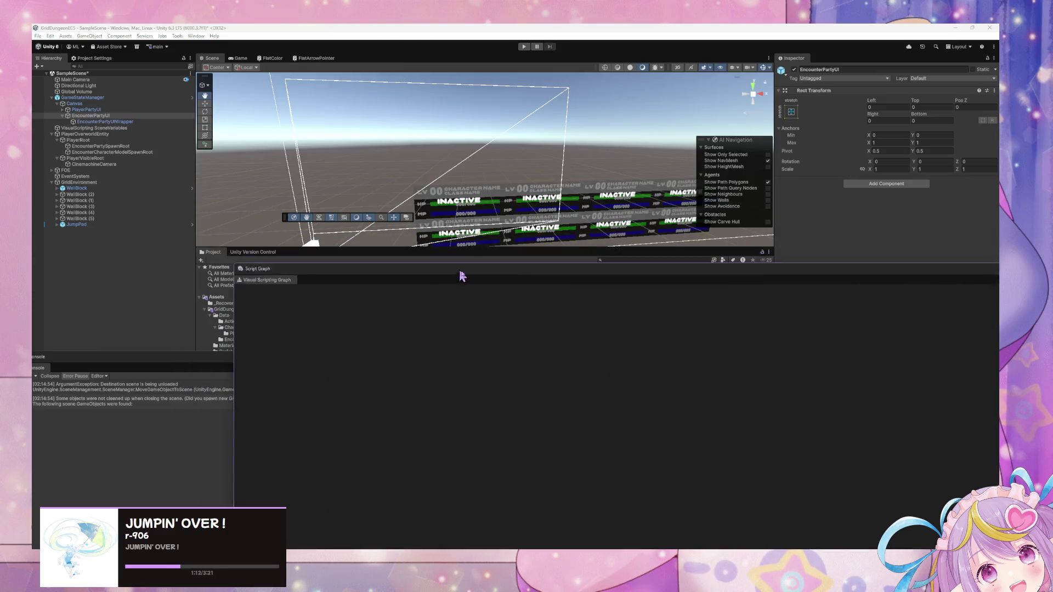
Close the Console and browse to GridDungeon > Data > Characters to select the BlueSlime prefab.
{"action": "mouse_move", "coordinate": [461, 276]}
{"action": "left_mouse_down"}
{"action": "mouse_move", "coordinate": [611, 447]}
{"action": "mouse_move", "coordinate": [526, 422]}
{"action": "mouse_move", "coordinate": [440, 364]}
{"action": "mouse_move", "coordinate": [612, 366]}
{"action": "left_mouse_up"}
{"action": "left_click", "coordinate": [669, 361]}
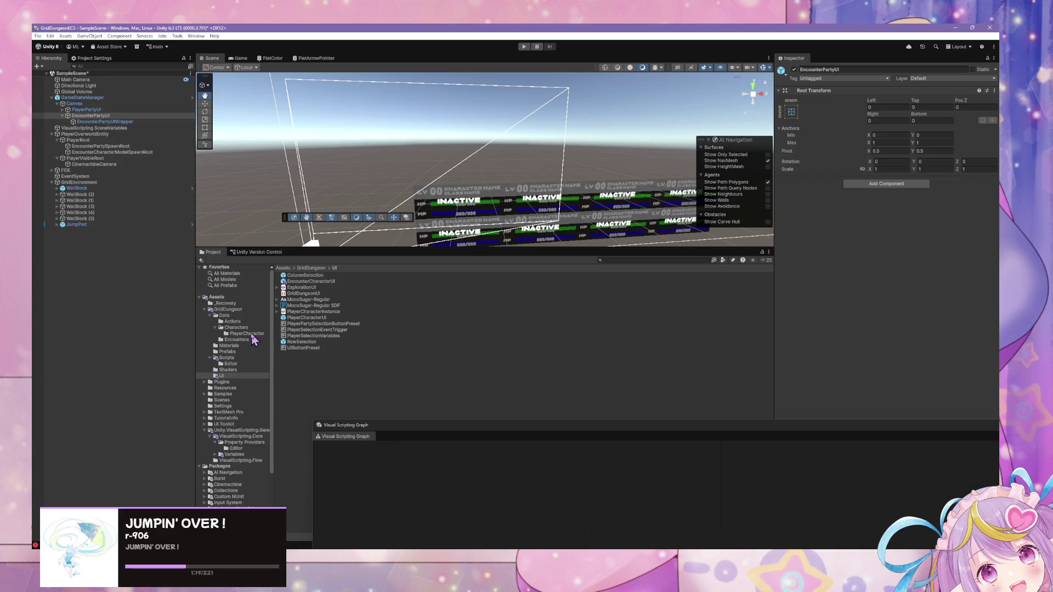
{"action": "left_click", "coordinate": [245, 328]}
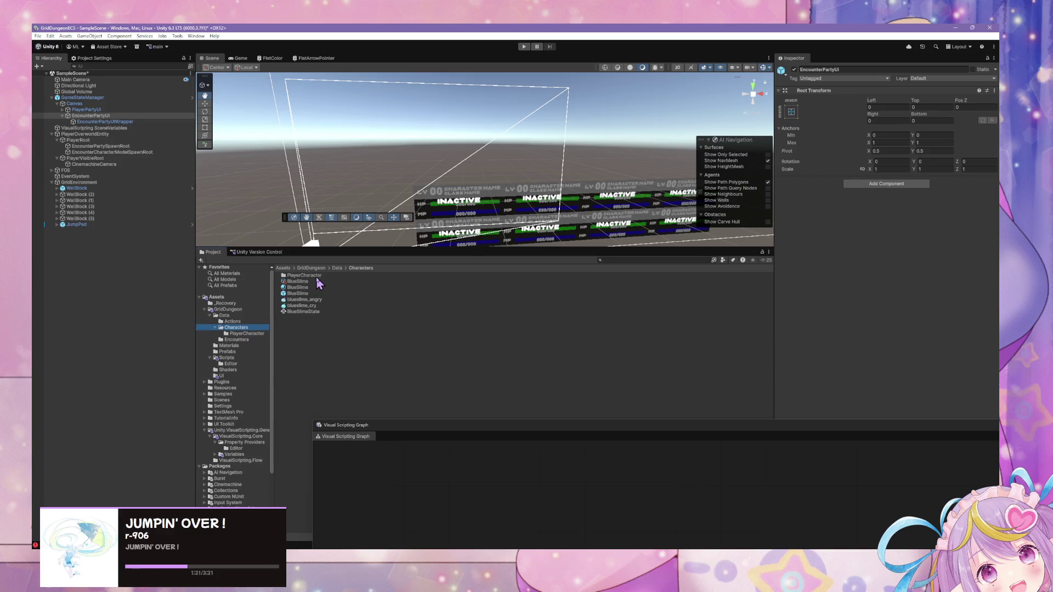
{"action": "left_click", "coordinate": [257, 335]}
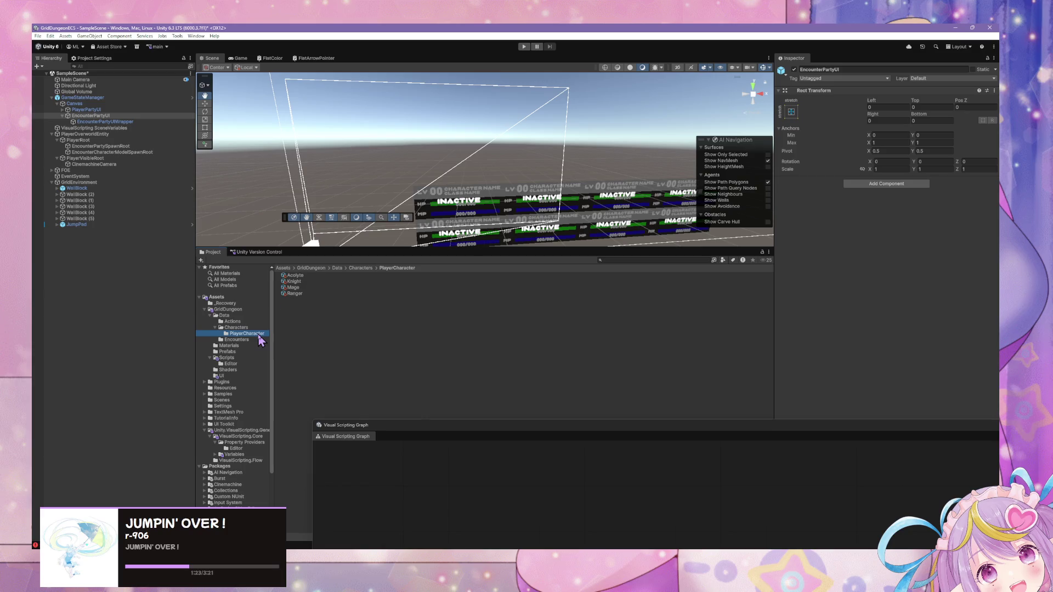
{"action": "left_click", "coordinate": [239, 351]}
{"action": "left_click", "coordinate": [235, 310]}
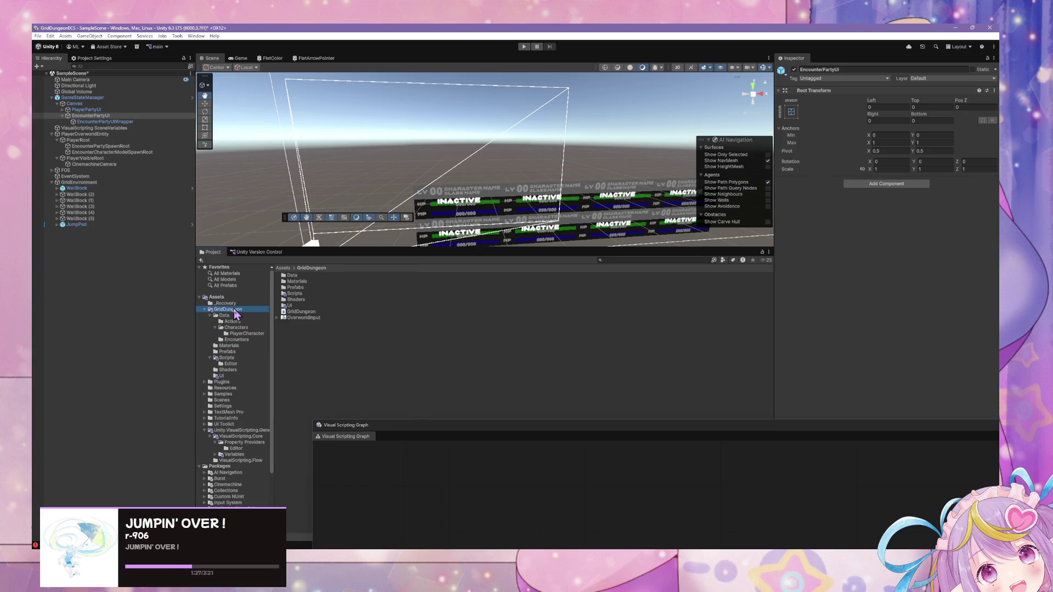
{"action": "left_click", "coordinate": [246, 327]}
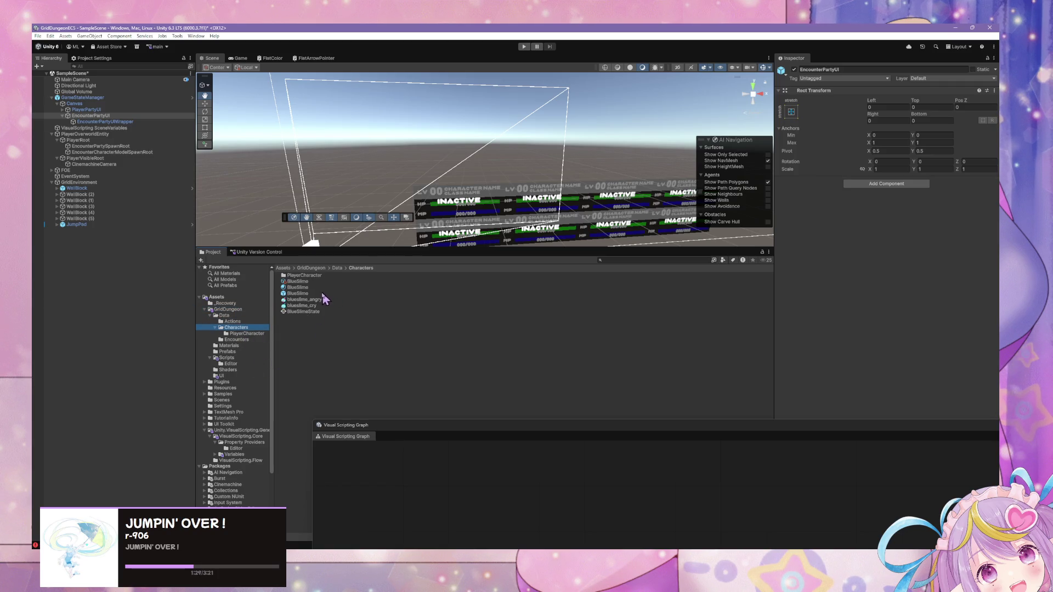
{"action": "left_click", "coordinate": [293, 294]}
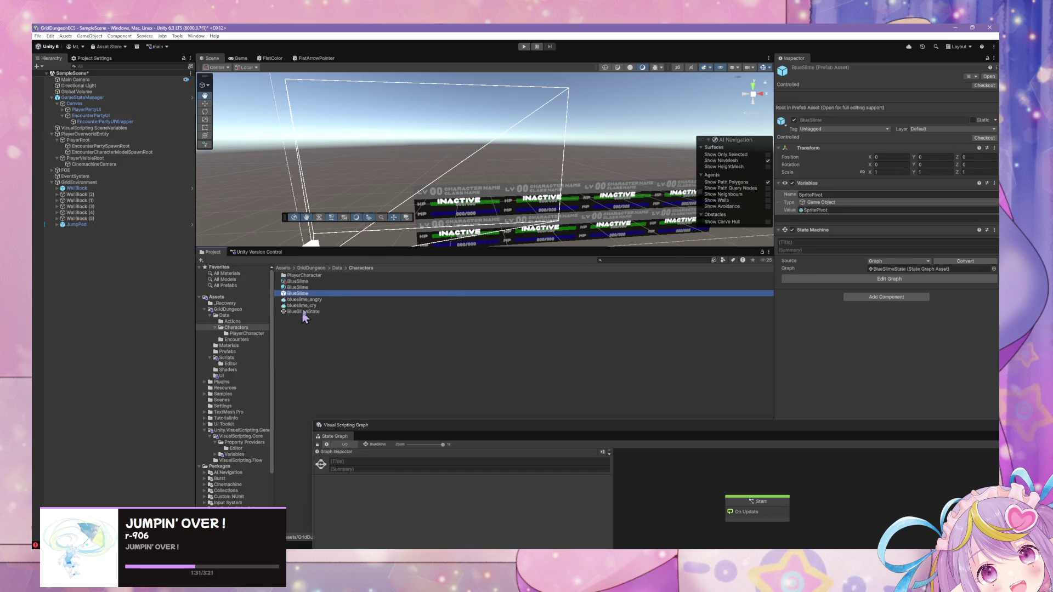
Open the BlueSlime prefab and add an object variable named EncounterCharacterUIWorldAnchorTransform.
{"action": "double_click", "coordinate": [296, 295]}
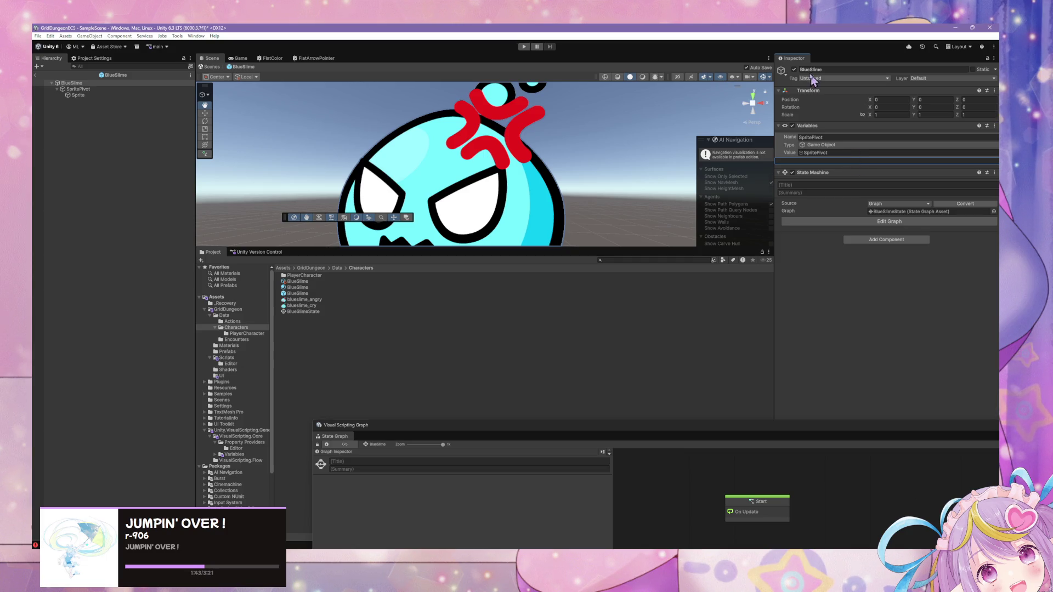
{"action": "left_click_drag", "start_coordinate": [774, 92], "coordinate": [689, 97]}
{"action": "left_click", "coordinate": [972, 161]}
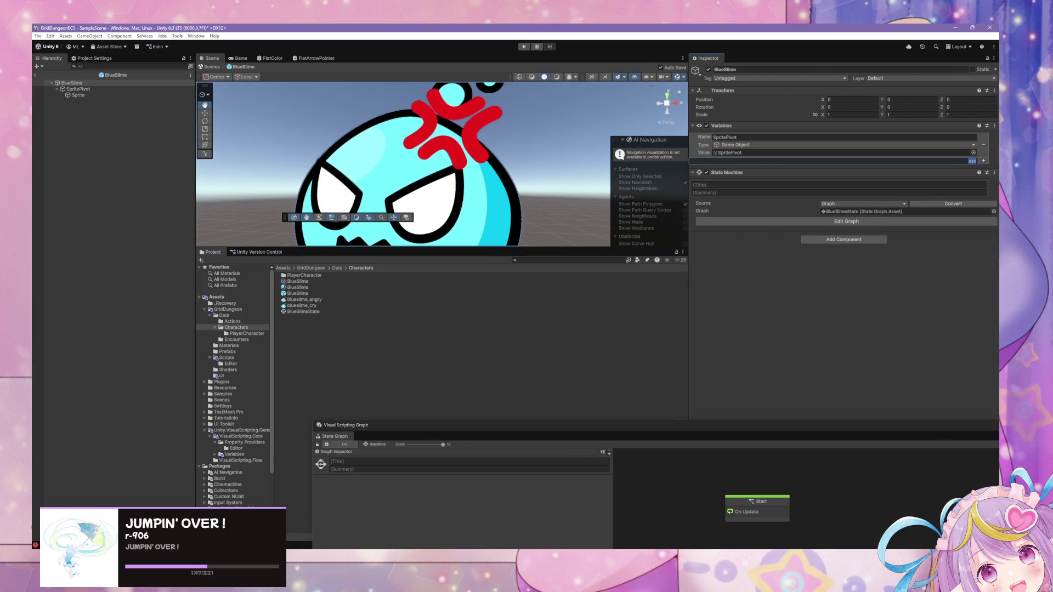
{"action": "type", "text": "Ch"}
{"action": "key", "text": "BackSpace"}
{"action": "key", "text": "BackSpace"}
{"action": "key", "text": "BackSpace"}
{"action": "type", "text": "orldAnchor"}
{"action": "type", "text": "Transform"}
{"action": "key", "text": "Return"}
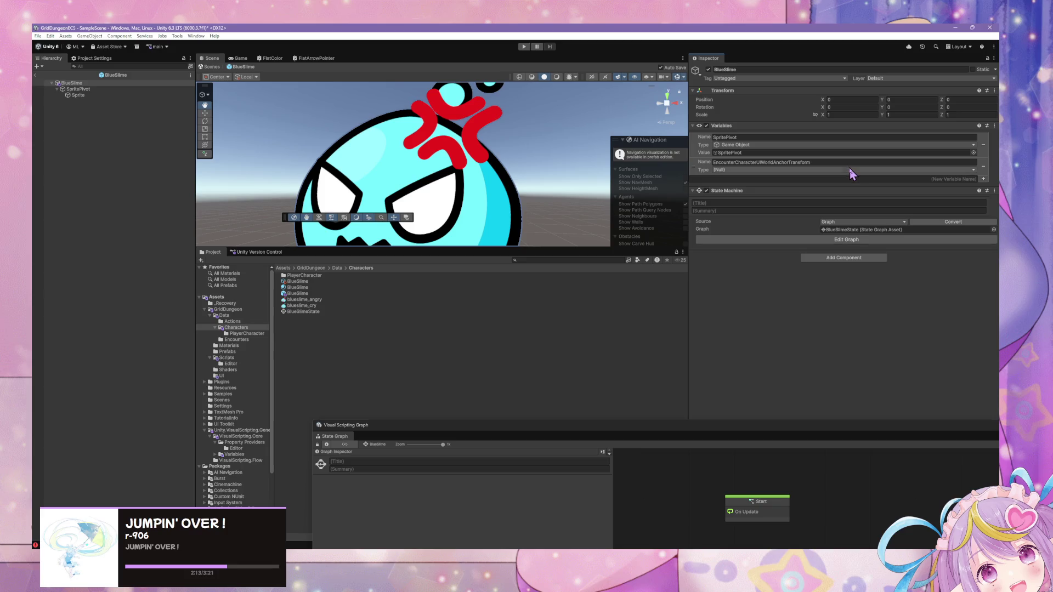
Set the new anchor variable's type to Transform.
{"action": "left_click", "coordinate": [850, 170]}
{"action": "type", "text": "tra"}
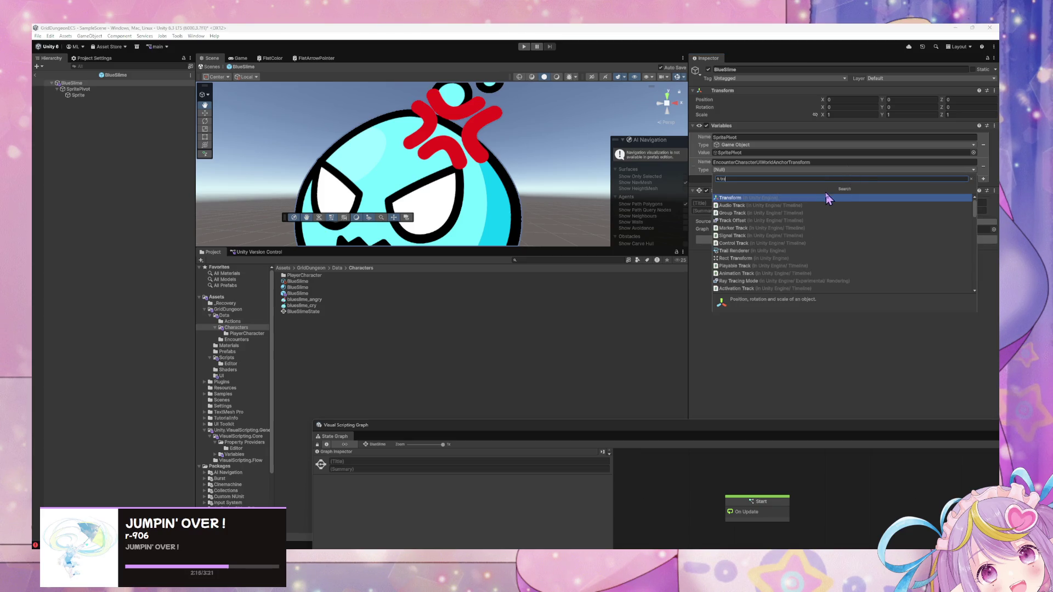
{"action": "left_click", "coordinate": [829, 198]}
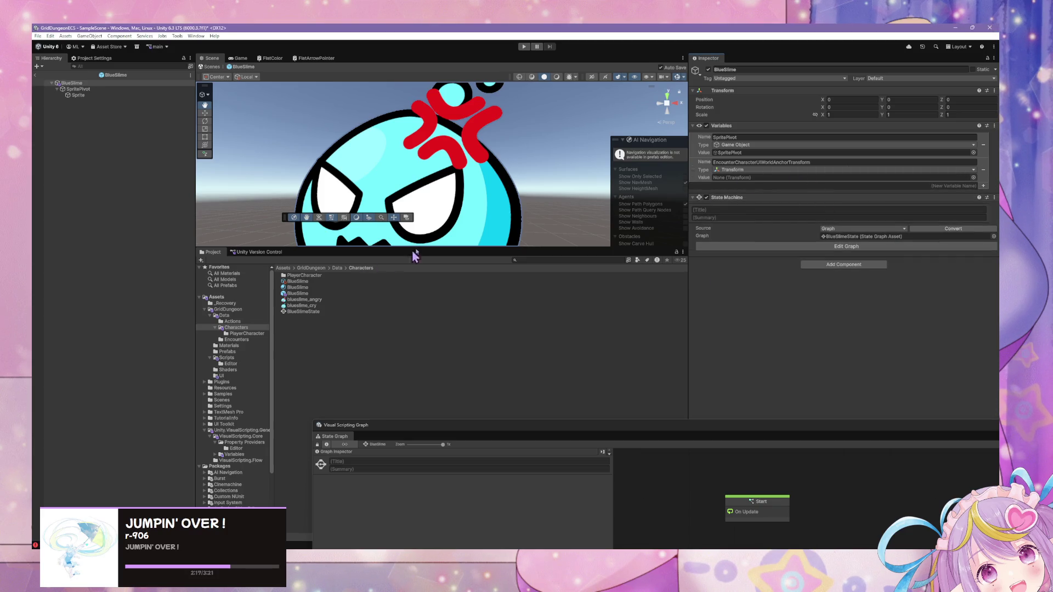
{"action": "scroll", "coordinate": [471, 208], "scroll_direction": "down", "scroll_amount": 10}
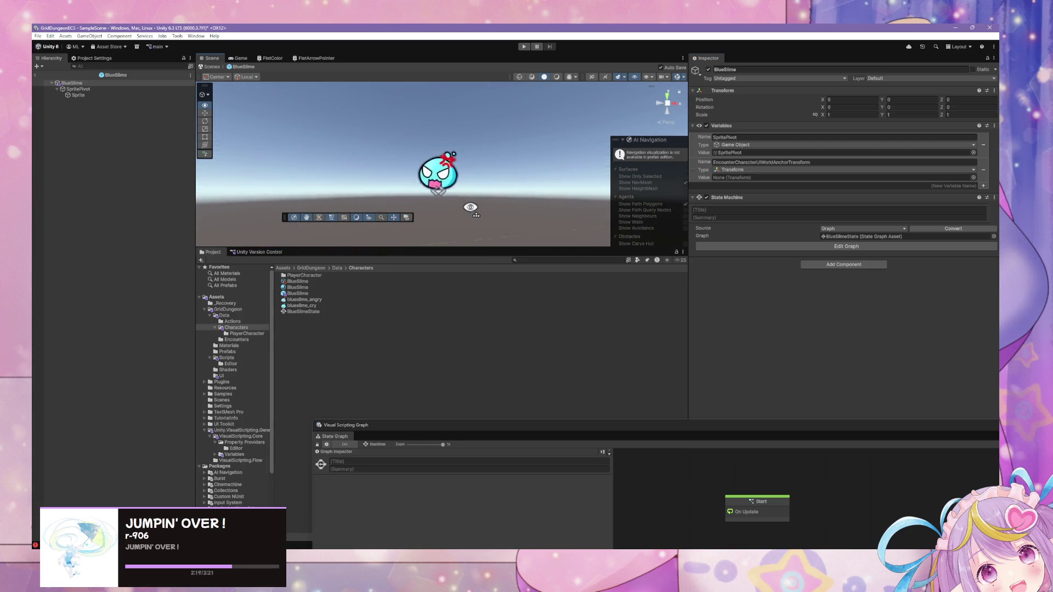
{"action": "scroll", "coordinate": [471, 208], "scroll_direction": "up", "scroll_amount": 8}
{"action": "scroll", "coordinate": [471, 208], "scroll_direction": "down", "scroll_amount": 3}
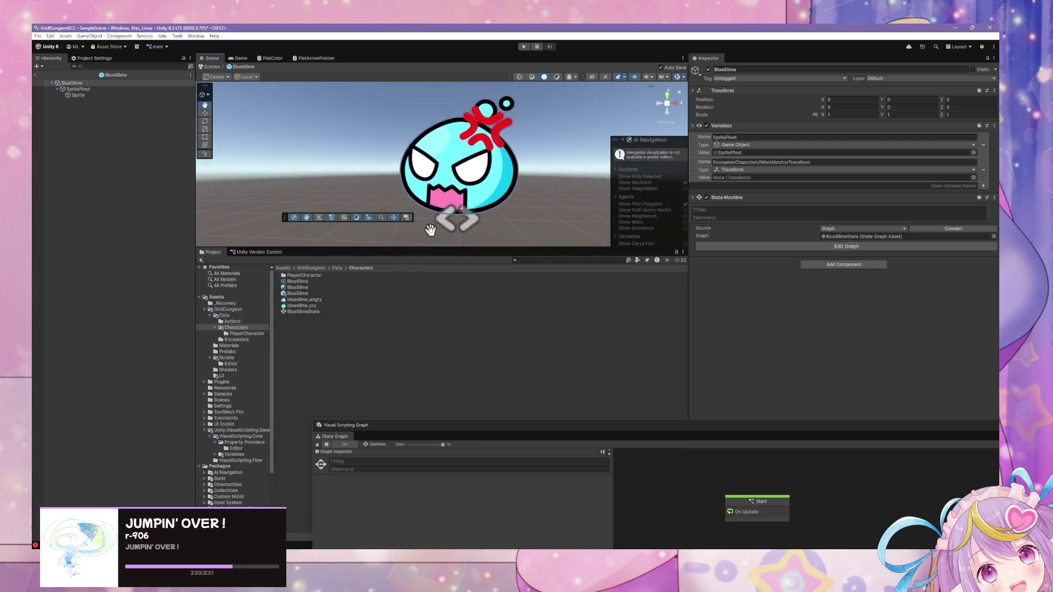
Create an empty child under BlueSlime named EncounterCharacterUIWorldAnchorTransform.
{"action": "right_click", "coordinate": [87, 89]}
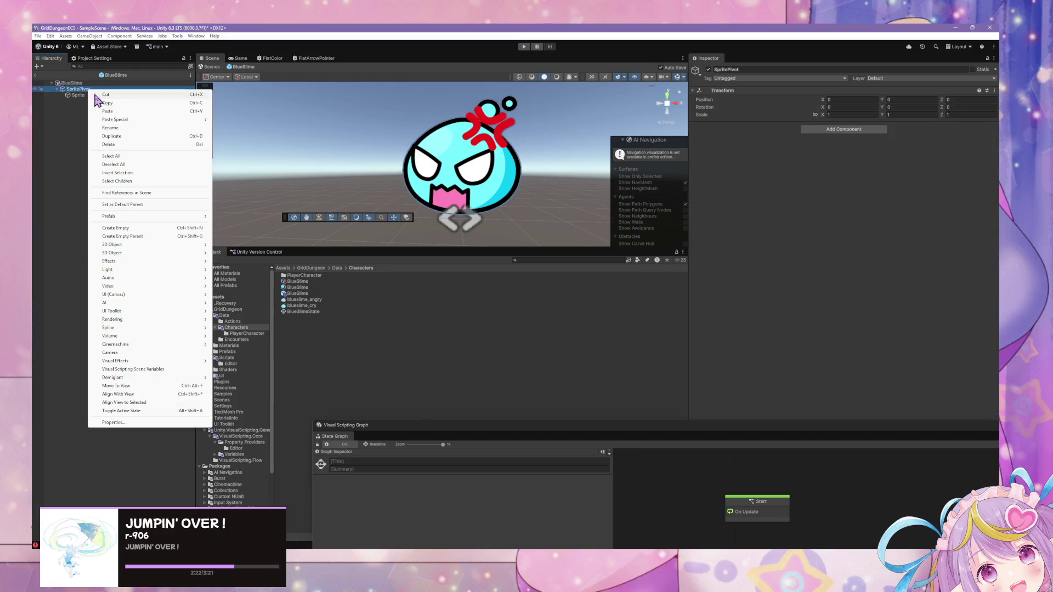
{"action": "left_click", "coordinate": [182, 227]}
{"action": "left_click_drag", "start_coordinate": [69, 86], "coordinate": [69, 88]}
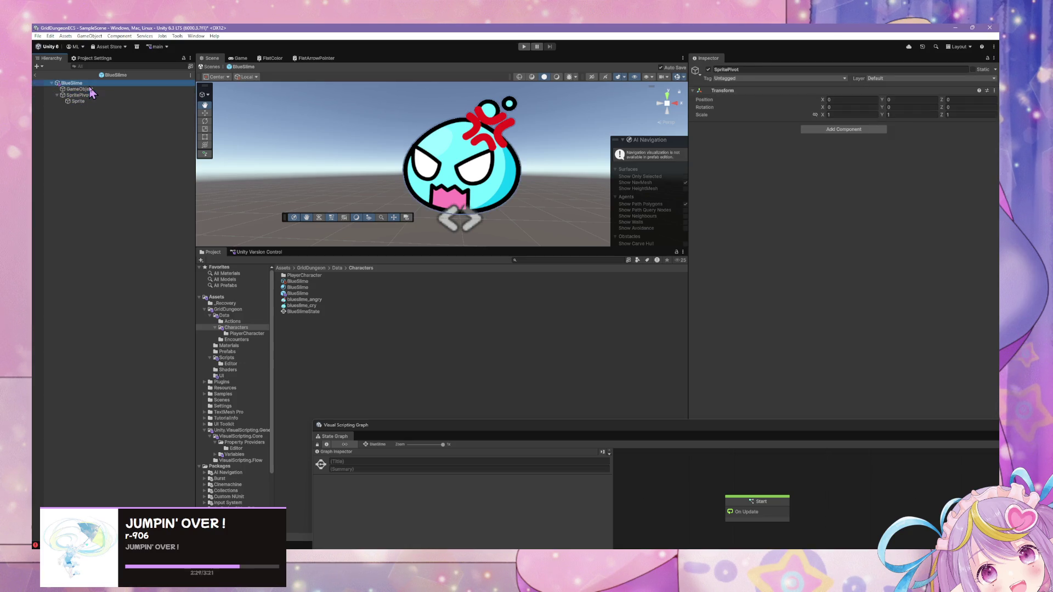
{"action": "left_click", "coordinate": [82, 89]}
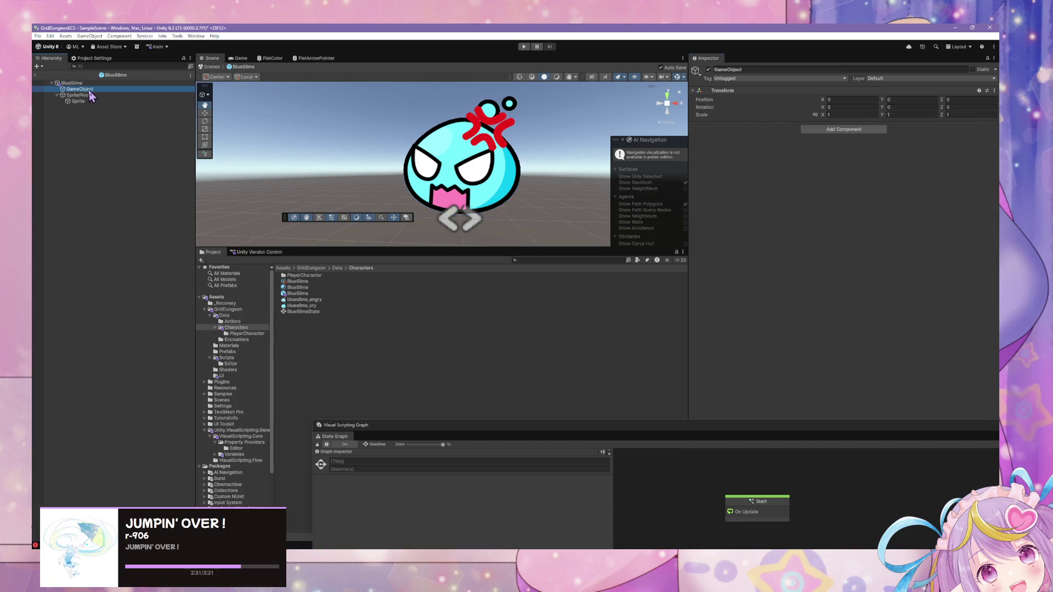
{"action": "left_click", "coordinate": [759, 69]}
{"action": "type", "text": "EncounterCharacterUIWorldAnchorTransform"}
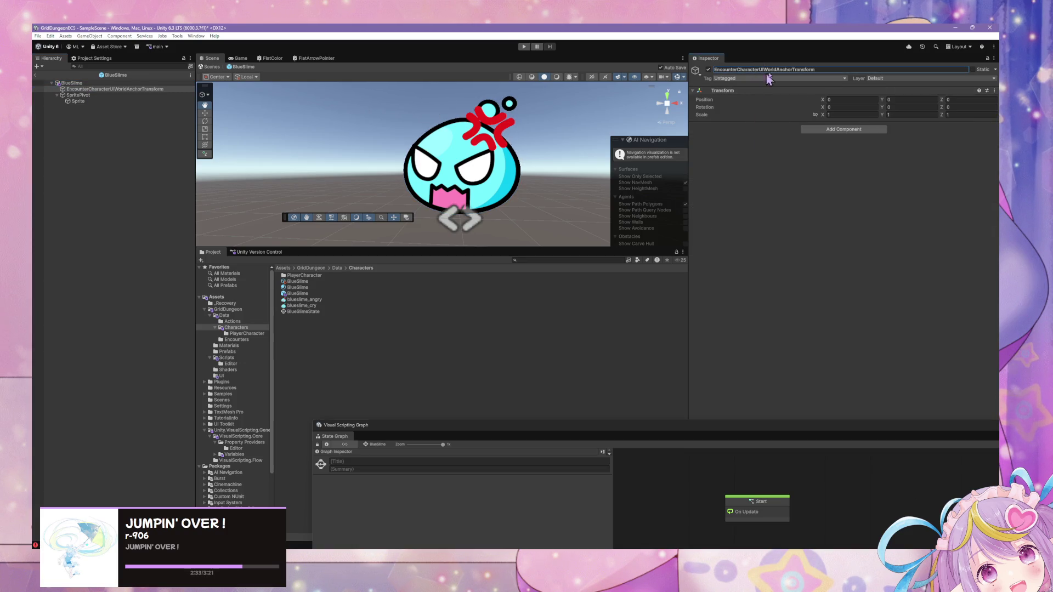
Raise the anchor object to Position Y 1.5, then return to SampleScene.
{"action": "left_click", "coordinate": [126, 85]}
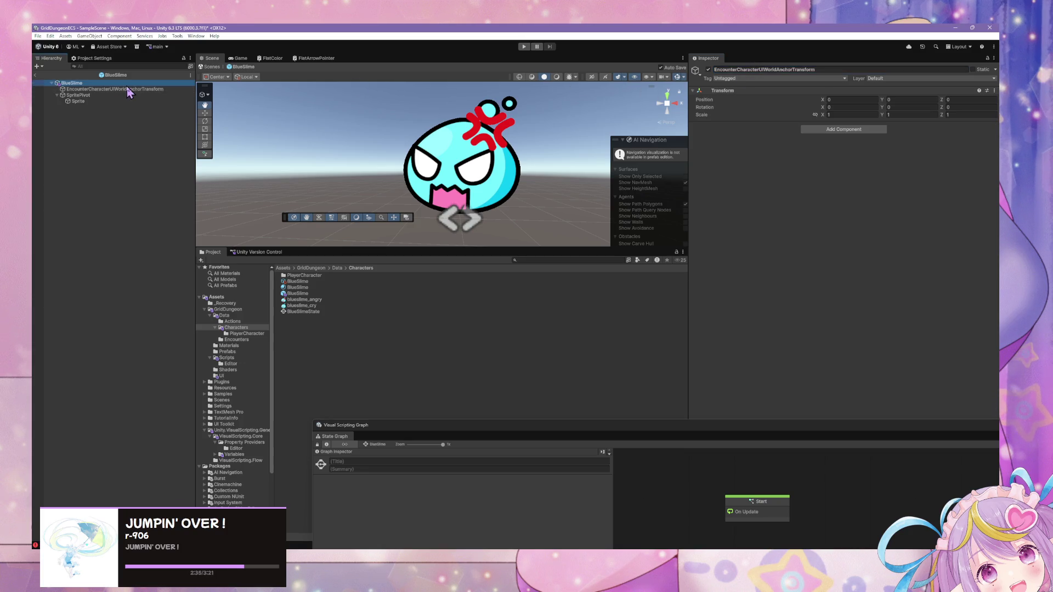
{"action": "left_click", "coordinate": [125, 90]}
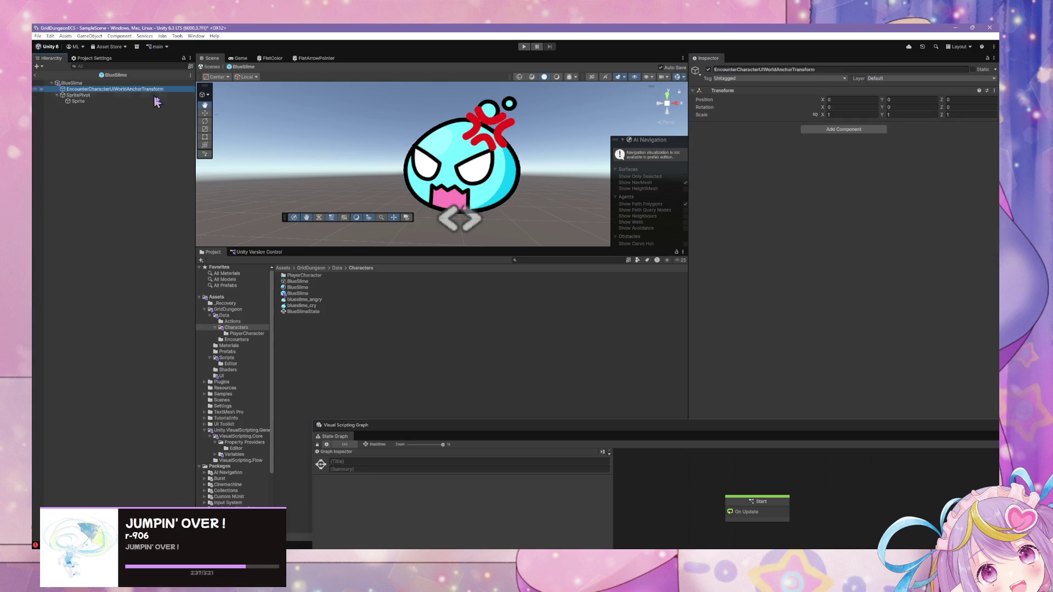
{"action": "left_click", "coordinate": [204, 112]}
{"action": "scroll", "coordinate": [485, 167], "scroll_direction": "down", "scroll_amount": 3}
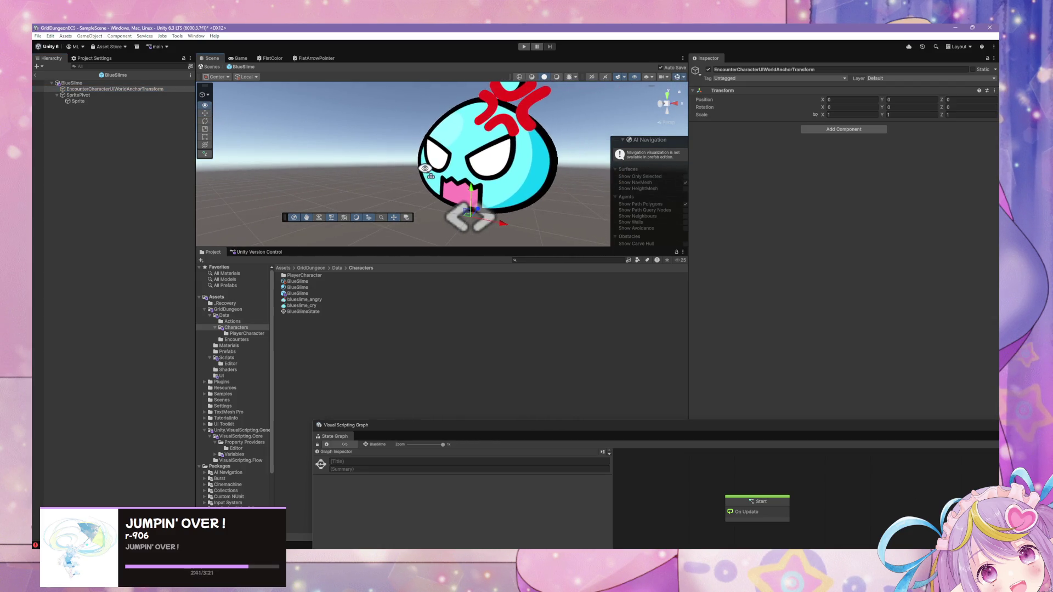
{"action": "left_click_drag", "start_coordinate": [485, 177], "coordinate": [533, 100]}
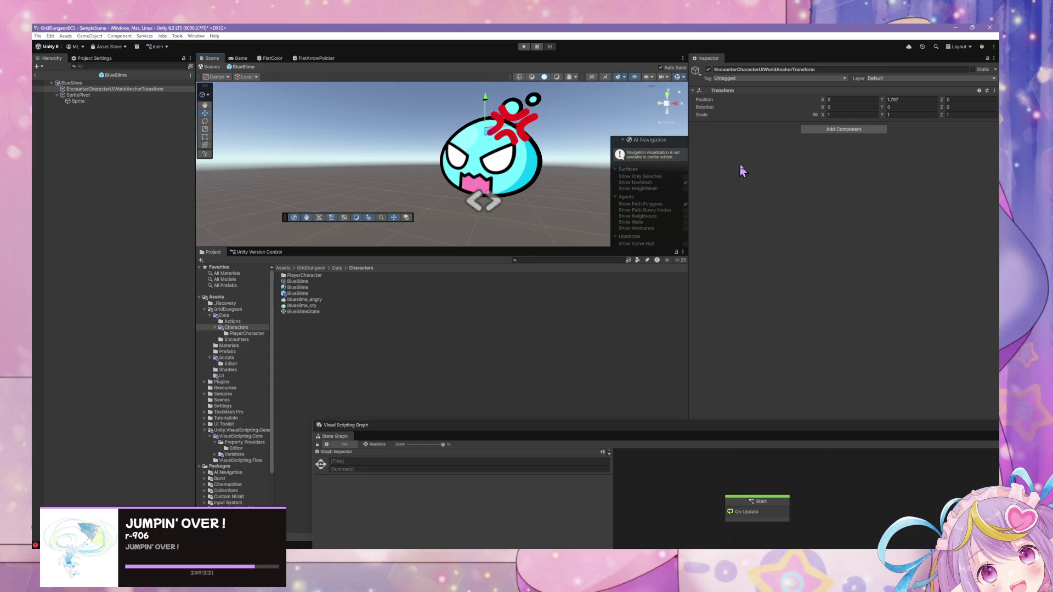
{"action": "left_click", "coordinate": [906, 99]}
{"action": "type", "text": "1.5"}
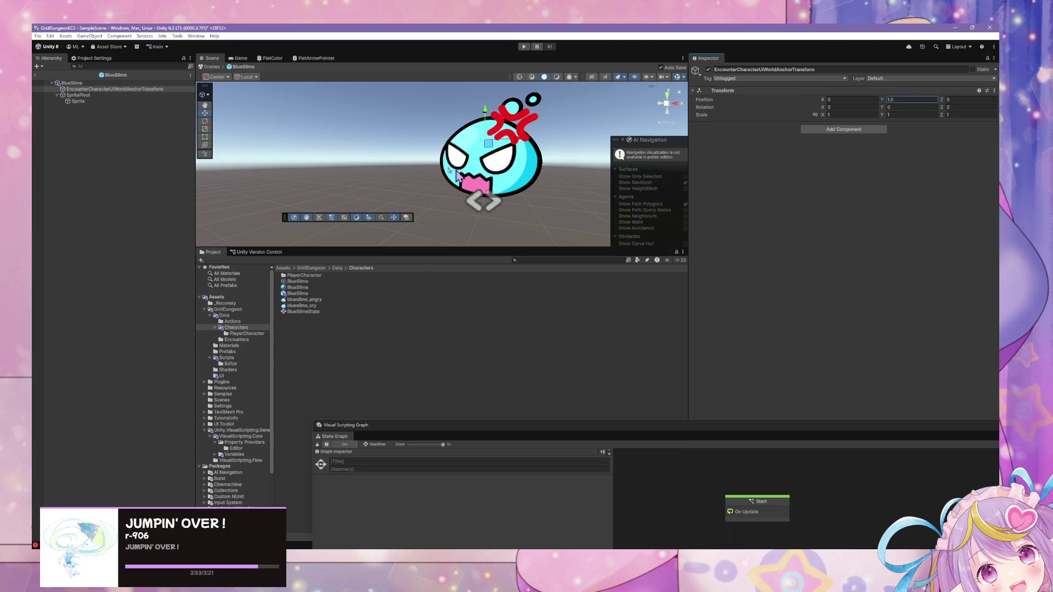
{"action": "left_click", "coordinate": [216, 67]}
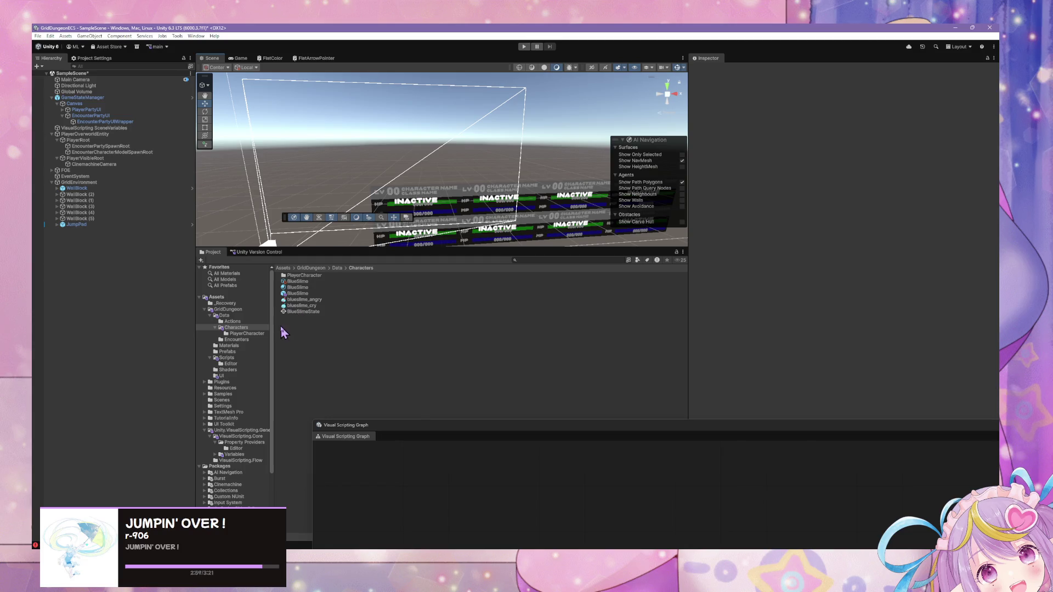
Browse to Data > Characters and select the BlueSlime prefab asset to inspect its variables.
{"action": "left_click", "coordinate": [242, 333]}
{"action": "left_click", "coordinate": [240, 328]}
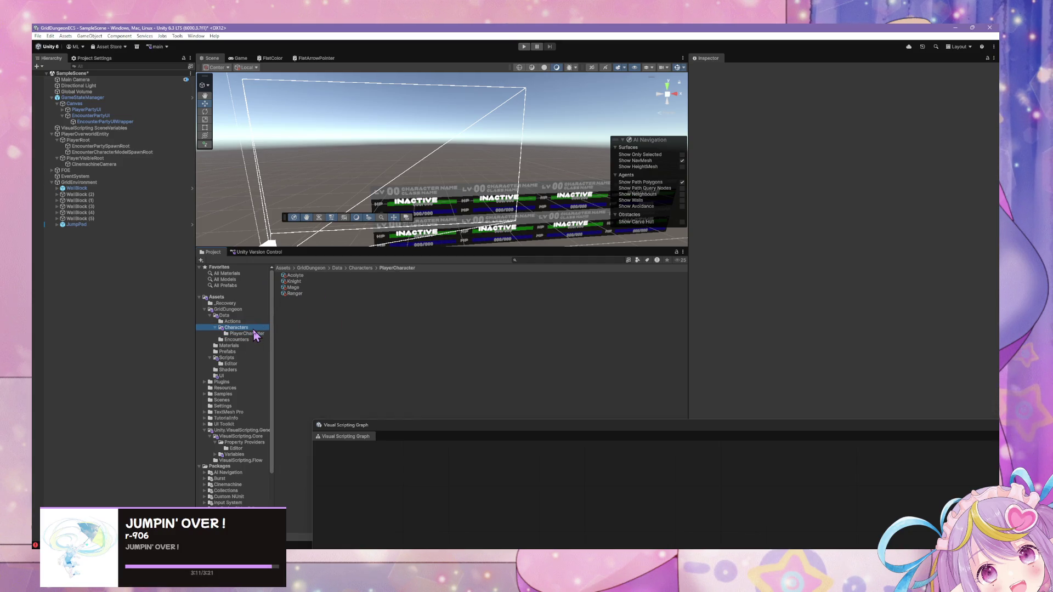
{"action": "left_click", "coordinate": [247, 322]}
{"action": "left_click", "coordinate": [249, 328]}
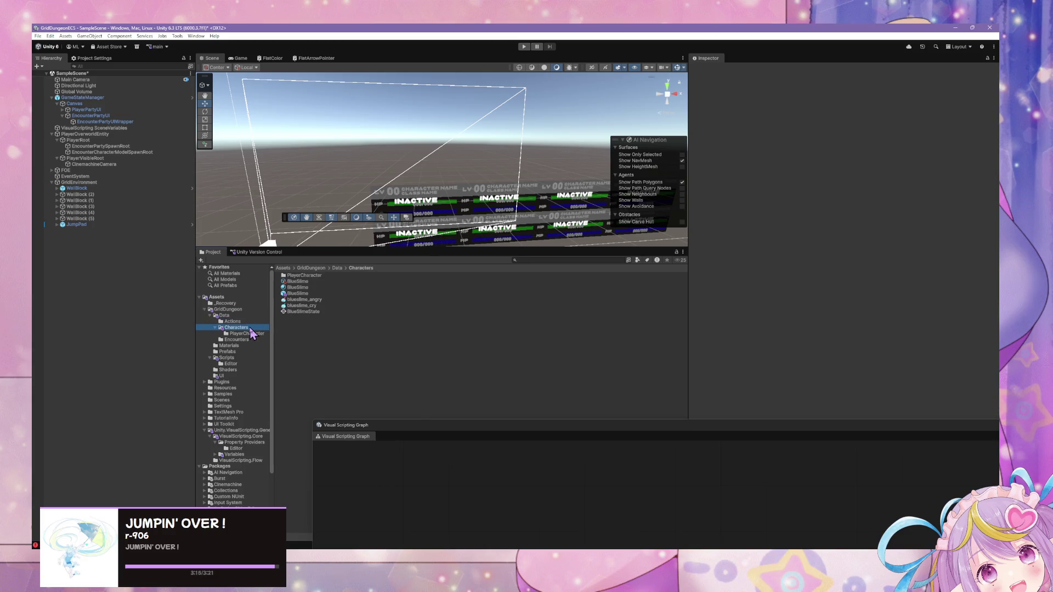
{"action": "left_click", "coordinate": [298, 295]}
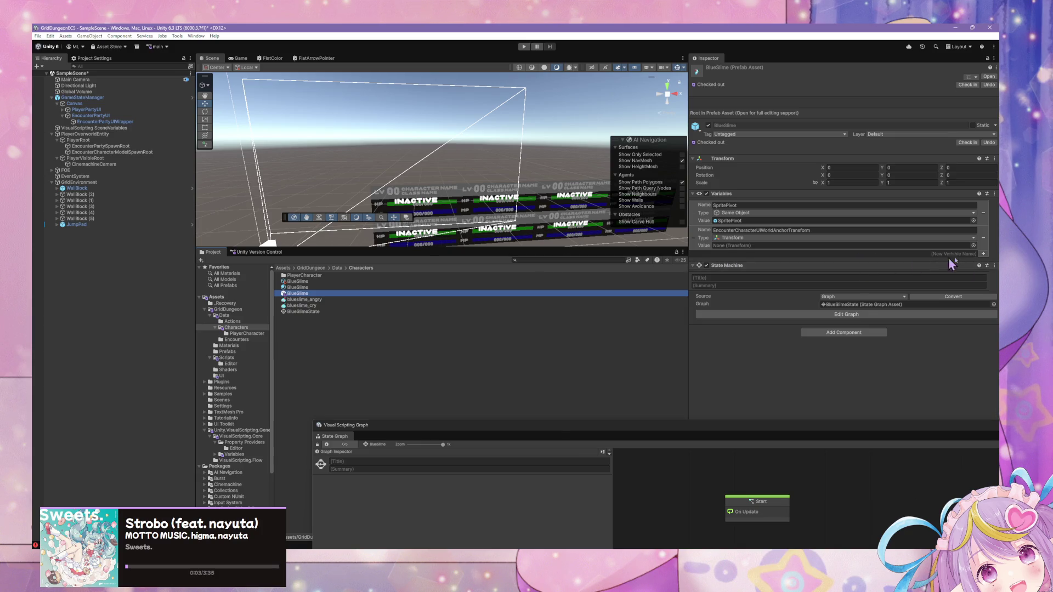
Add a BlueSlime variable named EncounterCharacterInstance, reusing part of the anchor variable's name.
{"action": "left_click", "coordinate": [984, 254]}
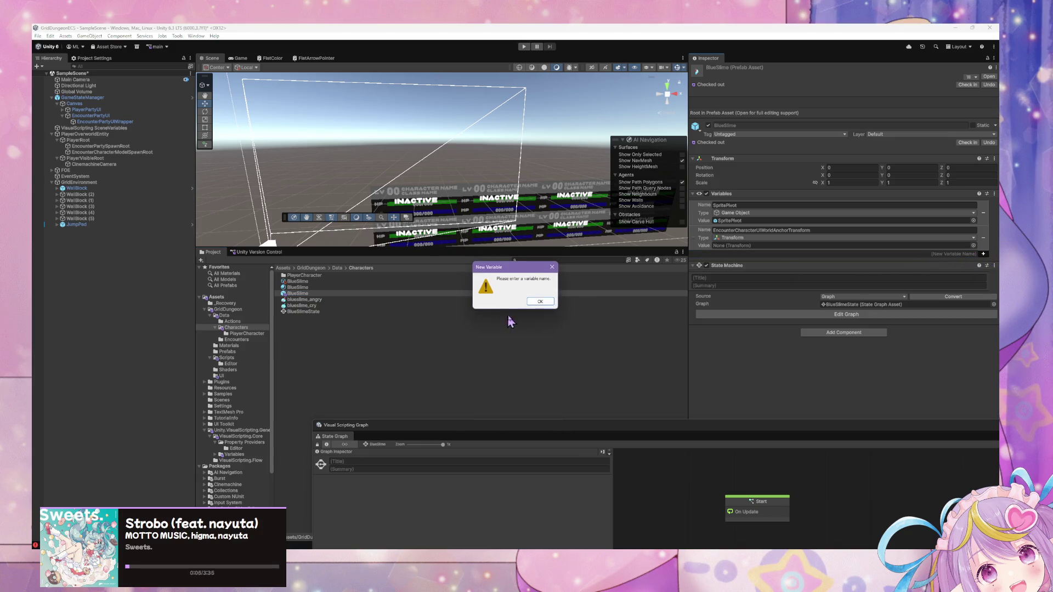
{"action": "left_click", "coordinate": [942, 256]}
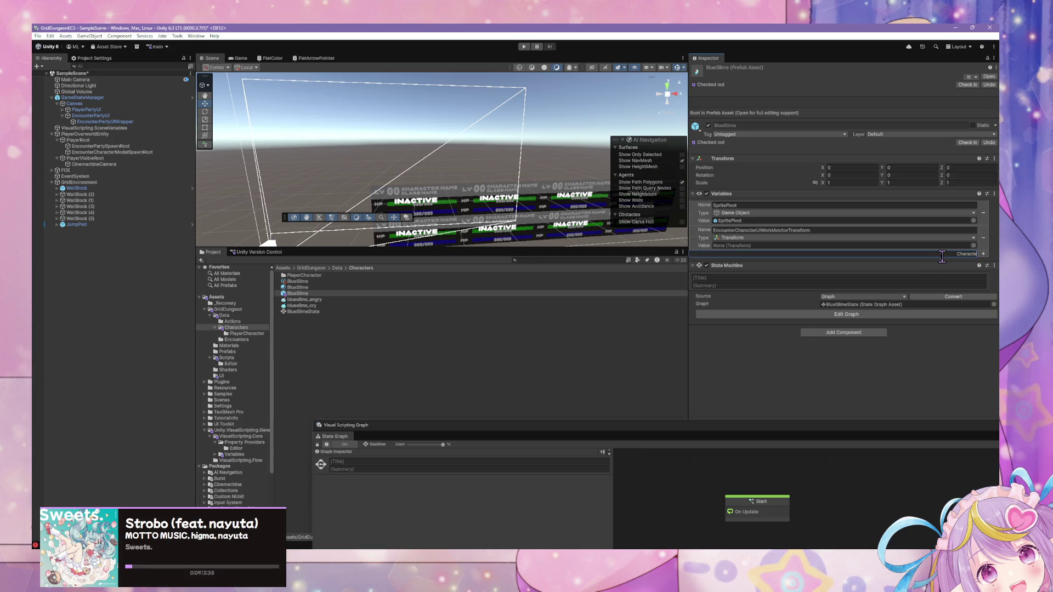
{"action": "left_click", "coordinate": [765, 231]}
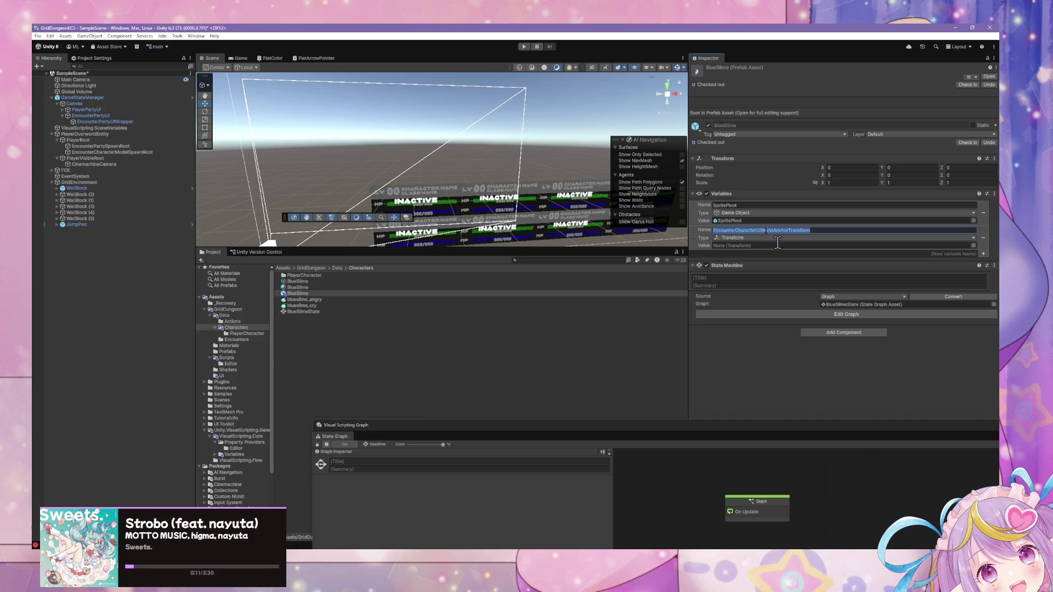
{"action": "left_click_drag", "start_coordinate": [763, 231], "coordinate": [705, 235]}
{"action": "key", "text": "ctrl+c"}
{"action": "left_click", "coordinate": [761, 231]}
{"action": "left_click", "coordinate": [954, 254]}
{"action": "key", "text": "ctrl+v"}
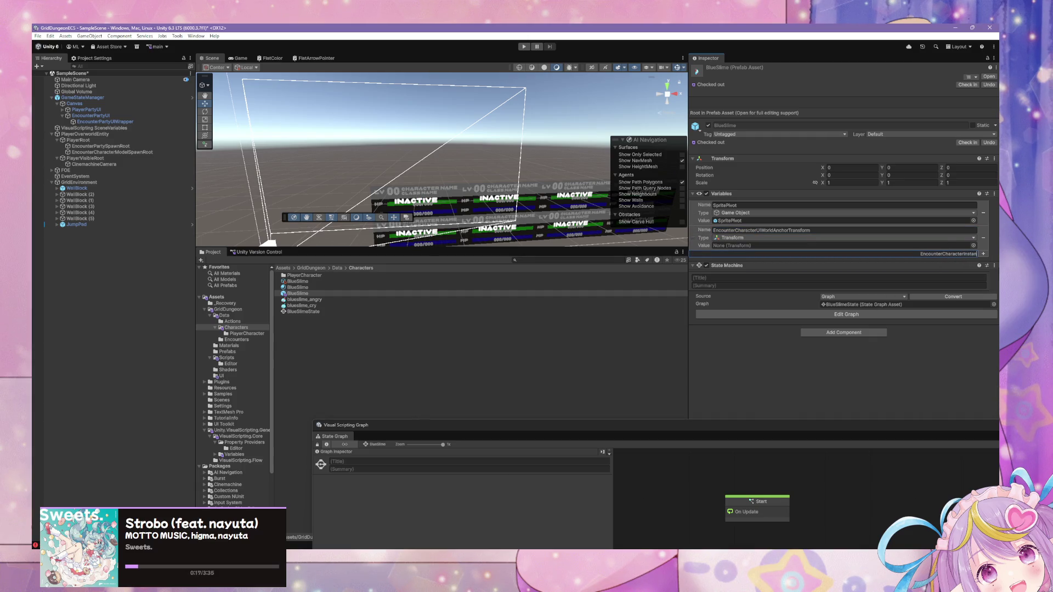
{"action": "key", "text": "Return"}
Set its type to DG > Core > Encounter Character Instance and widen the Inspector.
{"action": "left_click", "coordinate": [836, 264]}
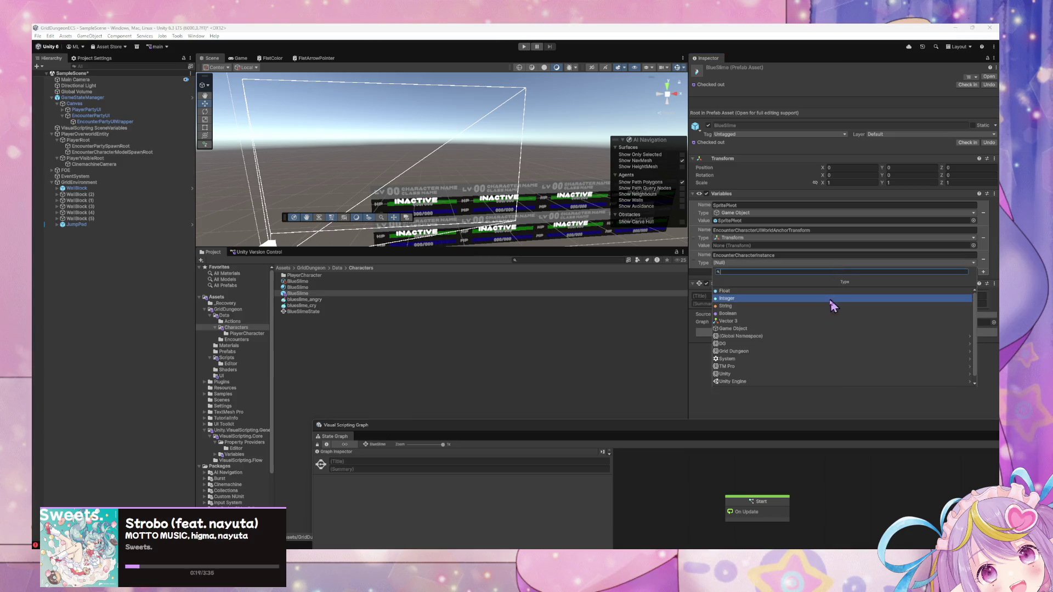
{"action": "left_click", "coordinate": [790, 341]}
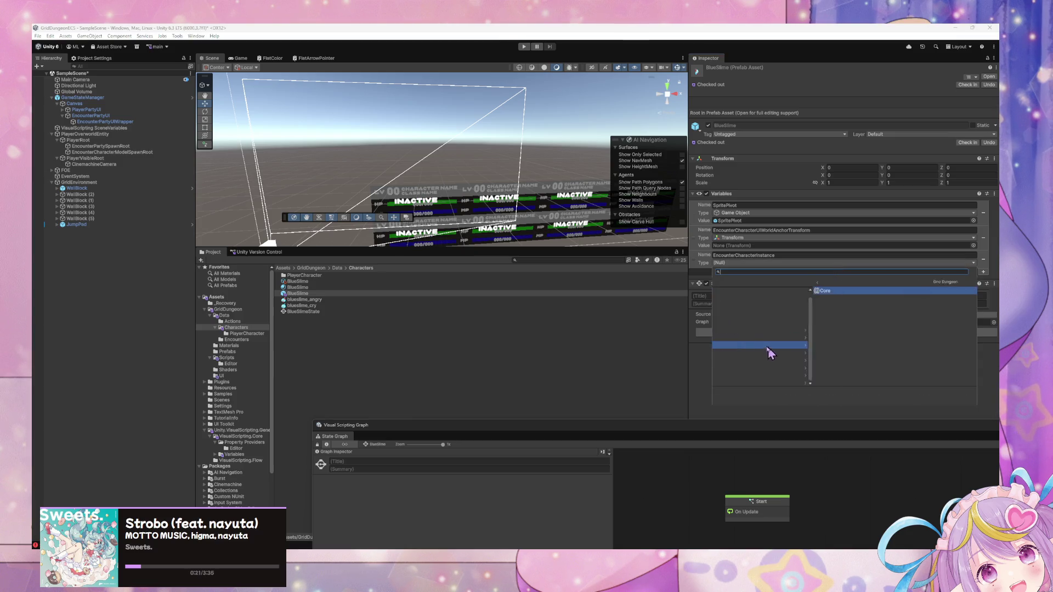
{"action": "left_click", "coordinate": [754, 291]}
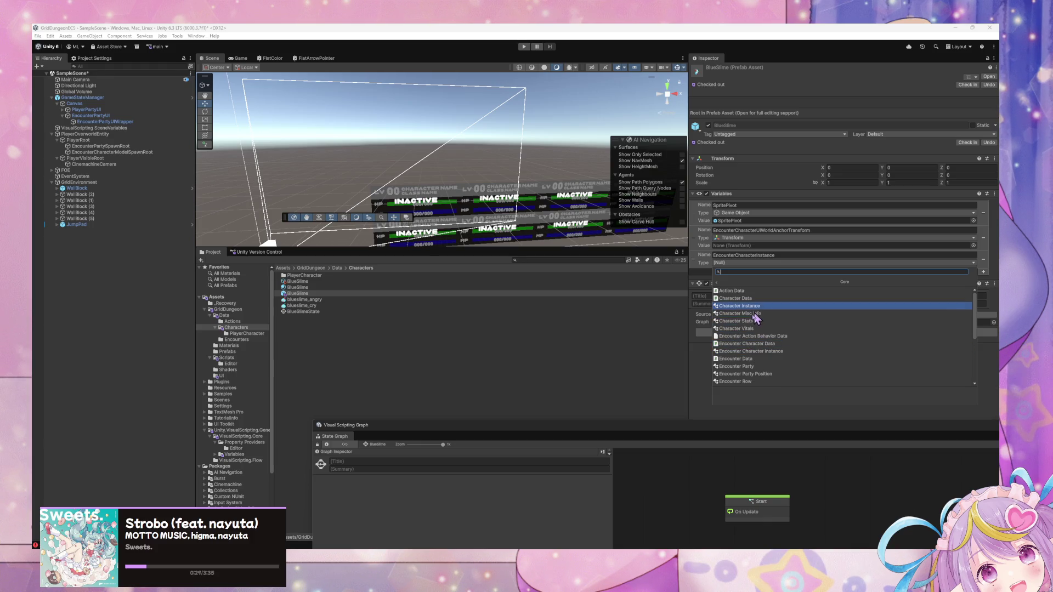
{"action": "left_click", "coordinate": [755, 352]}
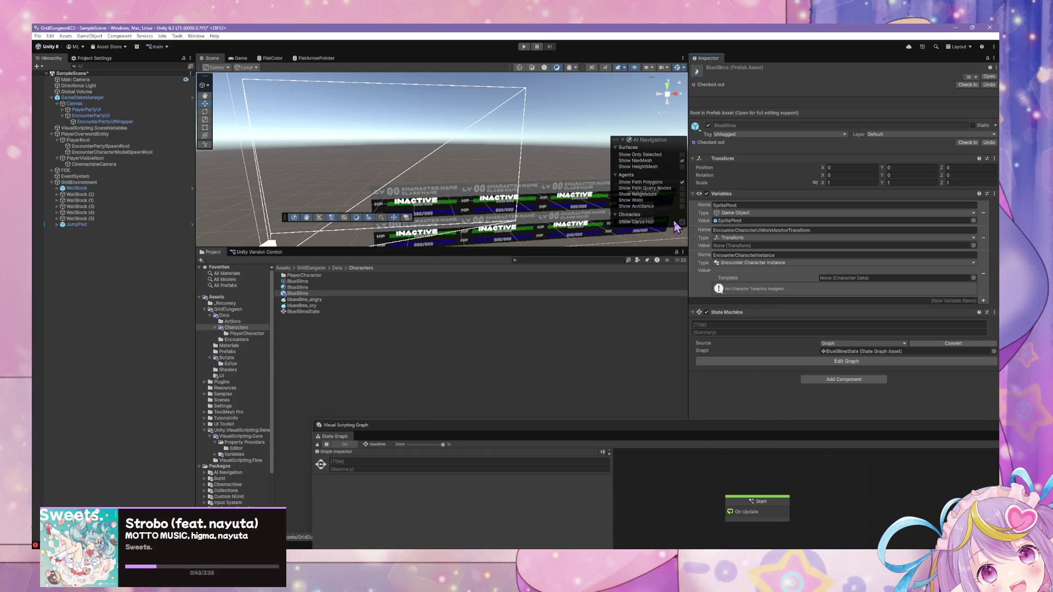
{"action": "mouse_move", "coordinate": [688, 223]}
{"action": "left_mouse_down"}
{"action": "mouse_move", "coordinate": [653, 223]}
{"action": "mouse_move", "coordinate": [662, 223]}
{"action": "left_mouse_up"}
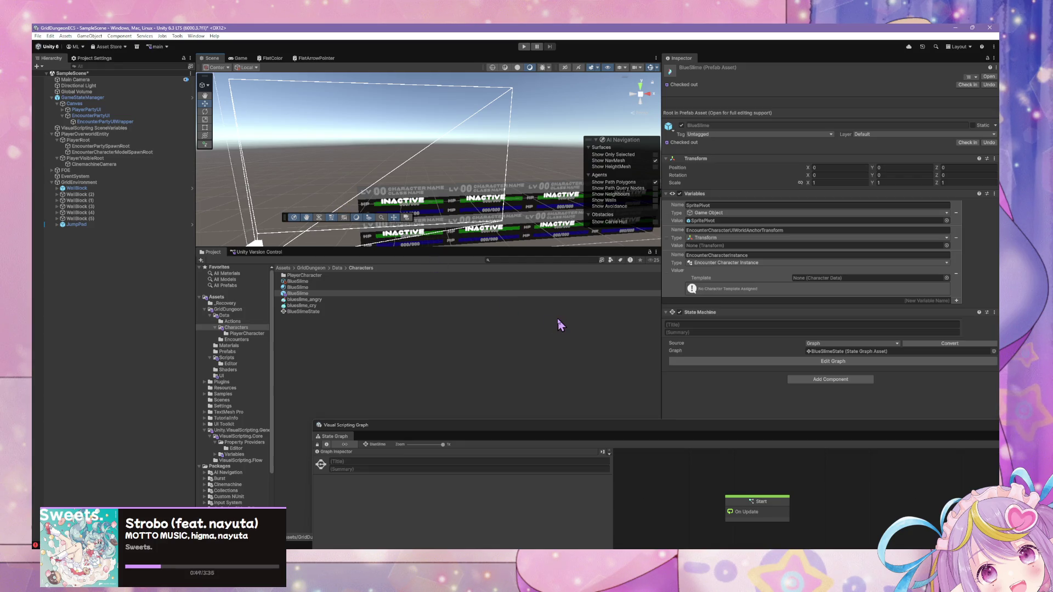
{"action": "mouse_move", "coordinate": [715, 437]}
{"action": "left_mouse_down"}
{"action": "mouse_move", "coordinate": [604, 357]}
{"action": "mouse_move", "coordinate": [759, 270]}
{"action": "mouse_move", "coordinate": [560, 259]}
{"action": "mouse_move", "coordinate": [586, 355]}
{"action": "mouse_move", "coordinate": [521, 265]}
{"action": "mouse_move", "coordinate": [404, 298]}
{"action": "mouse_move", "coordinate": [600, 332]}
{"action": "left_mouse_up"}
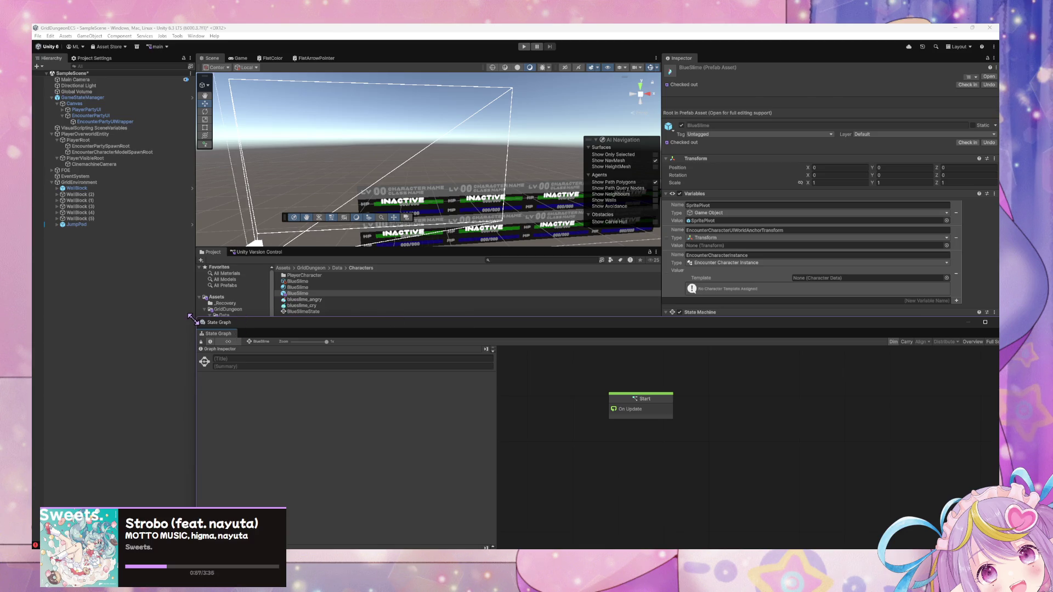
{"action": "left_click_drag", "start_coordinate": [192, 319], "coordinate": [349, 373]}
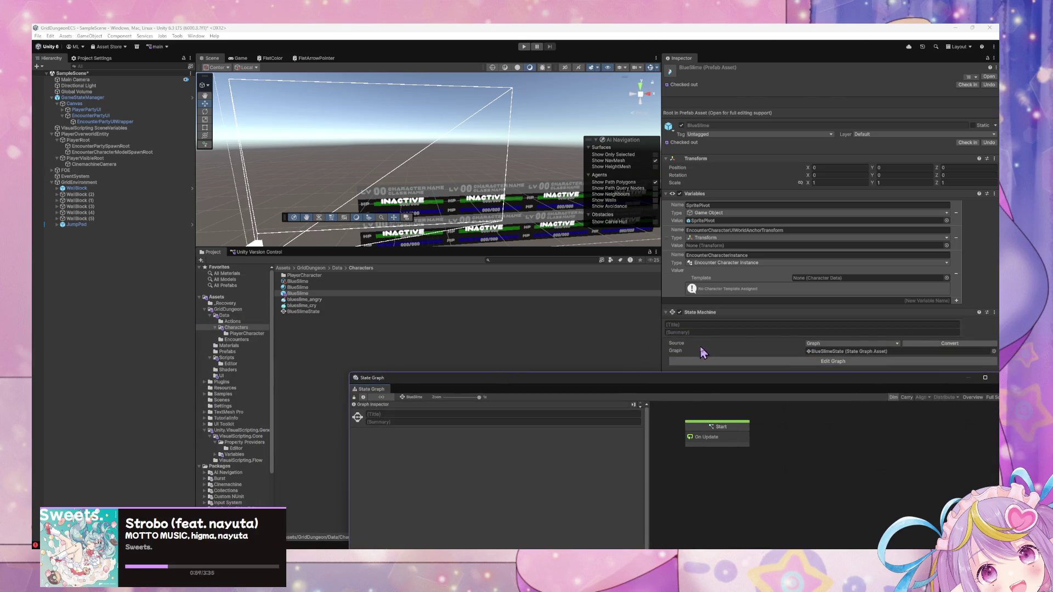
{"action": "left_click_drag", "start_coordinate": [704, 389], "coordinate": [596, 298]}
{"action": "left_click", "coordinate": [104, 97]}
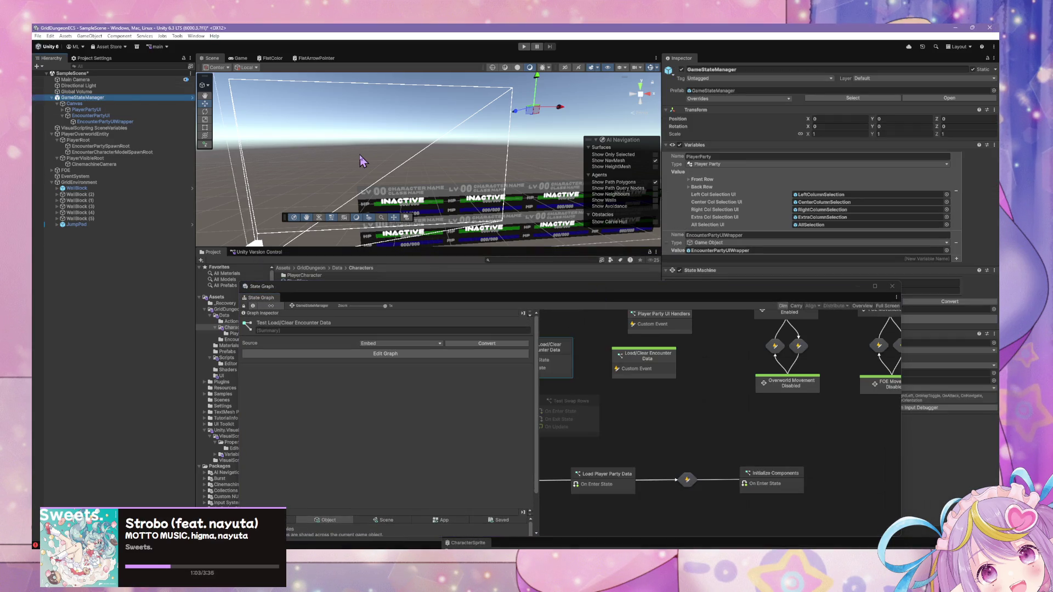
{"action": "scroll", "coordinate": [713, 378], "scroll_direction": "up", "scroll_amount": 5}
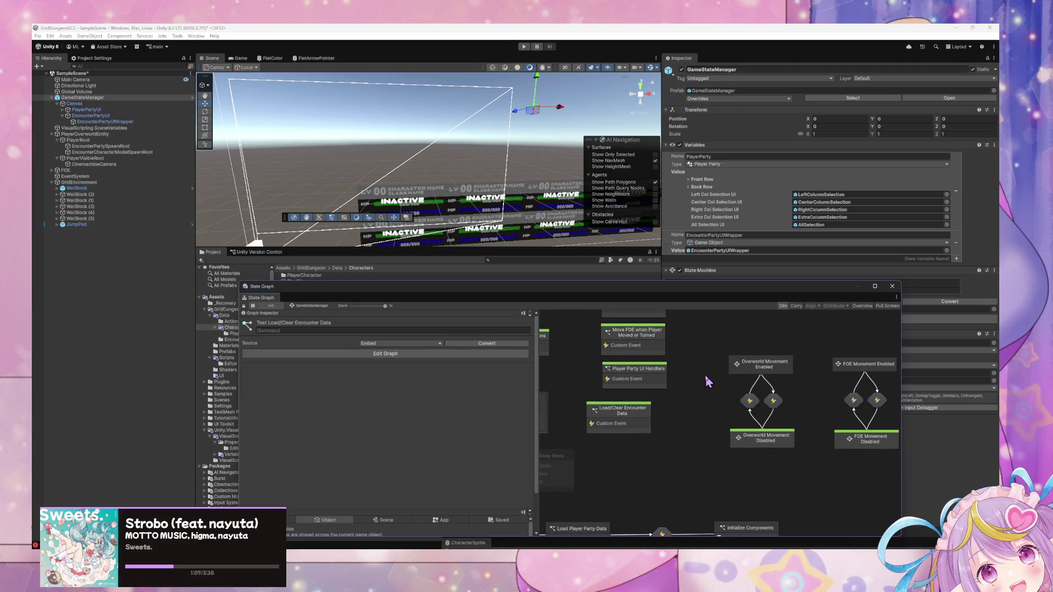
{"action": "left_click_drag", "start_coordinate": [705, 361], "coordinate": [641, 356]}
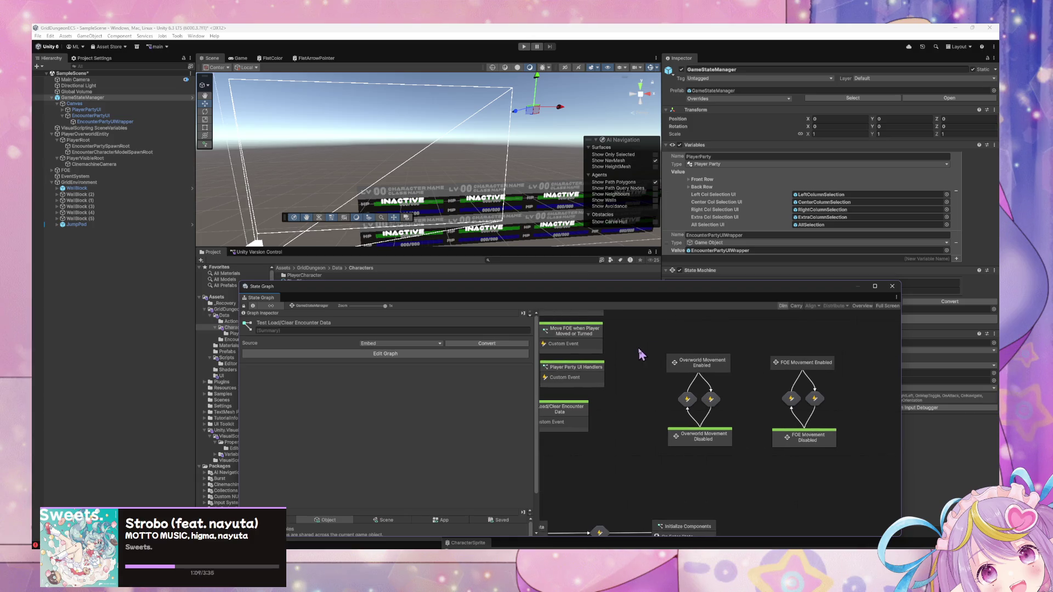
{"action": "left_click_drag", "start_coordinate": [603, 388], "coordinate": [796, 388]}
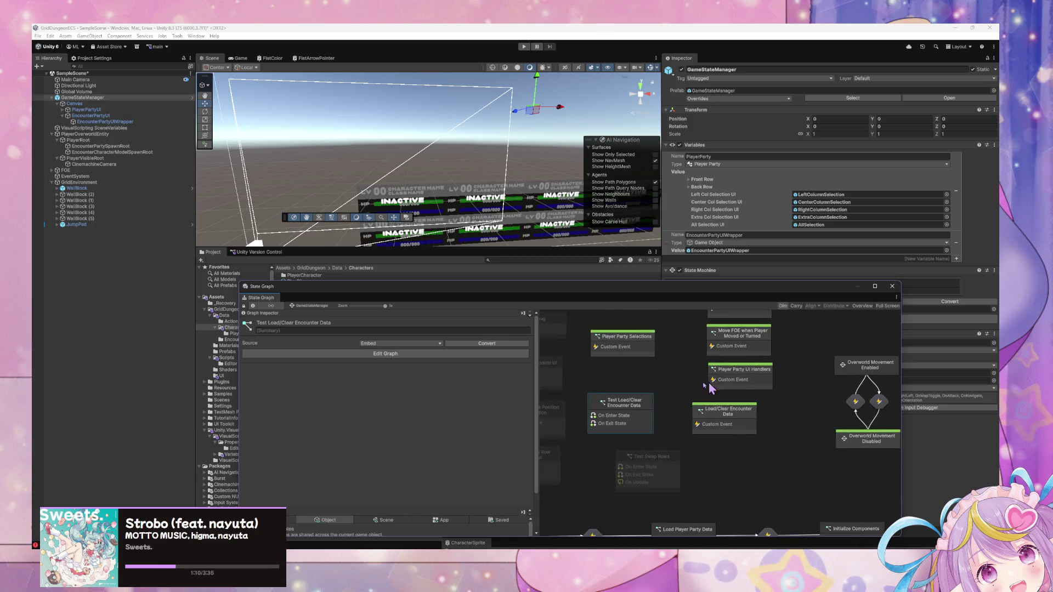
{"action": "double_click", "coordinate": [641, 409]}
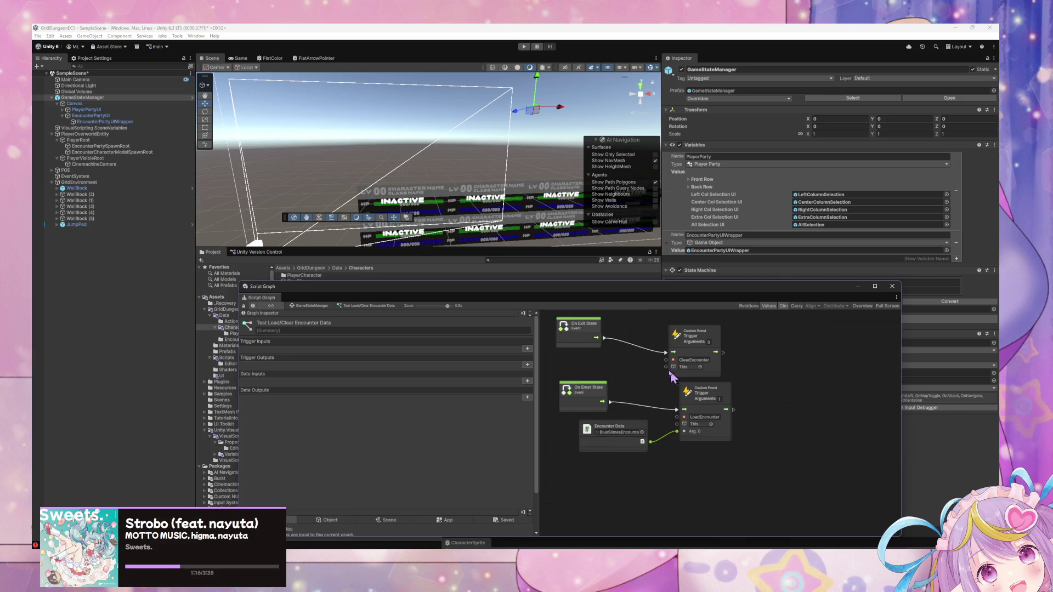
Open the Load/Clear Encounter Data state's script graph and pan across its nodes.
{"action": "left_click", "coordinate": [311, 305]}
{"action": "double_click", "coordinate": [724, 417]}
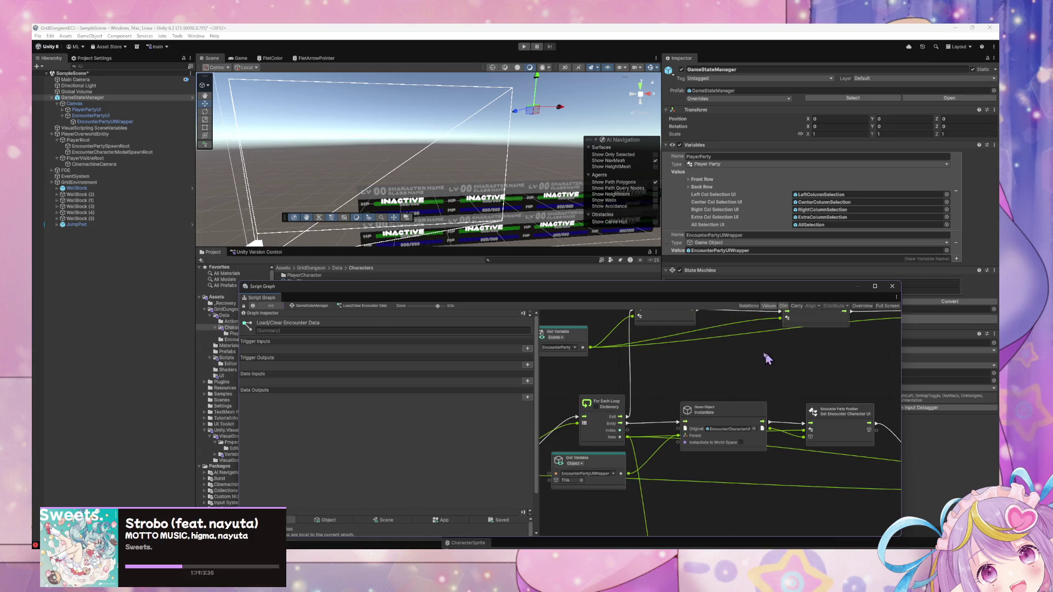
{"action": "scroll", "coordinate": [768, 359], "scroll_direction": "up", "scroll_amount": 3}
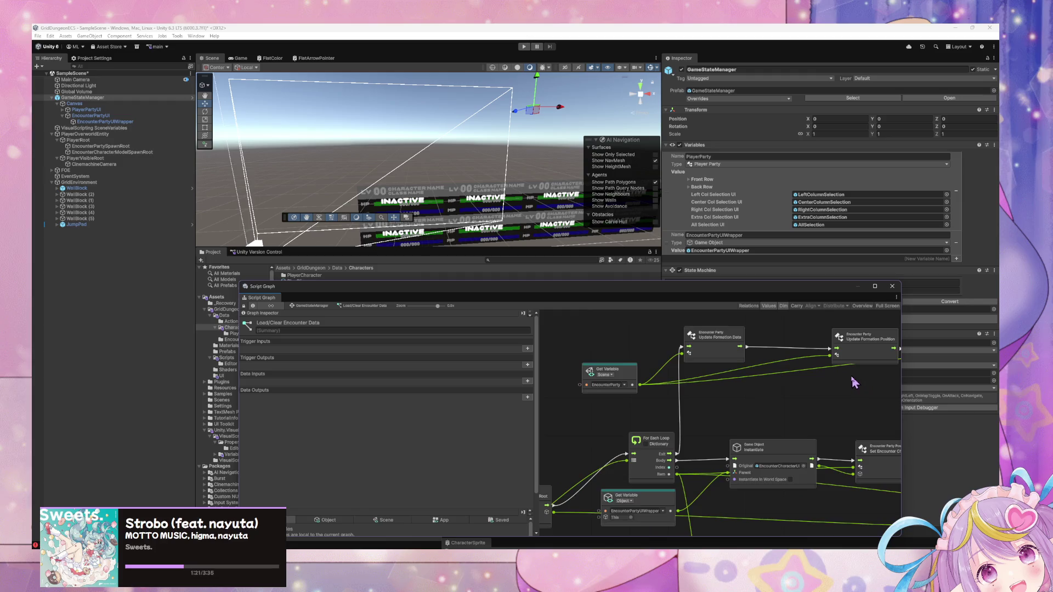
{"action": "scroll", "coordinate": [855, 383], "scroll_direction": "right", "scroll_amount": 4}
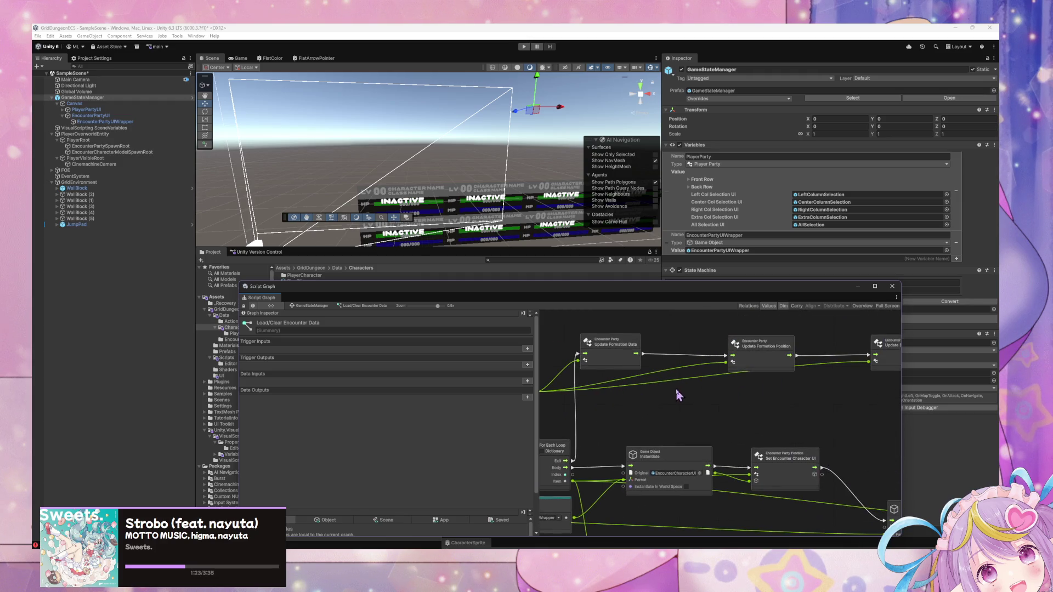
{"action": "scroll", "coordinate": [679, 395], "scroll_direction": "right", "scroll_amount": 4}
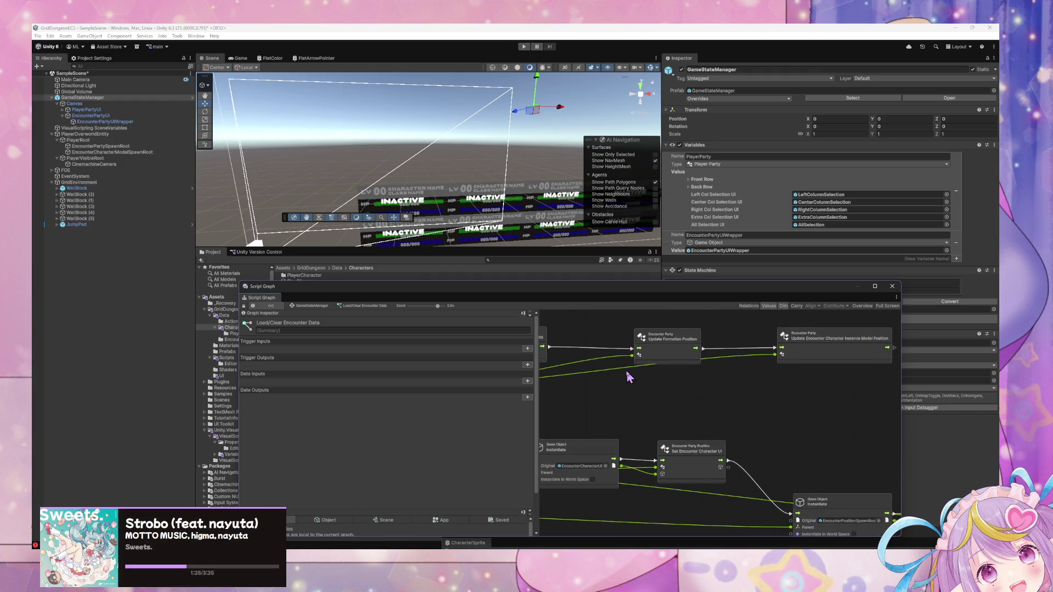
{"action": "scroll", "coordinate": [603, 377], "scroll_direction": "right", "scroll_amount": 3}
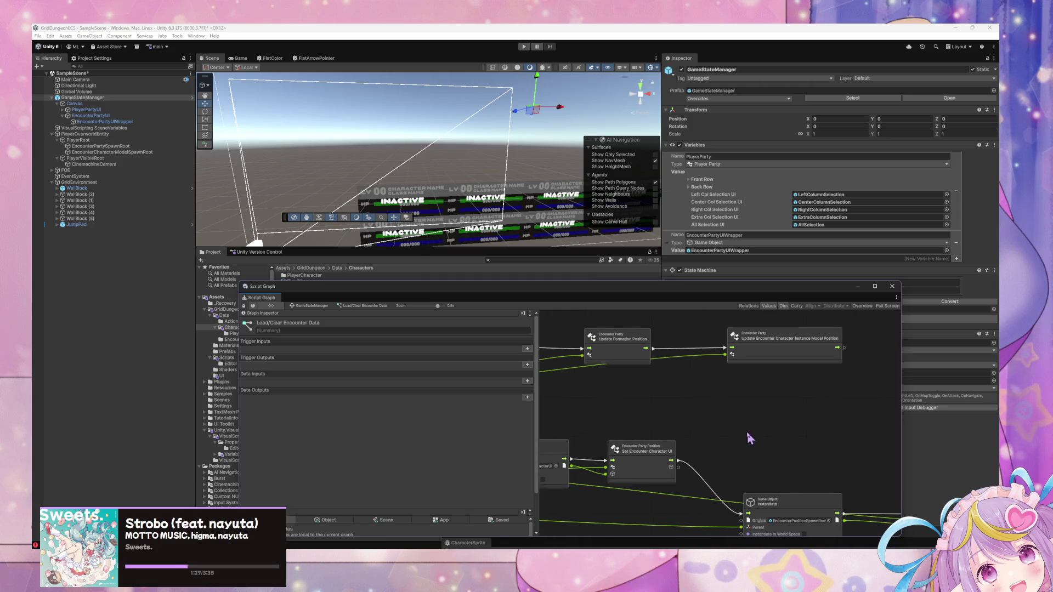
{"action": "scroll", "coordinate": [751, 439], "scroll_direction": "down", "scroll_amount": 5}
{"action": "scroll", "coordinate": [791, 384], "scroll_direction": "down", "scroll_amount": 8}
{"action": "scroll", "coordinate": [699, 392], "scroll_direction": "up", "scroll_amount": 3}
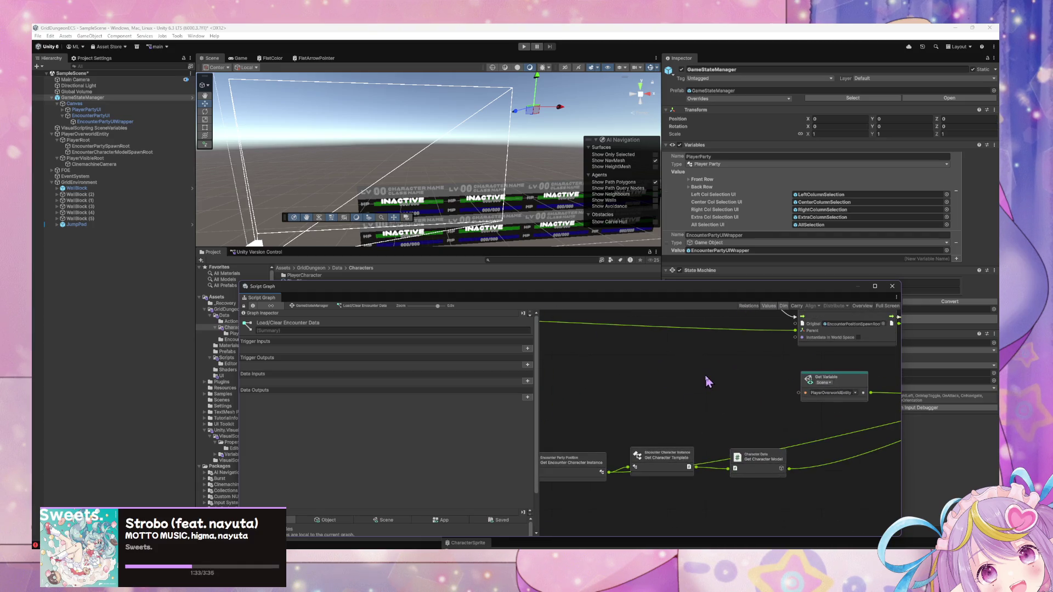
{"action": "scroll", "coordinate": [703, 395], "scroll_direction": "right", "scroll_amount": 8}
{"action": "scroll", "coordinate": [604, 428], "scroll_direction": "up", "scroll_amount": 2}
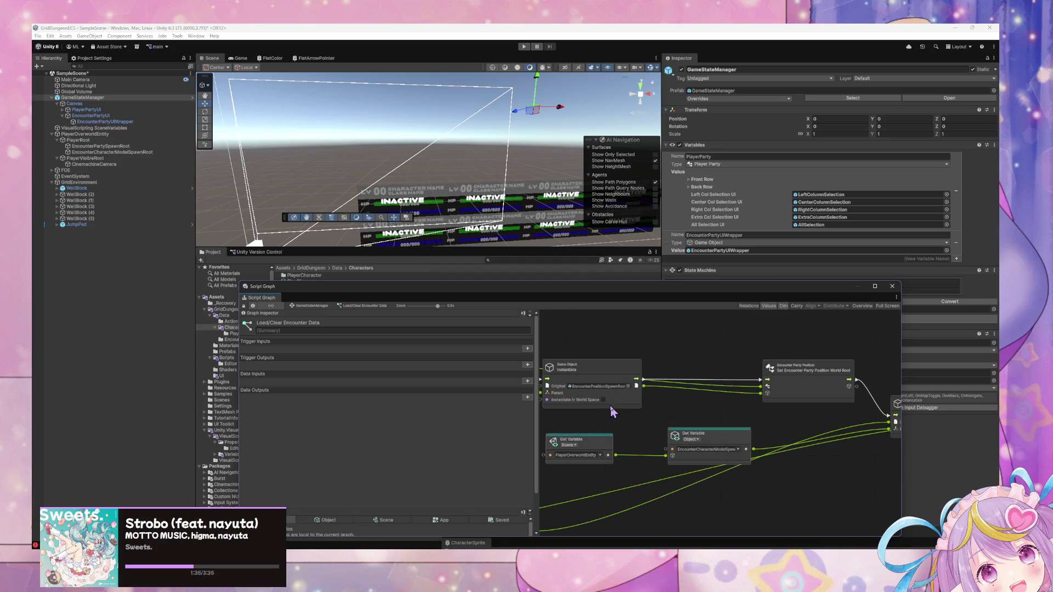
Inspect the Get Variable, both Instantiate, and Set Encounter Party Position World Root nodes.
{"action": "left_click", "coordinate": [603, 439]}
{"action": "scroll", "coordinate": [689, 466], "scroll_direction": "left", "scroll_amount": 8}
{"action": "scroll", "coordinate": [783, 436], "scroll_direction": "down", "scroll_amount": 2}
{"action": "scroll", "coordinate": [784, 436], "scroll_direction": "down", "scroll_amount": 3}
{"action": "scroll", "coordinate": [767, 417], "scroll_direction": "right", "scroll_amount": 5}
{"action": "scroll", "coordinate": [811, 384], "scroll_direction": "up", "scroll_amount": 3}
{"action": "scroll", "coordinate": [713, 402], "scroll_direction": "right", "scroll_amount": 4}
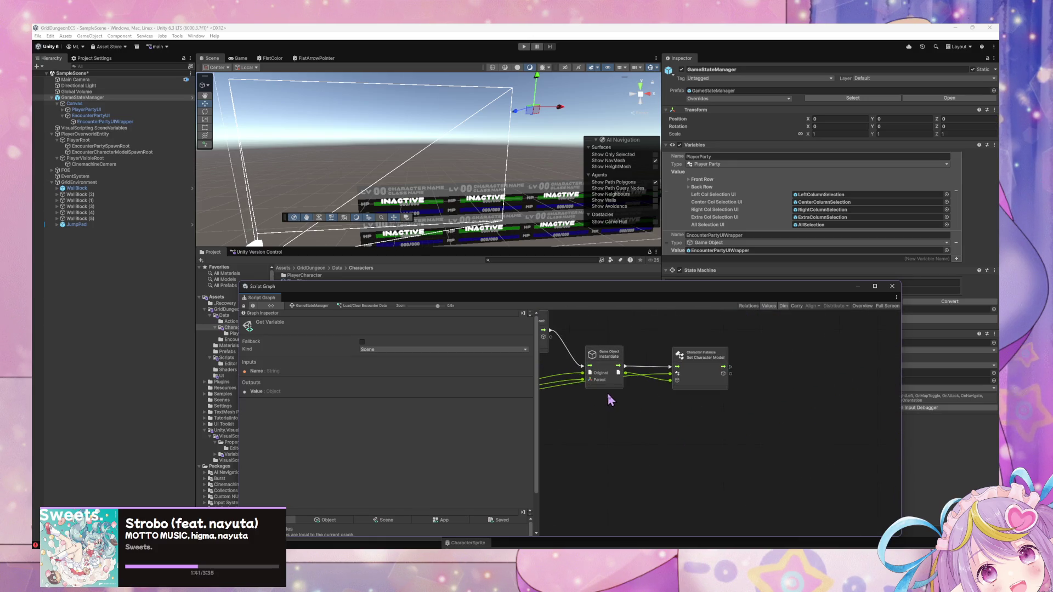
{"action": "scroll", "coordinate": [713, 433], "scroll_direction": "left", "scroll_amount": 5}
{"action": "scroll", "coordinate": [735, 428], "scroll_direction": "up", "scroll_amount": 2}
{"action": "left_click", "coordinate": [744, 409]}
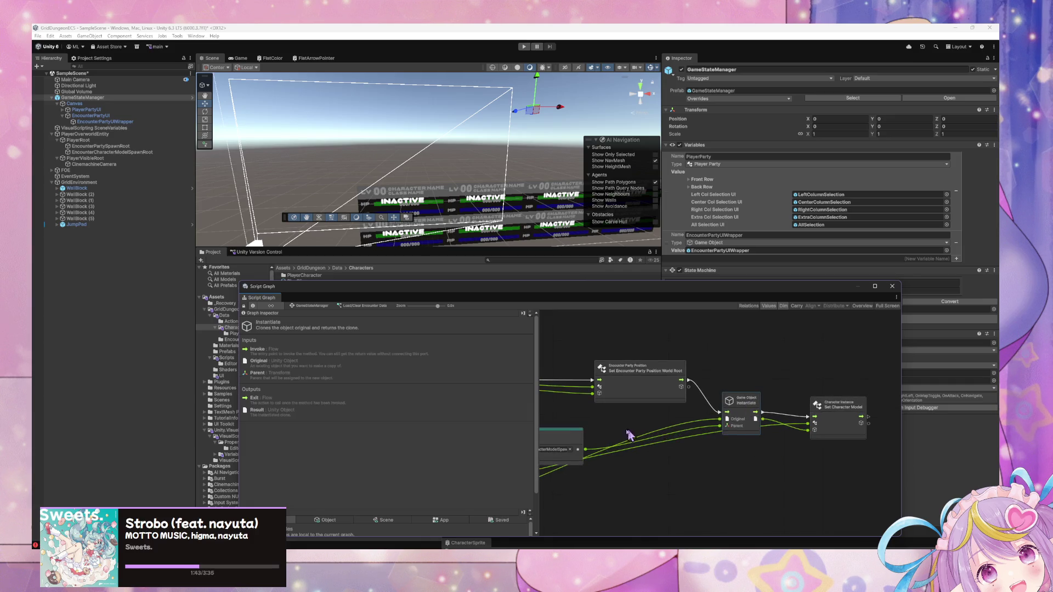
{"action": "scroll", "coordinate": [633, 433], "scroll_direction": "left", "scroll_amount": 5}
{"action": "scroll", "coordinate": [817, 470], "scroll_direction": "up", "scroll_amount": 1}
{"action": "scroll", "coordinate": [947, 436], "scroll_direction": "left", "scroll_amount": 5}
{"action": "scroll", "coordinate": [947, 436], "scroll_direction": "down", "scroll_amount": 1}
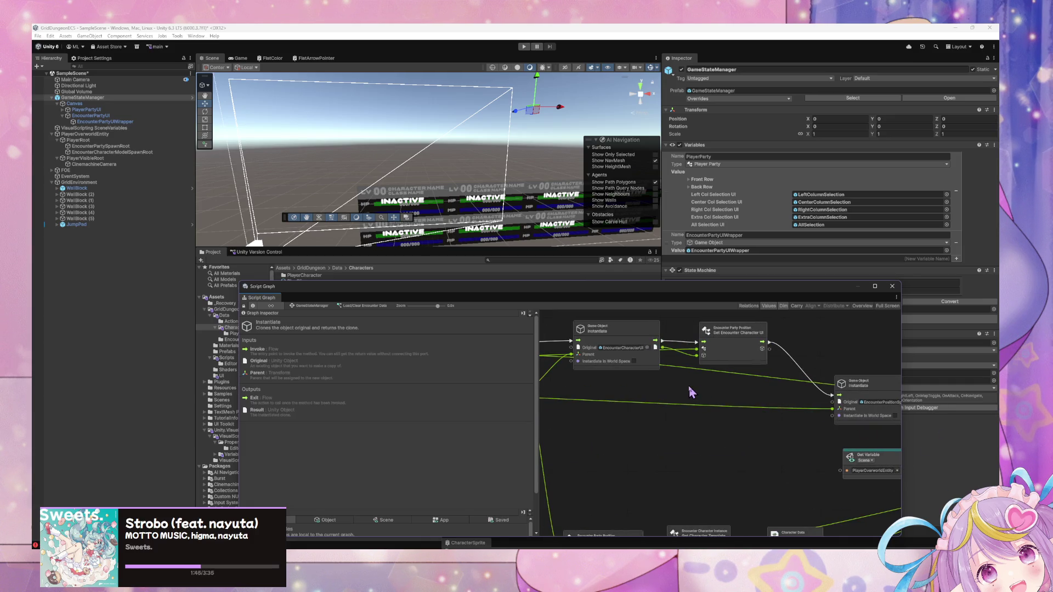
{"action": "scroll", "coordinate": [691, 392], "scroll_direction": "up", "scroll_amount": 1}
{"action": "scroll", "coordinate": [646, 390], "scroll_direction": "left", "scroll_amount": 3}
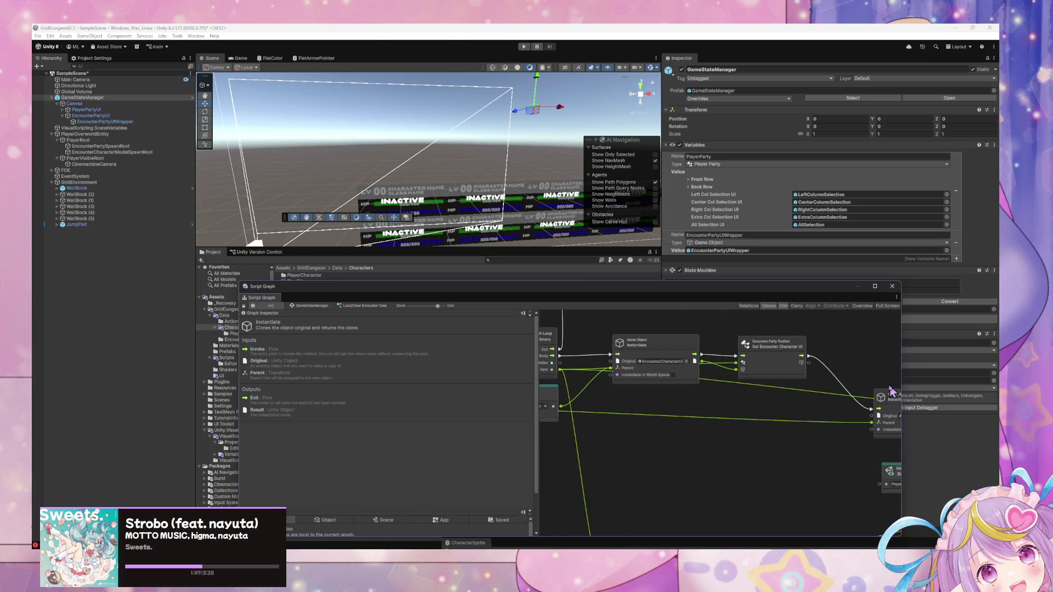
{"action": "left_click", "coordinate": [890, 391]}
{"action": "scroll", "coordinate": [795, 395], "scroll_direction": "right", "scroll_amount": 5}
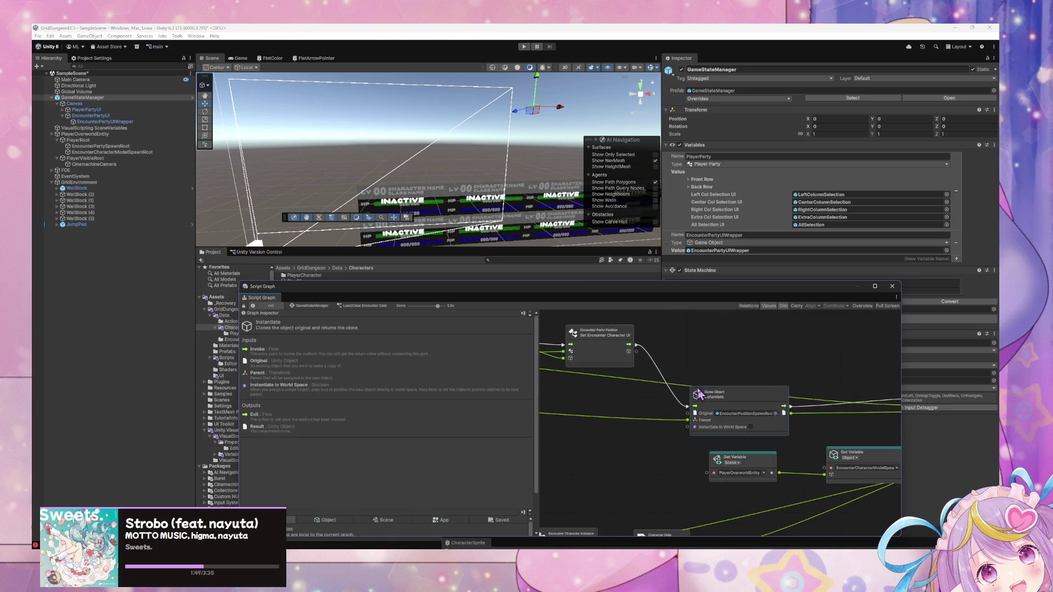
{"action": "scroll", "coordinate": [698, 394], "scroll_direction": "right", "scroll_amount": 3}
{"action": "left_click", "coordinate": [812, 382]}
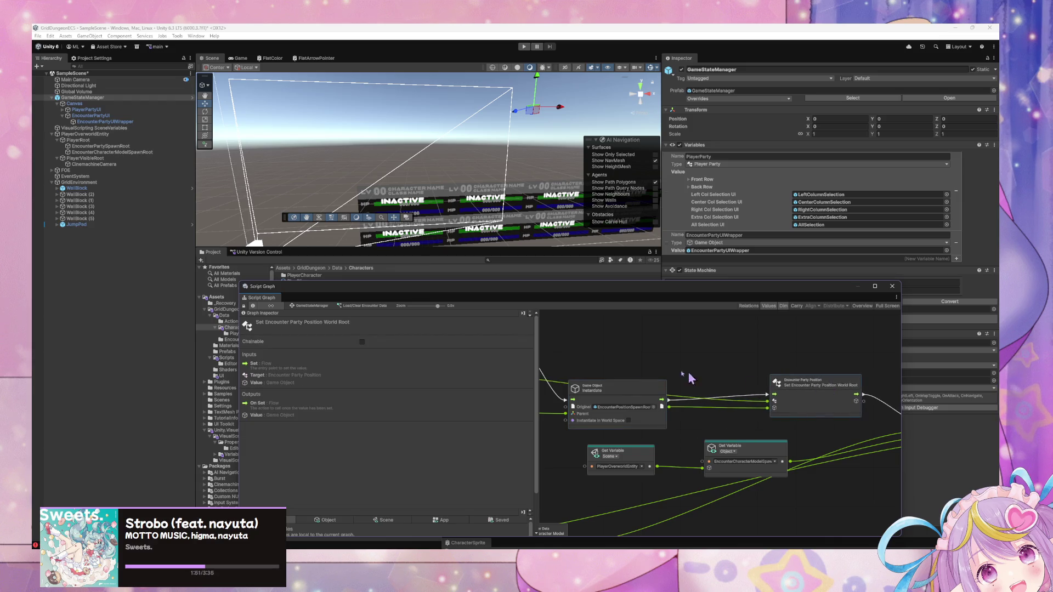
{"action": "scroll", "coordinate": [686, 378], "scroll_direction": "left", "scroll_amount": 6}
{"action": "scroll", "coordinate": [685, 379], "scroll_direction": "down", "scroll_amount": 2}
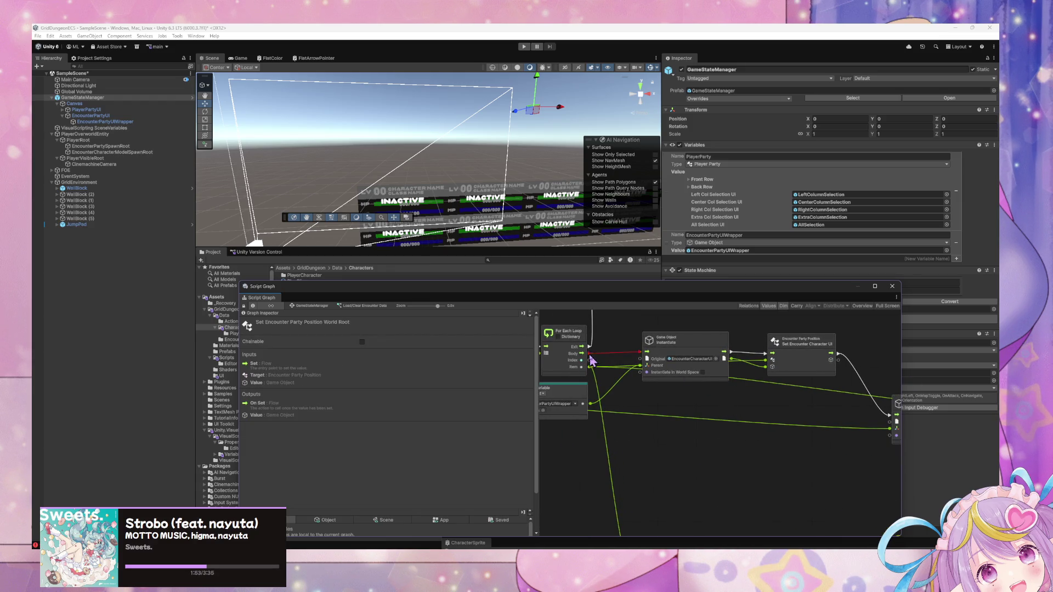
Disconnect the For Each Loop Body from the character UI Instantiate and route it into the spawn-root chain.
{"action": "right_click", "coordinate": [591, 357]}
{"action": "scroll", "coordinate": [787, 383], "scroll_direction": "left", "scroll_amount": 3}
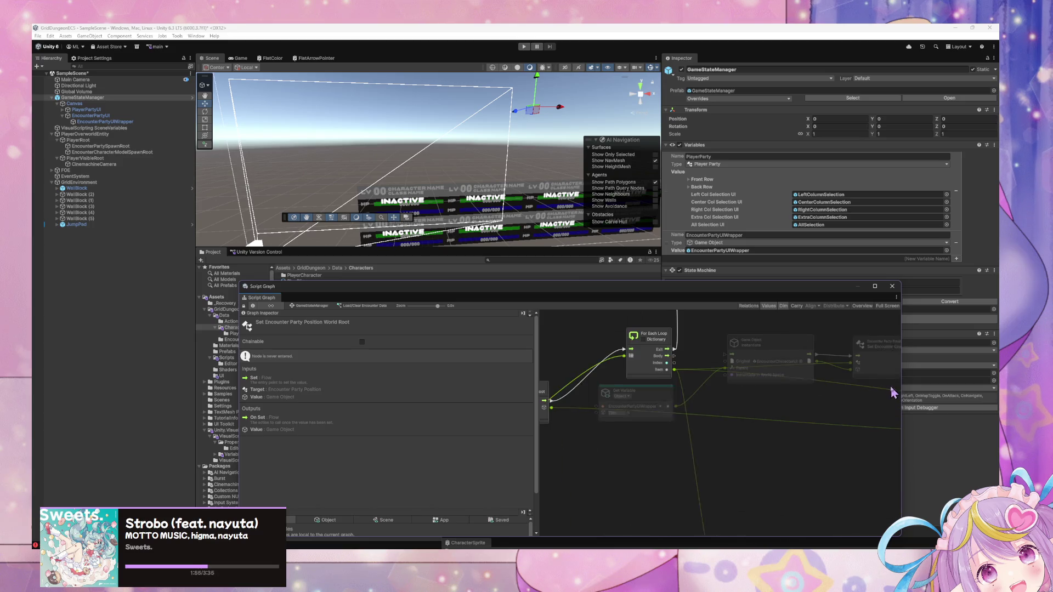
{"action": "mouse_move", "coordinate": [667, 356]}
{"action": "left_mouse_down"}
{"action": "mouse_move", "coordinate": [900, 379]}
{"action": "mouse_move", "coordinate": [897, 423]}
{"action": "mouse_move", "coordinate": [791, 422]}
{"action": "left_mouse_up"}
{"action": "scroll", "coordinate": [713, 395], "scroll_direction": "left", "scroll_amount": 4}
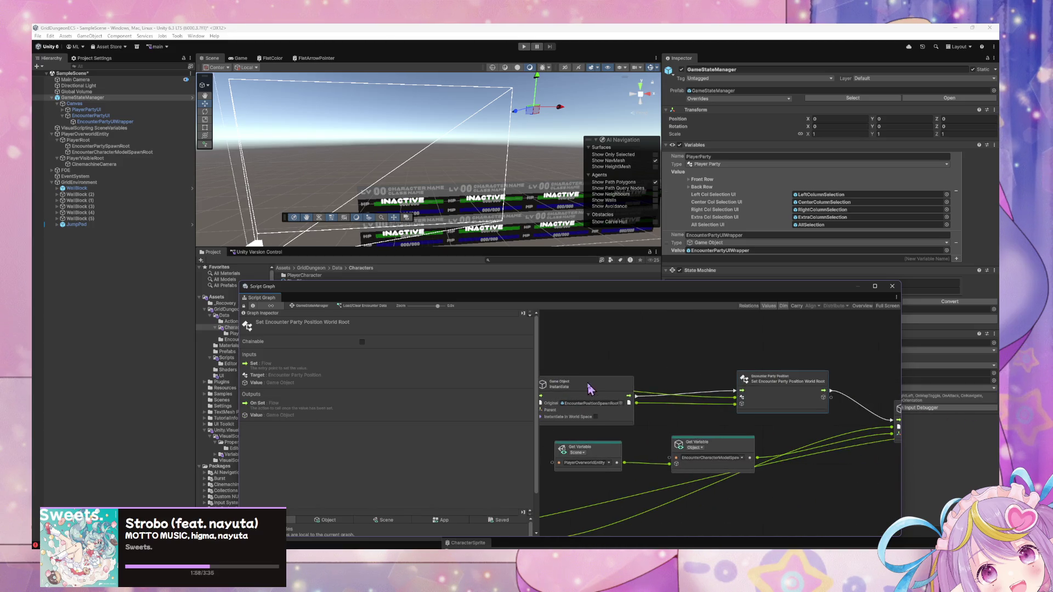
{"action": "key", "text": "ctrl+a"}
{"action": "left_click", "coordinate": [604, 419]}
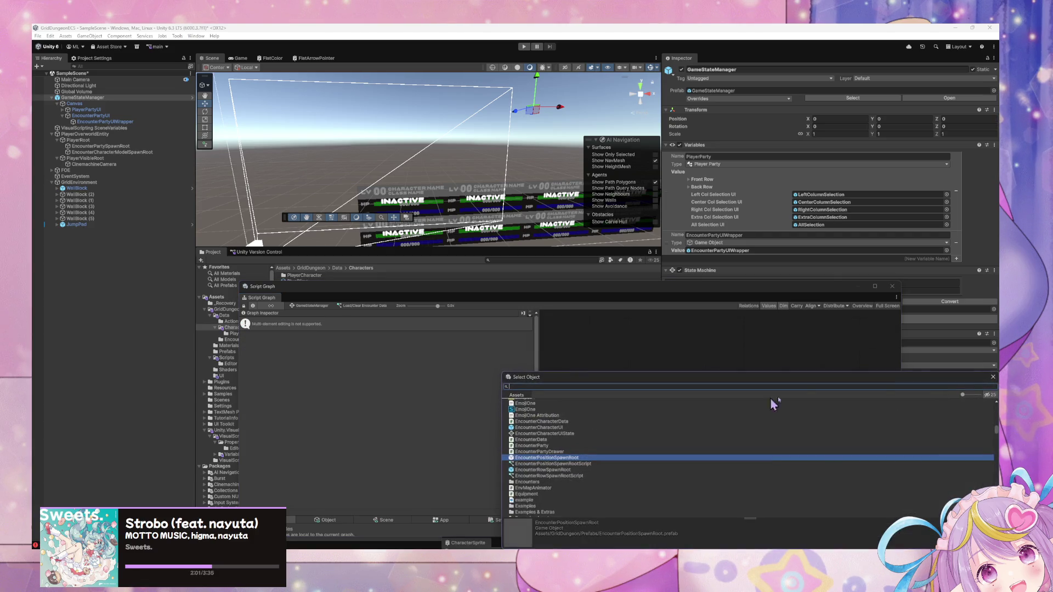
{"action": "key", "text": "Escape"}
Shift the position, Instantiate and two Get Variable nodes to the left.
{"action": "left_click_drag", "start_coordinate": [812, 420], "coordinate": [667, 412]}
{"action": "scroll", "coordinate": [768, 414], "scroll_direction": "left", "scroll_amount": 5}
{"action": "left_click_drag", "start_coordinate": [849, 416], "coordinate": [736, 419]}
{"action": "scroll", "coordinate": [859, 393], "scroll_direction": "left", "scroll_amount": 2}
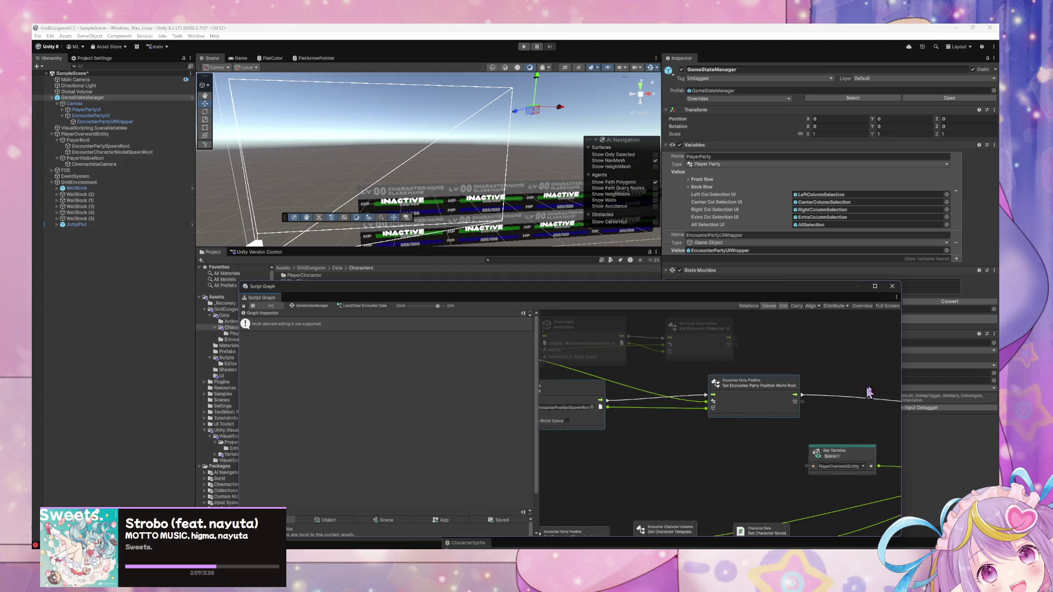
{"action": "scroll", "coordinate": [859, 393], "scroll_direction": "right", "scroll_amount": 5}
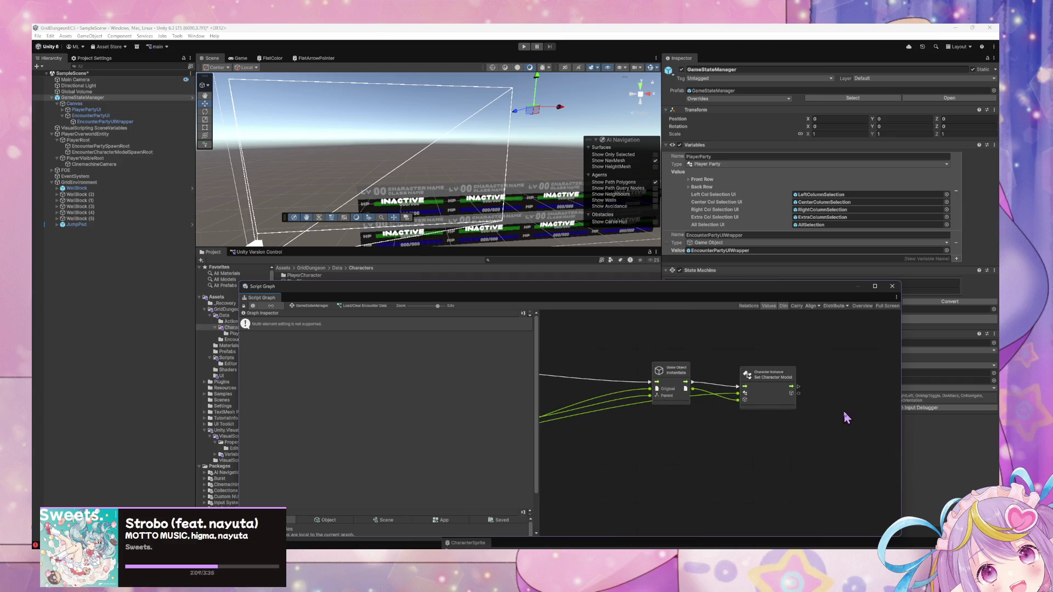
{"action": "scroll", "coordinate": [847, 418], "scroll_direction": "right", "scroll_amount": 3}
{"action": "scroll", "coordinate": [765, 412], "scroll_direction": "left", "scroll_amount": 8}
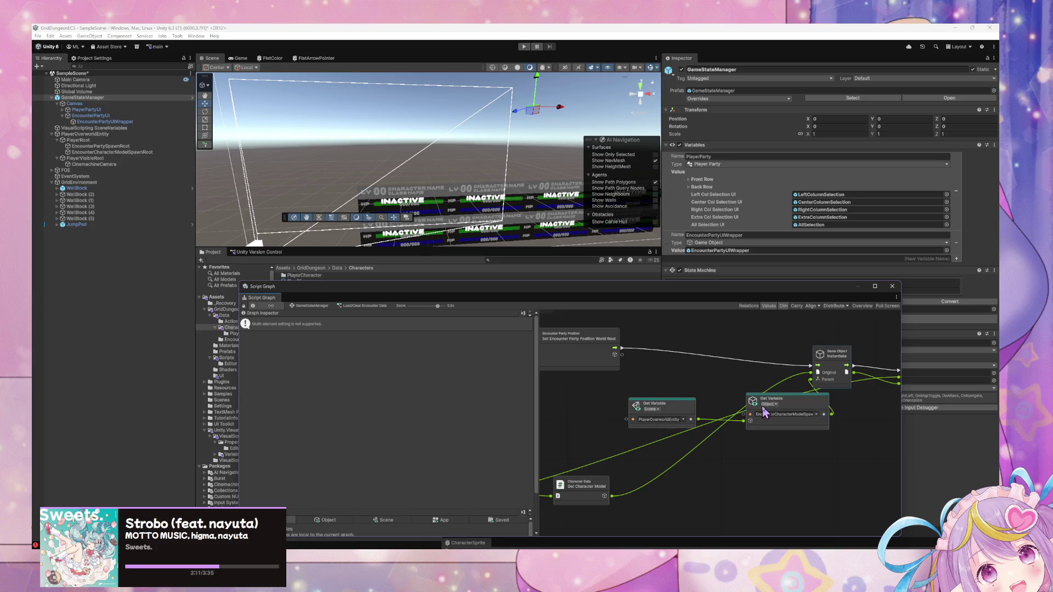
{"action": "left_click_drag", "start_coordinate": [752, 436], "coordinate": [548, 425]}
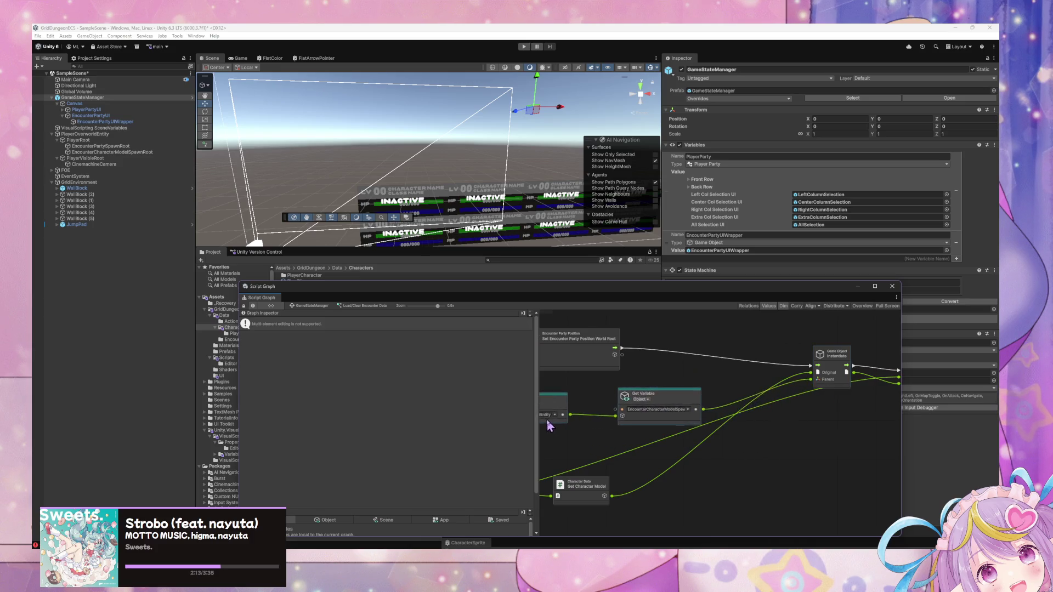
{"action": "scroll", "coordinate": [820, 426], "scroll_direction": "right", "scroll_amount": 4}
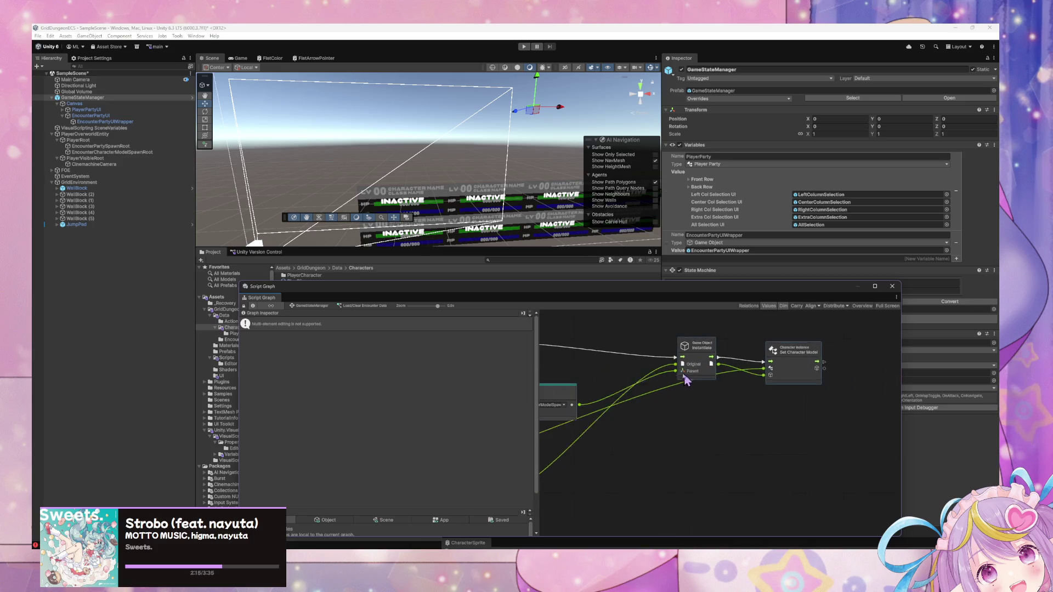
{"action": "scroll", "coordinate": [658, 384], "scroll_direction": "up", "scroll_amount": 3}
{"action": "scroll", "coordinate": [642, 388], "scroll_direction": "left", "scroll_amount": 4}
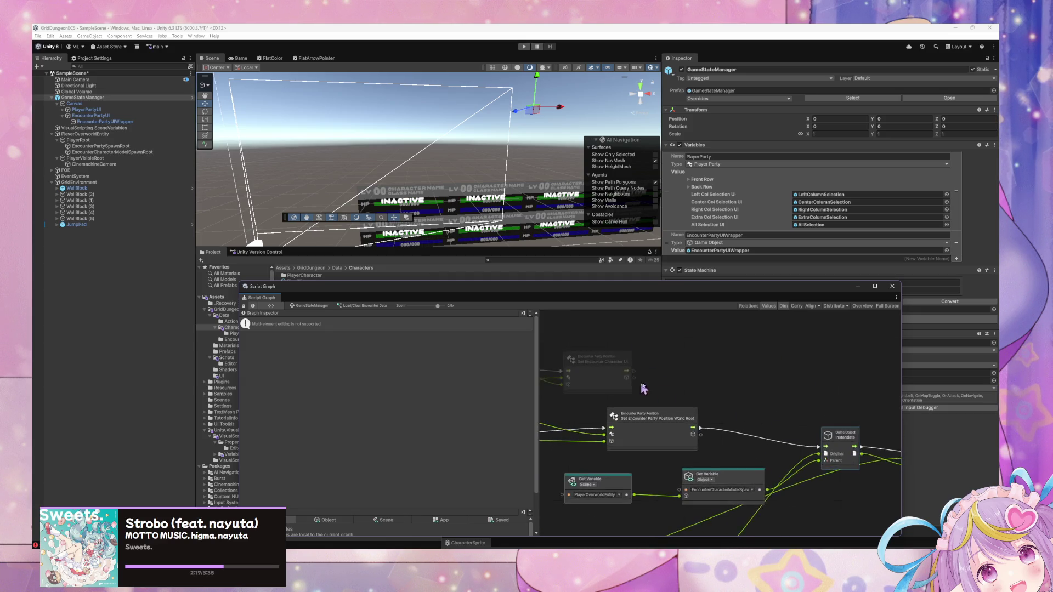
{"action": "scroll", "coordinate": [642, 388], "scroll_direction": "right", "scroll_amount": 2}
{"action": "scroll", "coordinate": [642, 388], "scroll_direction": "up", "scroll_amount": 1}
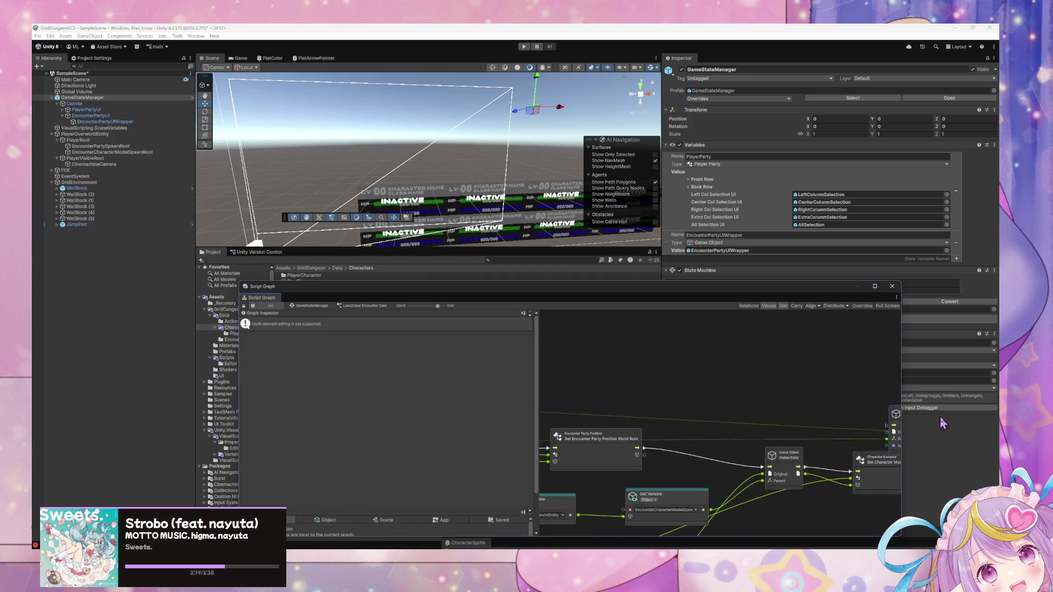
{"action": "scroll", "coordinate": [830, 430], "scroll_direction": "right", "scroll_amount": 6}
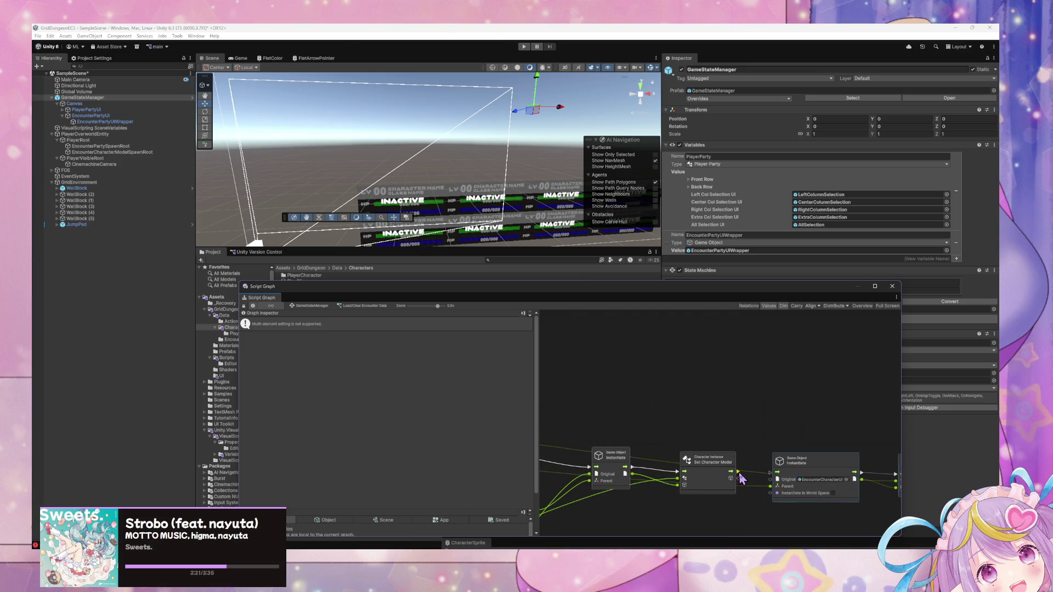
{"action": "scroll", "coordinate": [895, 438], "scroll_direction": "right", "scroll_amount": 8}
{"action": "scroll", "coordinate": [895, 438], "scroll_direction": "down", "scroll_amount": 3}
Line up Set Character Model, Instantiate and Set Encounter Character UI in flow order.
{"action": "left_click", "coordinate": [710, 407]}
{"action": "mouse_move", "coordinate": [709, 407]}
{"action": "left_mouse_down"}
{"action": "mouse_move", "coordinate": [818, 407]}
{"action": "mouse_move", "coordinate": [821, 375]}
{"action": "mouse_move", "coordinate": [822, 450]}
{"action": "mouse_move", "coordinate": [778, 414]}
{"action": "mouse_move", "coordinate": [802, 423]}
{"action": "left_mouse_up"}
{"action": "scroll", "coordinate": [741, 336], "scroll_direction": "left", "scroll_amount": 5}
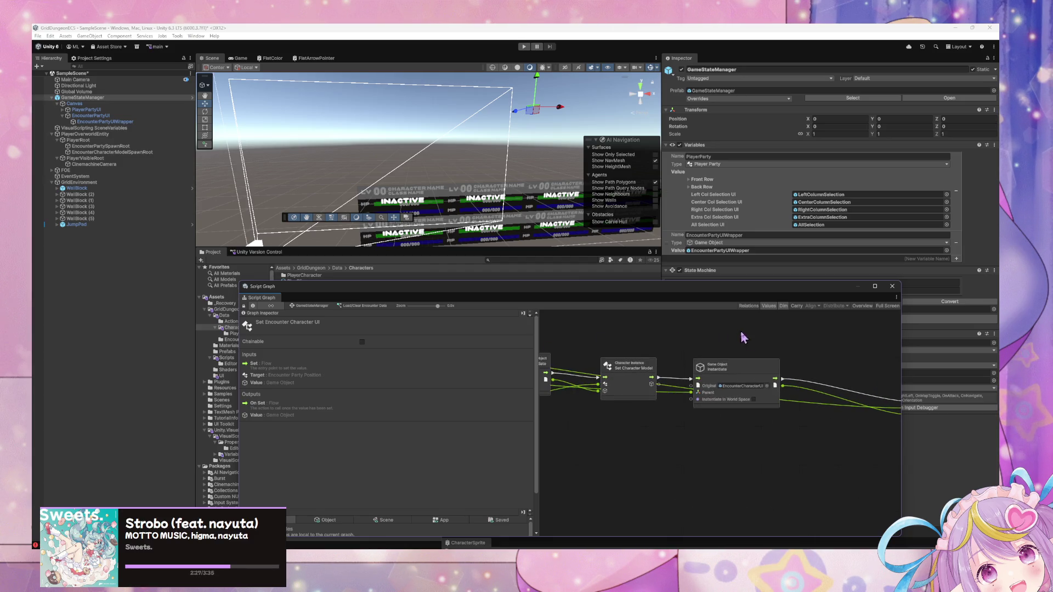
{"action": "left_click_drag", "start_coordinate": [742, 375], "coordinate": [737, 365]}
{"action": "left_click_drag", "start_coordinate": [630, 367], "coordinate": [625, 361]}
{"action": "scroll", "coordinate": [762, 332], "scroll_direction": "right", "scroll_amount": 3}
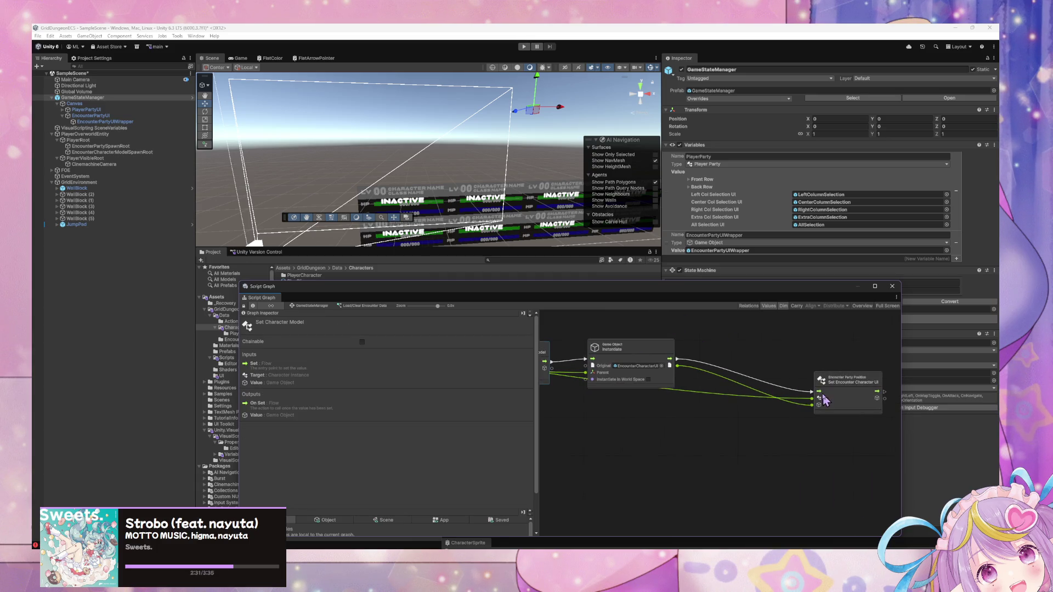
{"action": "left_click_drag", "start_coordinate": [857, 376], "coordinate": [757, 343]}
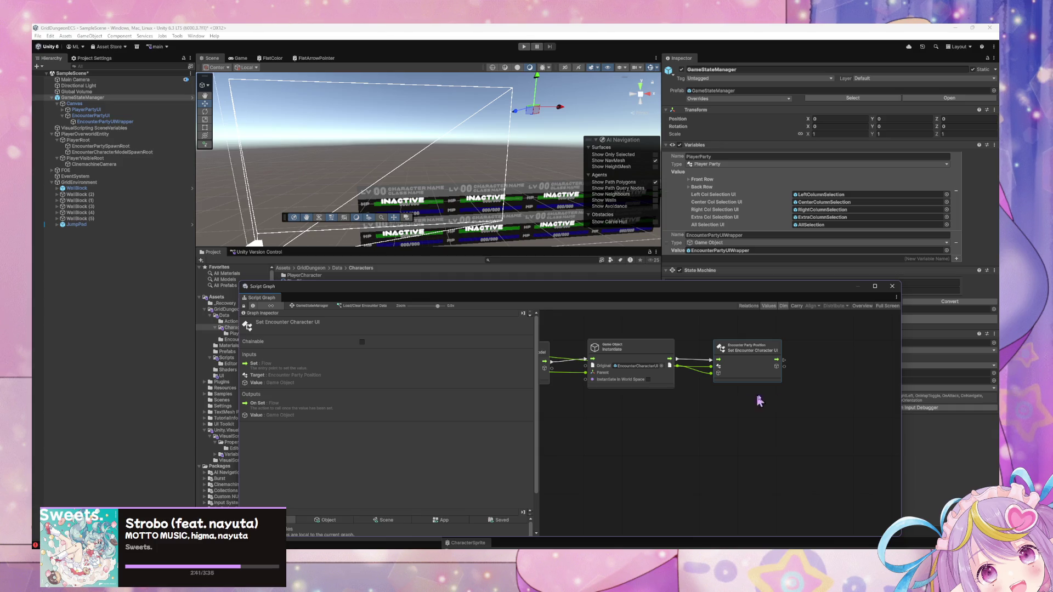
{"action": "right_click", "coordinate": [715, 399]}
Dismiss the graph's context menu, move the graph window aside, and show the UI folder's assets.
{"action": "left_click", "coordinate": [738, 398]}
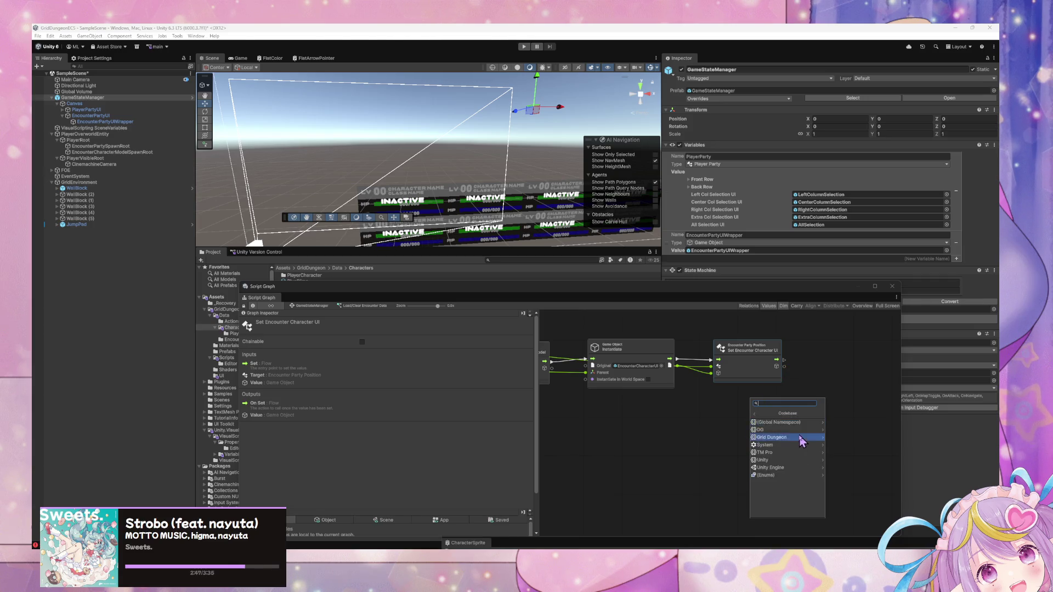
{"action": "right_click", "coordinate": [707, 421]}
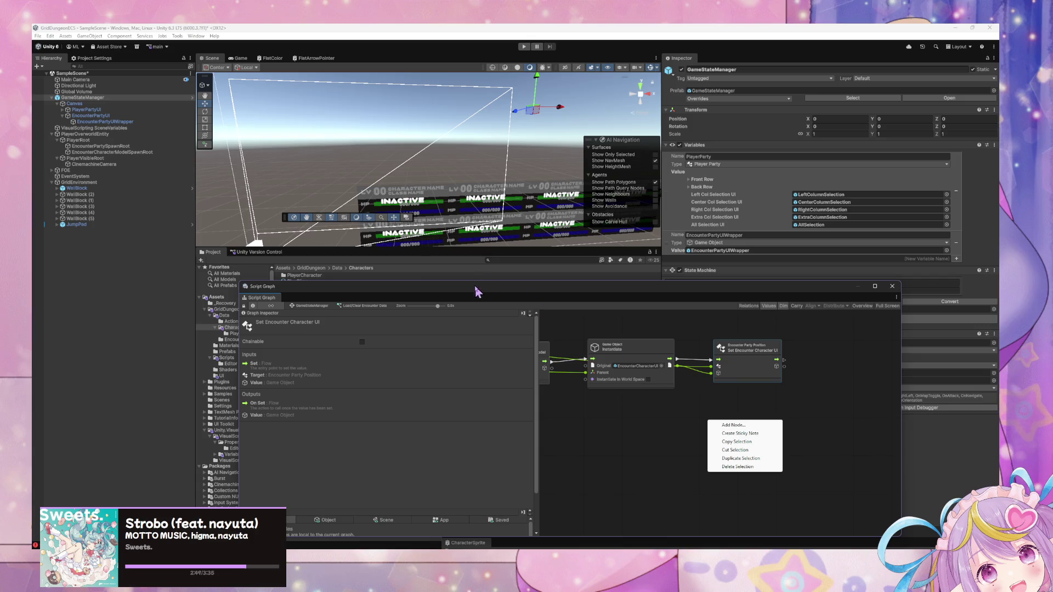
{"action": "left_click", "coordinate": [691, 428]}
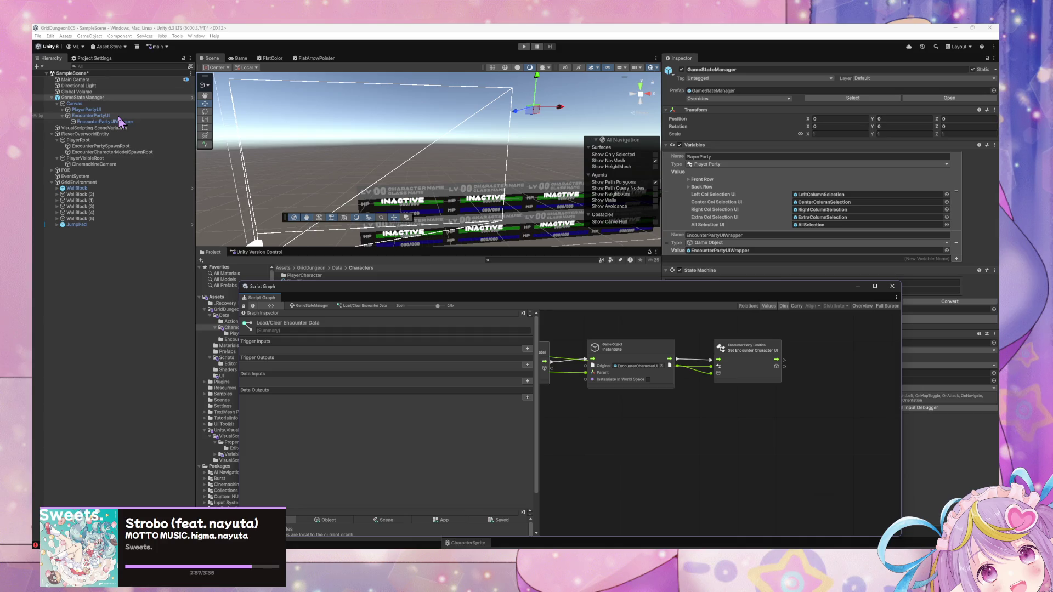
{"action": "mouse_move", "coordinate": [310, 286]}
{"action": "left_mouse_down"}
{"action": "mouse_move", "coordinate": [324, 315]}
{"action": "mouse_move", "coordinate": [288, 345]}
{"action": "mouse_move", "coordinate": [367, 396]}
{"action": "left_mouse_up"}
{"action": "left_click", "coordinate": [222, 377]}
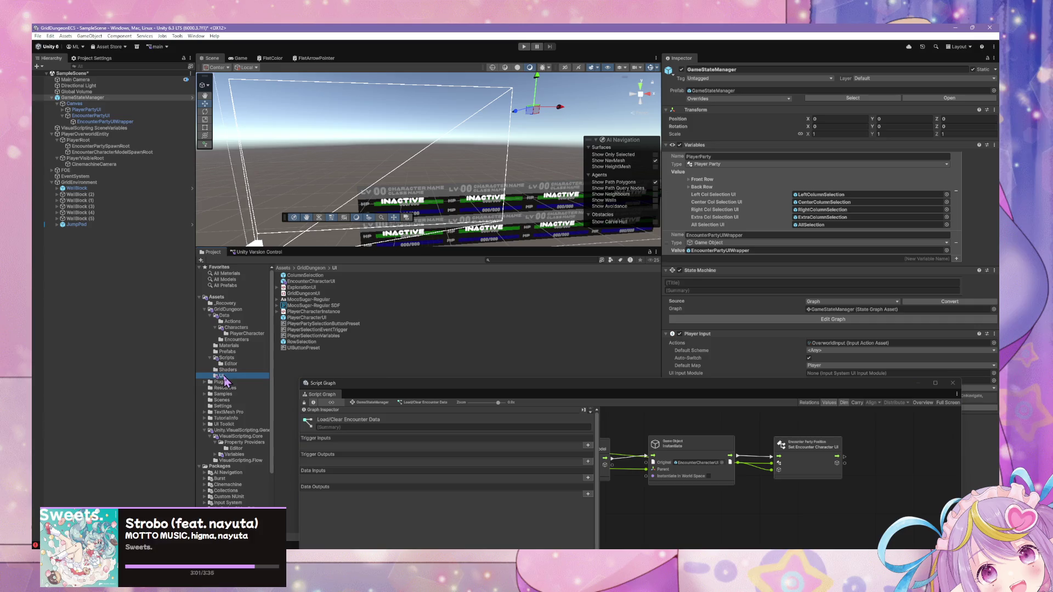
Select PlayerCharacterUI and review its variables from the meters down to row and column types.
{"action": "left_click", "coordinate": [332, 282]}
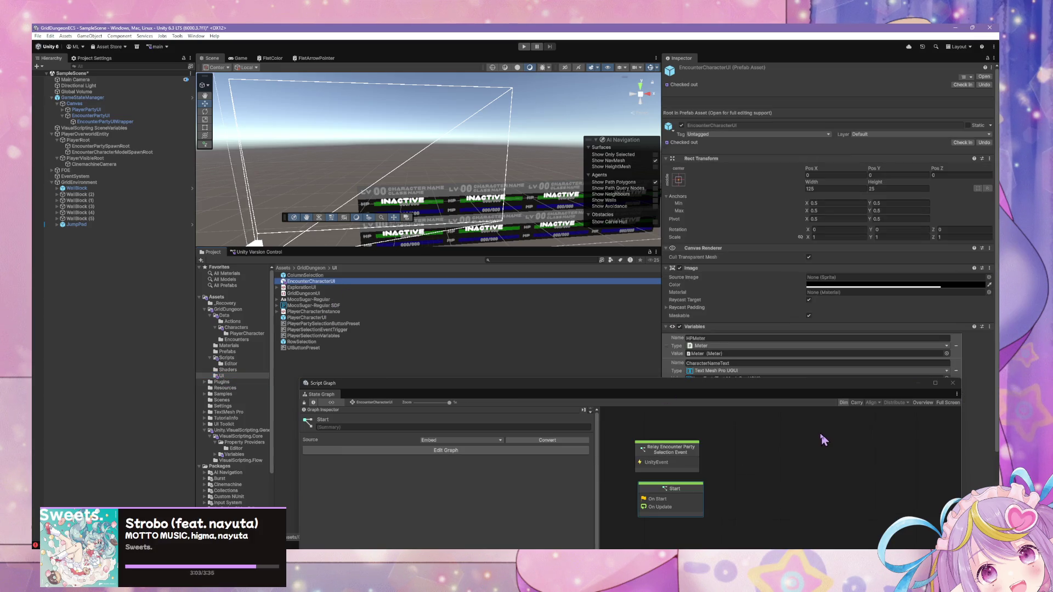
{"action": "left_click", "coordinate": [82, 97]}
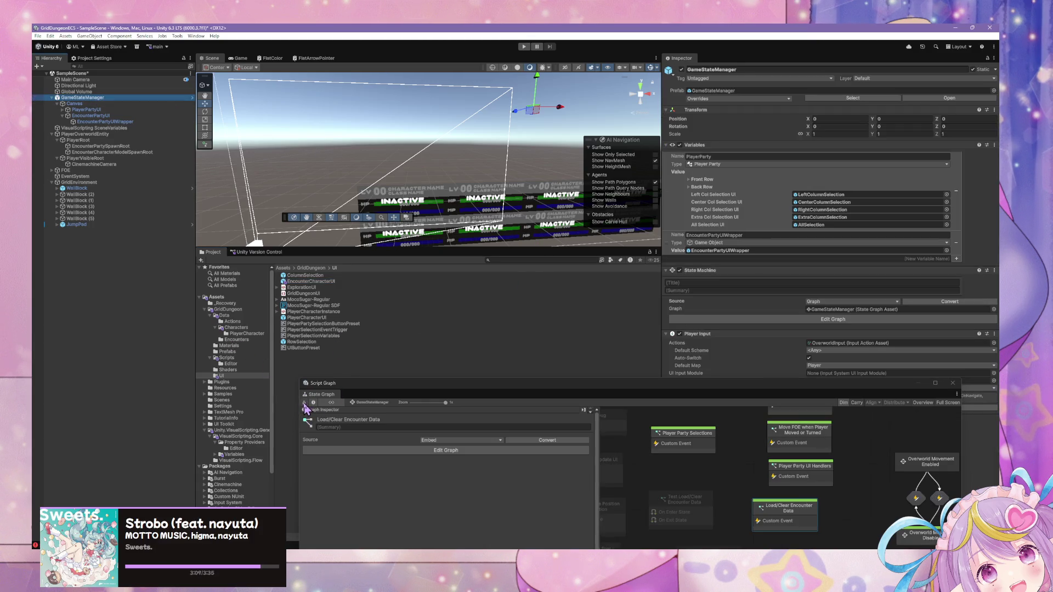
{"action": "left_click", "coordinate": [305, 403]}
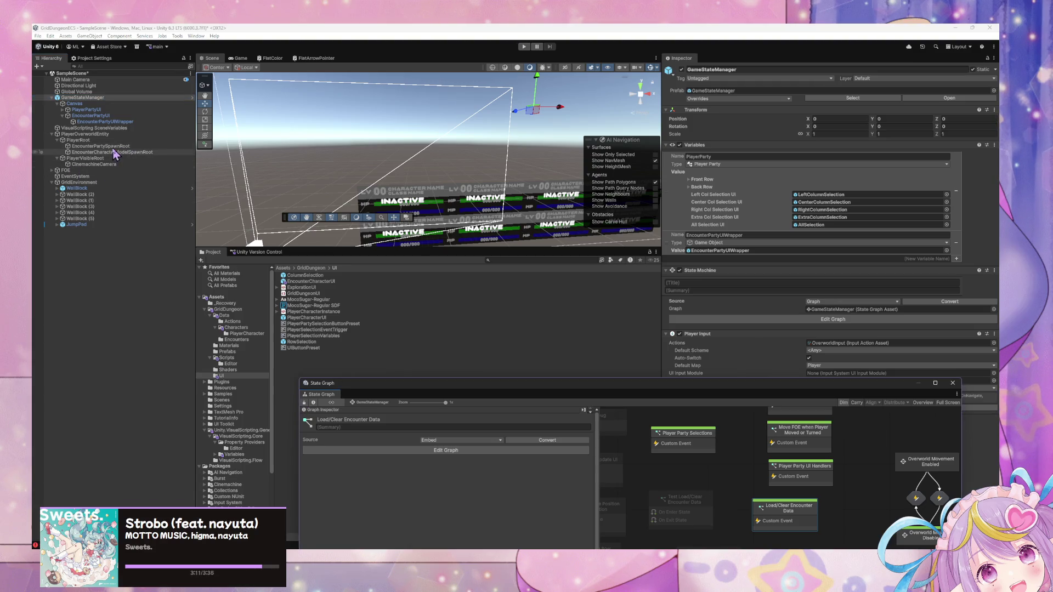
{"action": "left_click", "coordinate": [329, 318]}
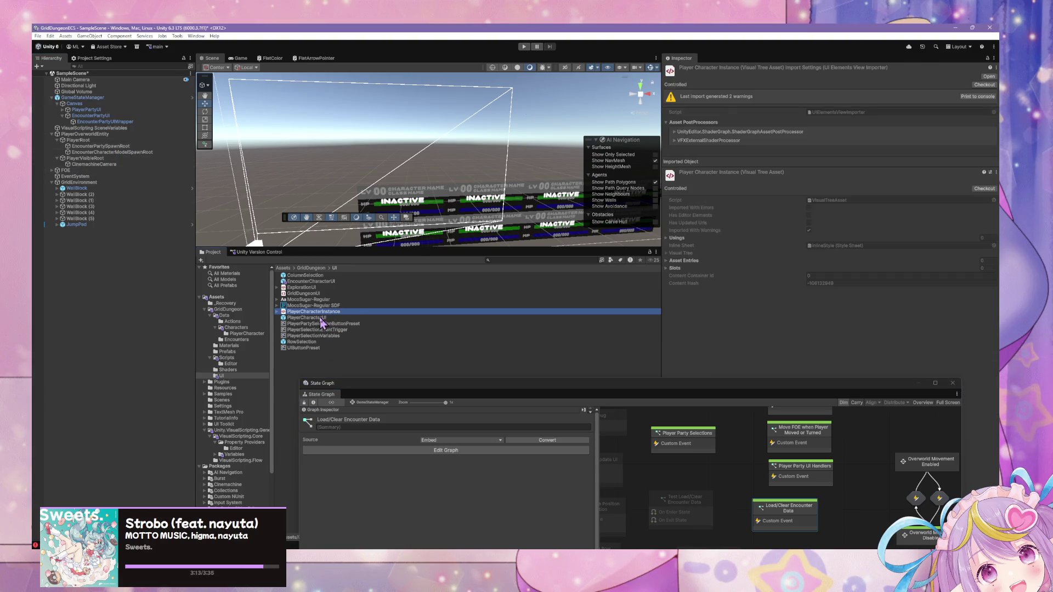
{"action": "mouse_move", "coordinate": [854, 386]}
{"action": "left_mouse_down"}
{"action": "mouse_move", "coordinate": [730, 351]}
{"action": "mouse_move", "coordinate": [535, 180]}
{"action": "left_mouse_up"}
{"action": "scroll", "coordinate": [791, 418], "scroll_direction": "down", "scroll_amount": 10}
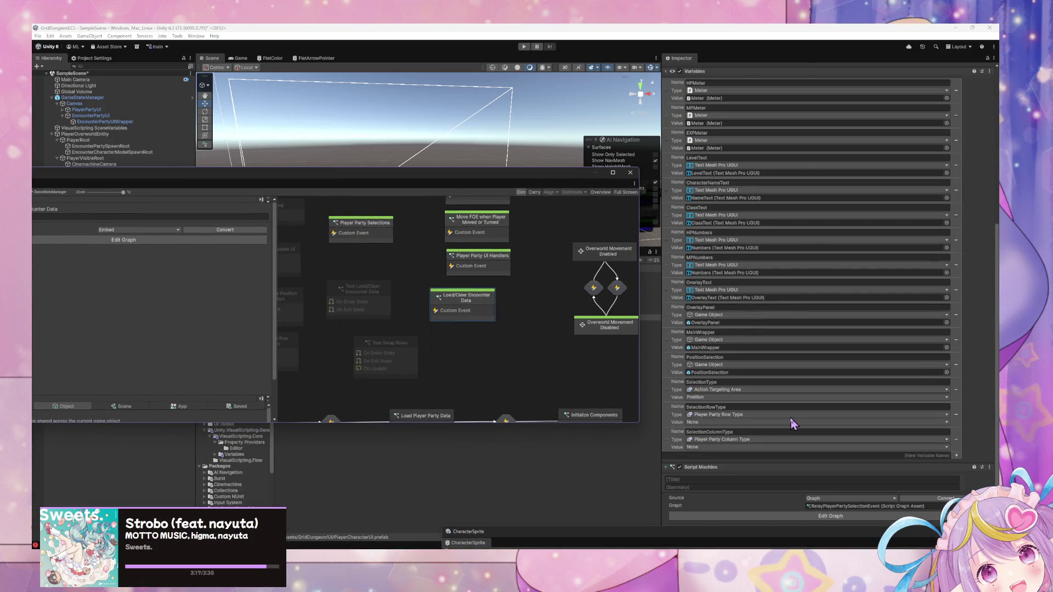
{"action": "scroll", "coordinate": [791, 420], "scroll_direction": "down", "scroll_amount": 1}
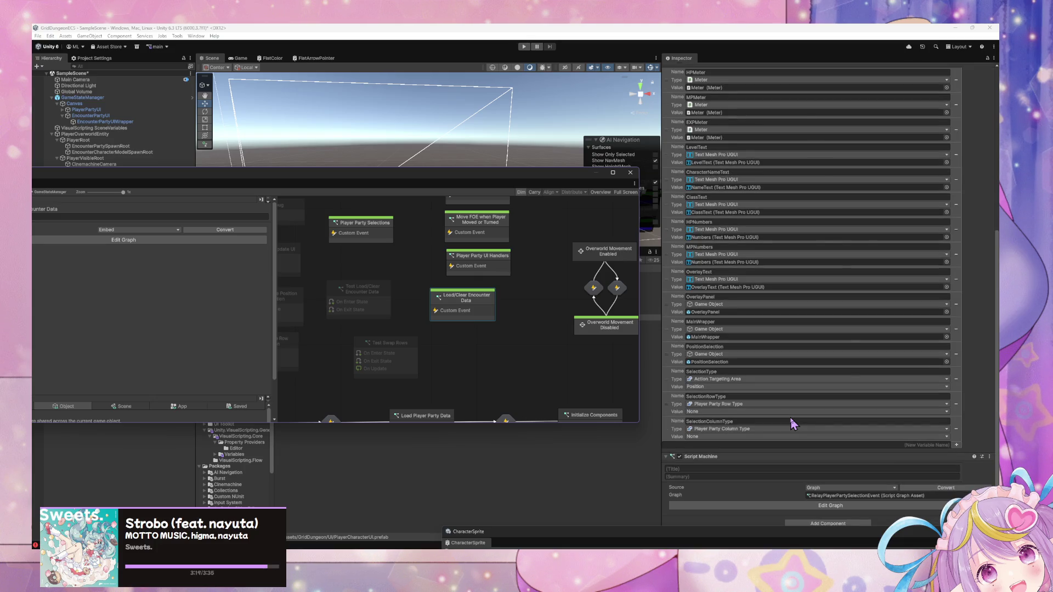
{"action": "mouse_move", "coordinate": [378, 181]}
{"action": "left_mouse_down"}
{"action": "mouse_move", "coordinate": [424, 270]}
{"action": "mouse_move", "coordinate": [424, 446]}
{"action": "mouse_move", "coordinate": [415, 189]}
{"action": "left_mouse_up"}
Add an EncounterCharacterInstance variable to the EncounterCharacterUI prefab, fixing the name's typo.
{"action": "left_click", "coordinate": [334, 282]}
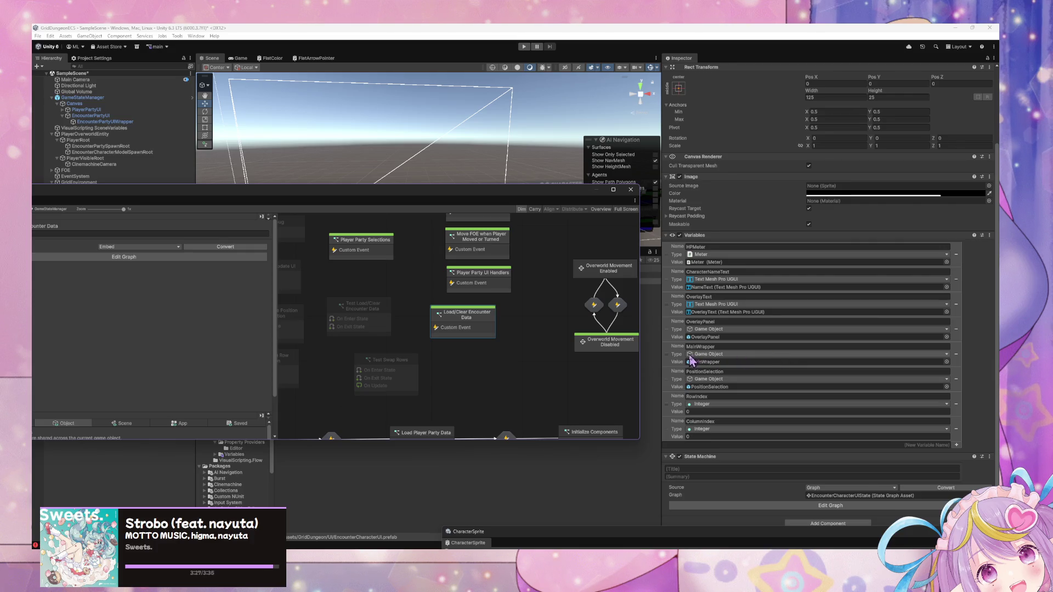
{"action": "left_click", "coordinate": [869, 446]}
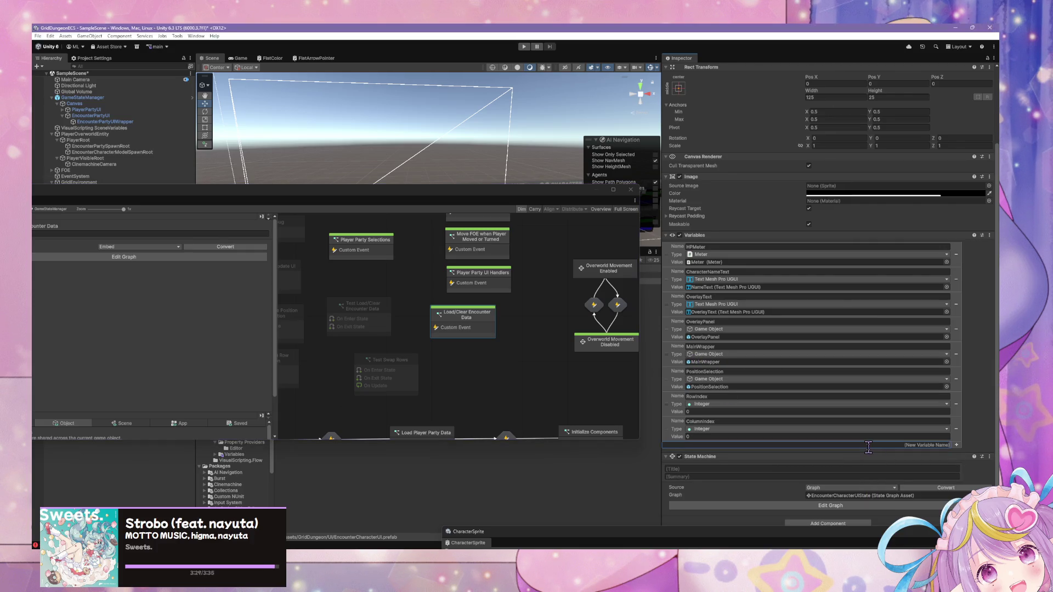
{"action": "left_click", "coordinate": [869, 446]}
{"action": "type", "text": "CharacterIn"}
{"action": "type", "text": "stace"}
{"action": "key", "text": "Left"}
{"action": "key", "text": "Left"}
{"action": "type", "text": "n"}
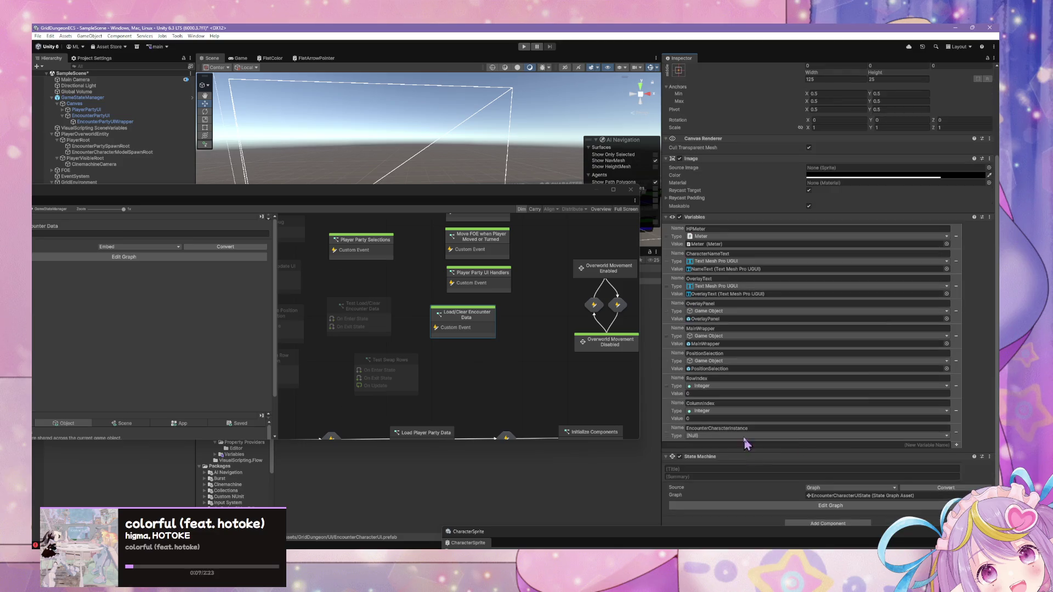
Set the new variable's type to Encounter Character Instance via the type search.
{"action": "left_click", "coordinate": [721, 436]}
{"action": "type", "text": "en"}
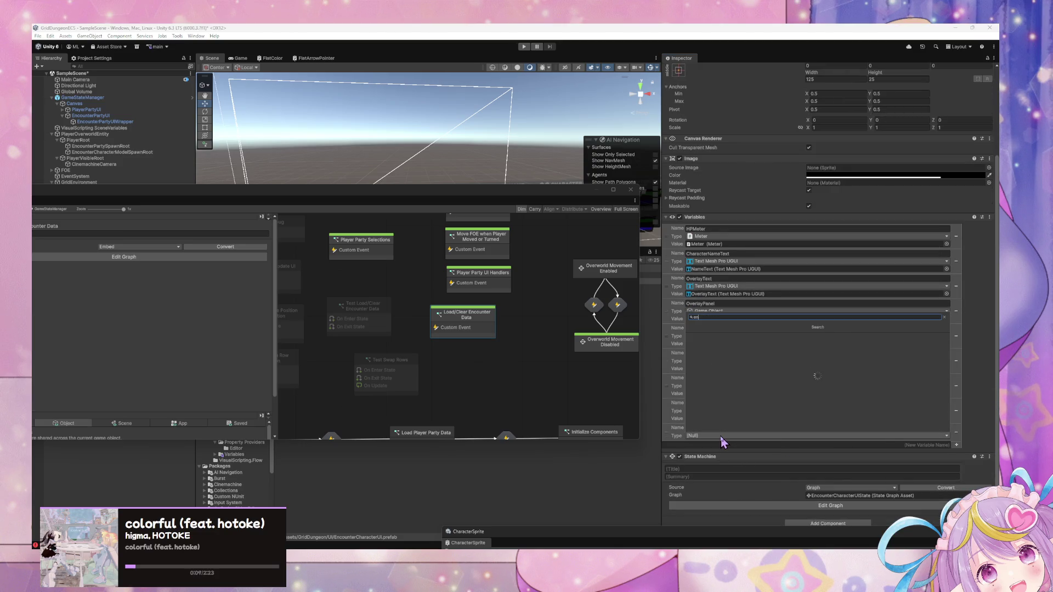
{"action": "type", "text": "counter"}
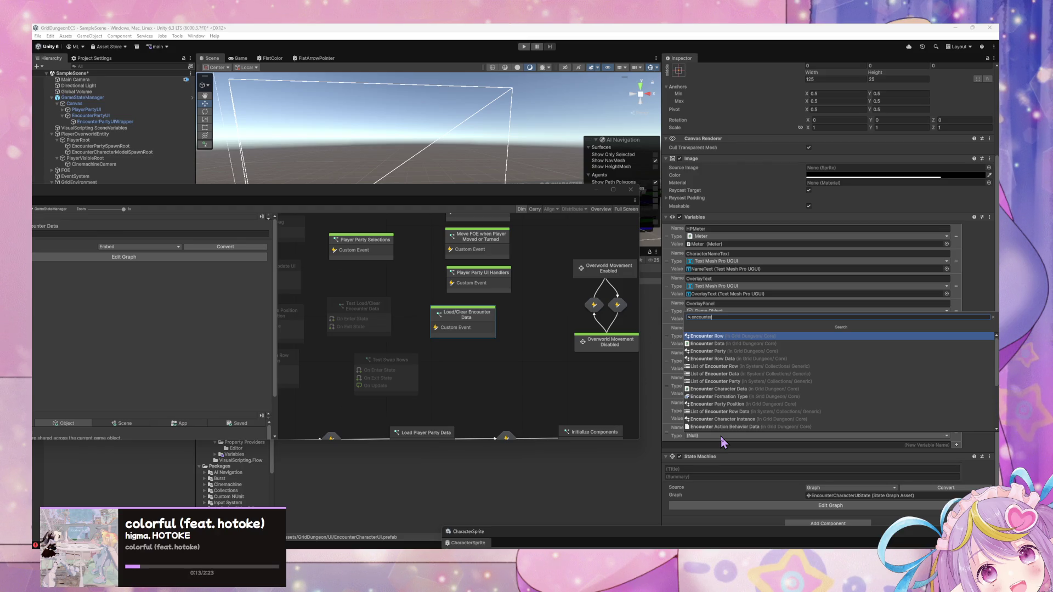
{"action": "key", "text": "Down"}
{"action": "key", "text": "Down"}
{"action": "key", "text": "Down"}
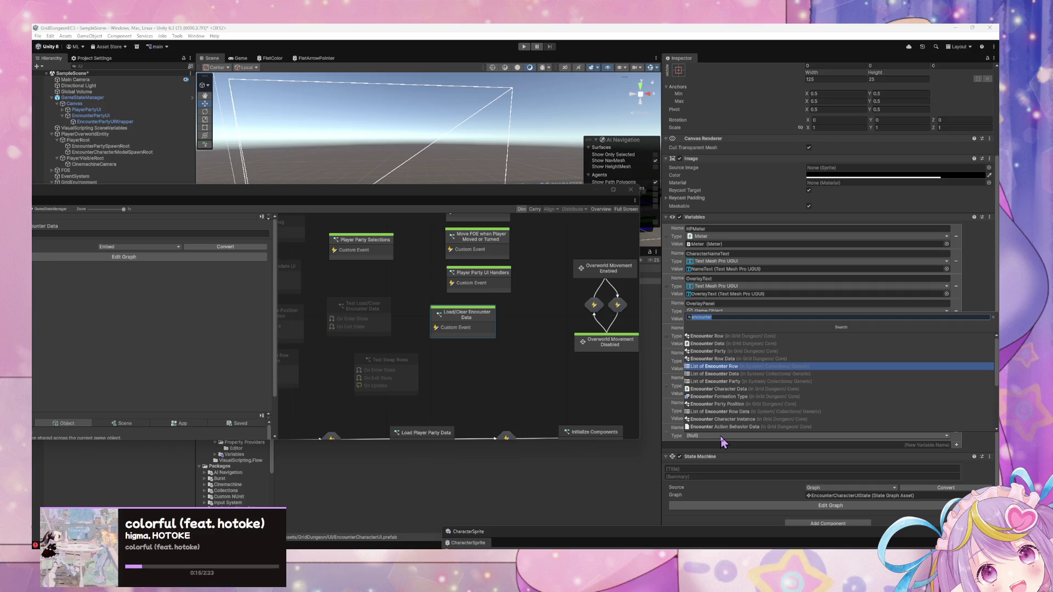
{"action": "left_click", "coordinate": [724, 419]}
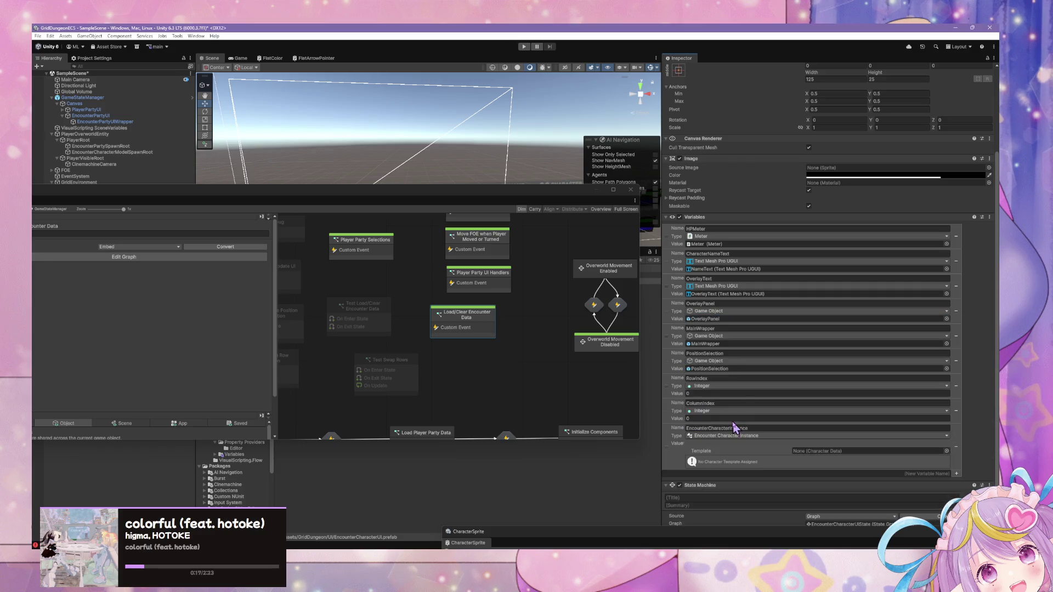
{"action": "scroll", "coordinate": [765, 362], "scroll_direction": "down", "scroll_amount": 1}
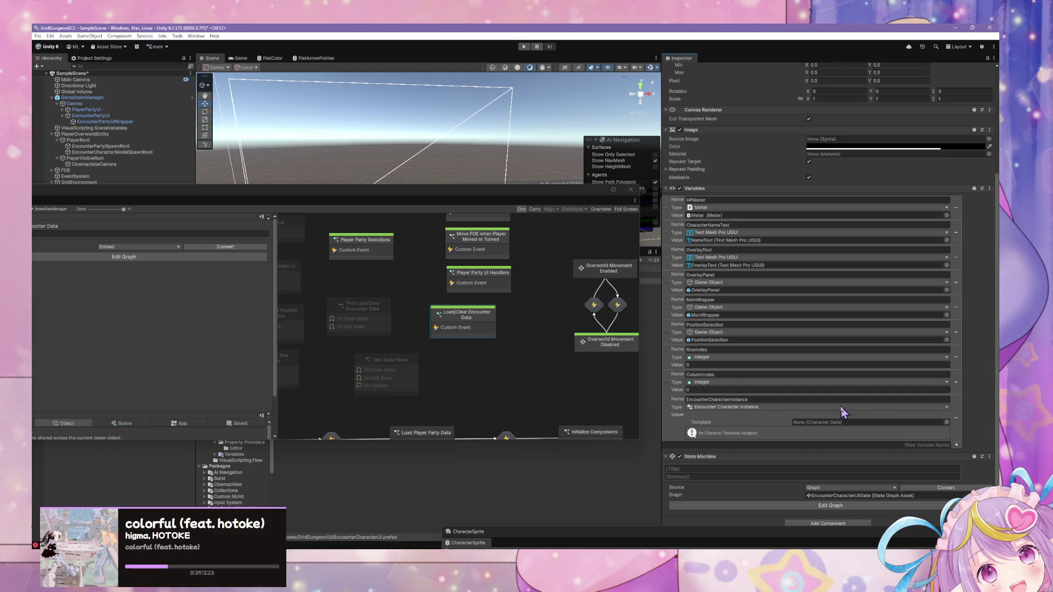
{"action": "mouse_move", "coordinate": [316, 203]}
{"action": "left_mouse_down"}
{"action": "mouse_move", "coordinate": [206, 312]}
{"action": "mouse_move", "coordinate": [194, 410]}
{"action": "left_mouse_up"}
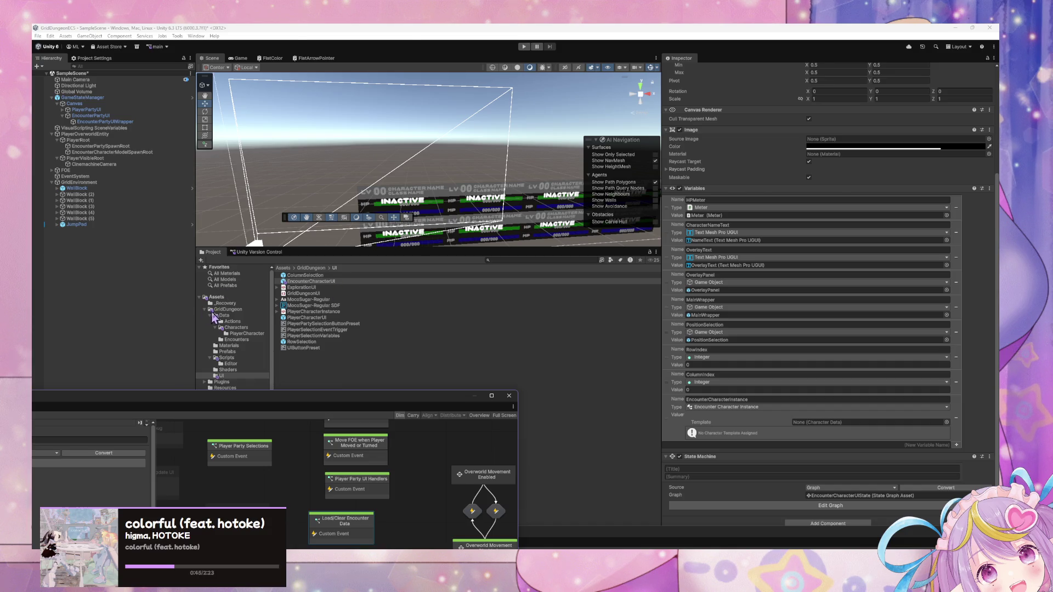
Copy BlueSlime's EncounterCharacterUIWorldAnchorTransform variable name, then reselect EncounterCharacterUI in the UI folder.
{"action": "left_click", "coordinate": [236, 327]}
{"action": "left_click", "coordinate": [297, 294]}
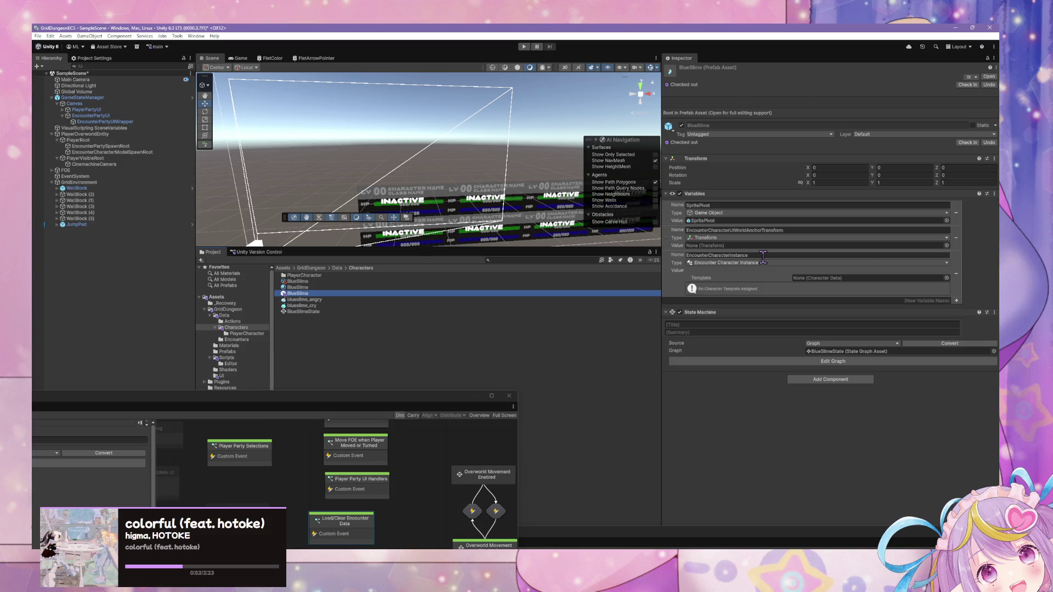
{"action": "left_click", "coordinate": [779, 230]}
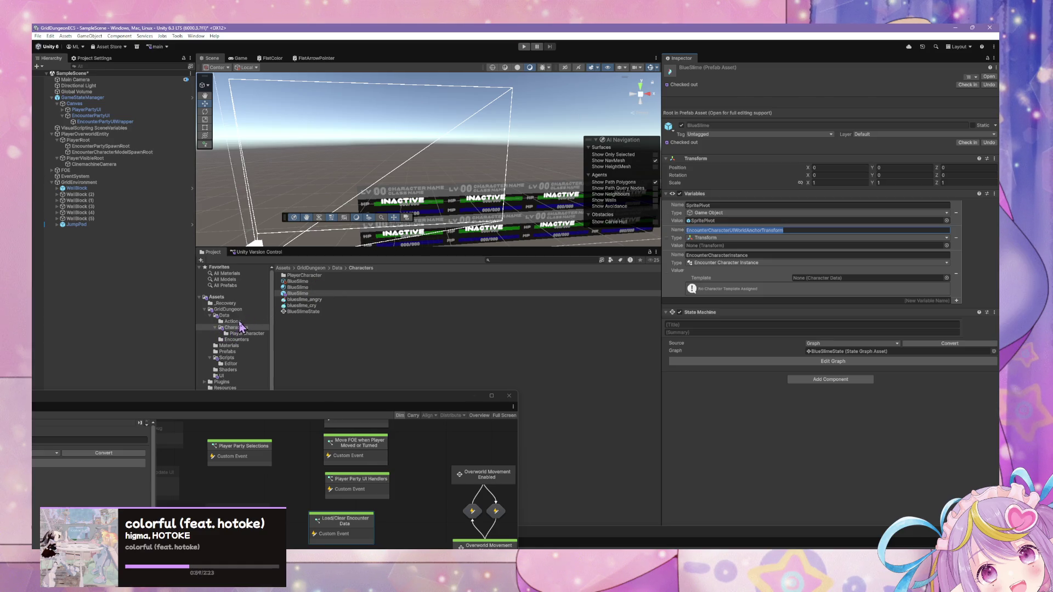
{"action": "scroll", "coordinate": [242, 341], "scroll_direction": "down", "scroll_amount": 3}
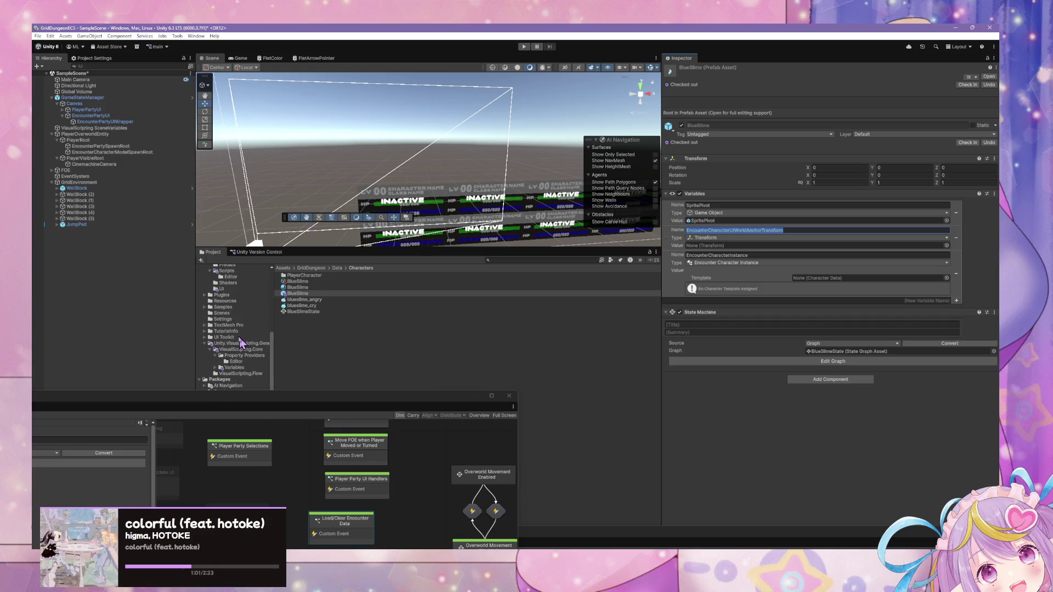
{"action": "left_click", "coordinate": [222, 334]}
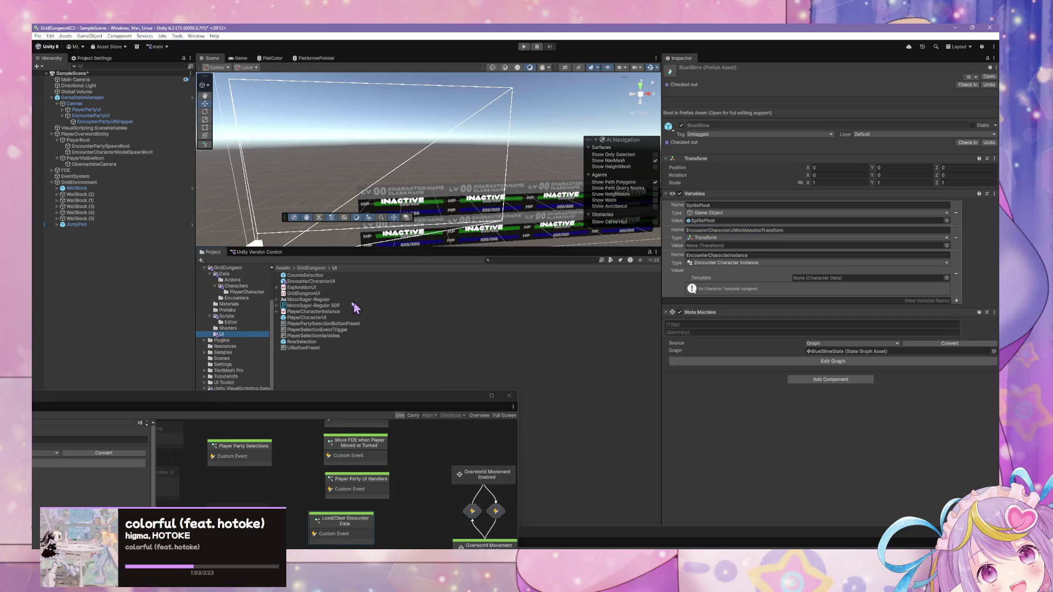
{"action": "left_click", "coordinate": [327, 281]}
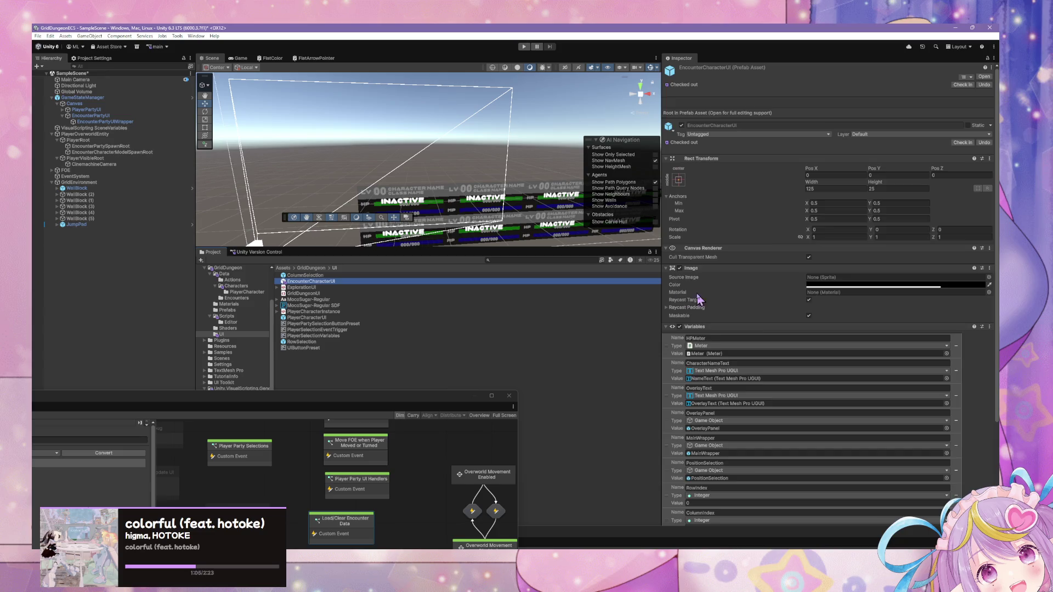
Add an EncounterCharacterUIWorldAnchorTransform variable to the prefab and set its type to Transform.
{"action": "scroll", "coordinate": [703, 302], "scroll_direction": "down", "scroll_amount": 5}
{"action": "left_click", "coordinate": [890, 448]}
{"action": "type", "text": "EncounterCharacterUIWorldAnchorTransform"}
{"action": "key", "text": "Return"}
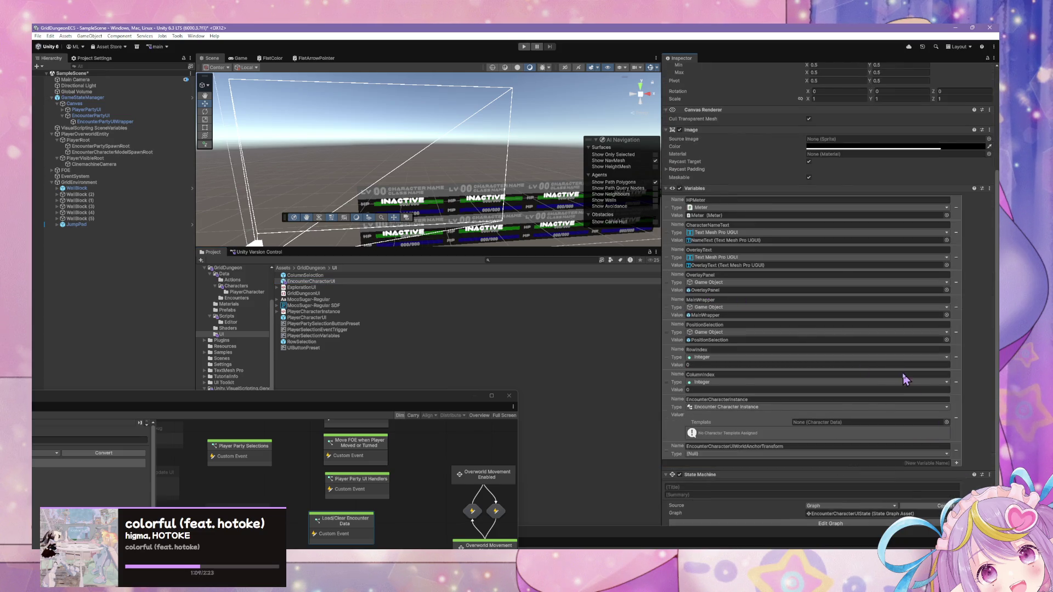
{"action": "scroll", "coordinate": [903, 374], "scroll_direction": "down", "scroll_amount": 1}
{"action": "left_click", "coordinate": [776, 437]}
{"action": "type", "text": "tra"}
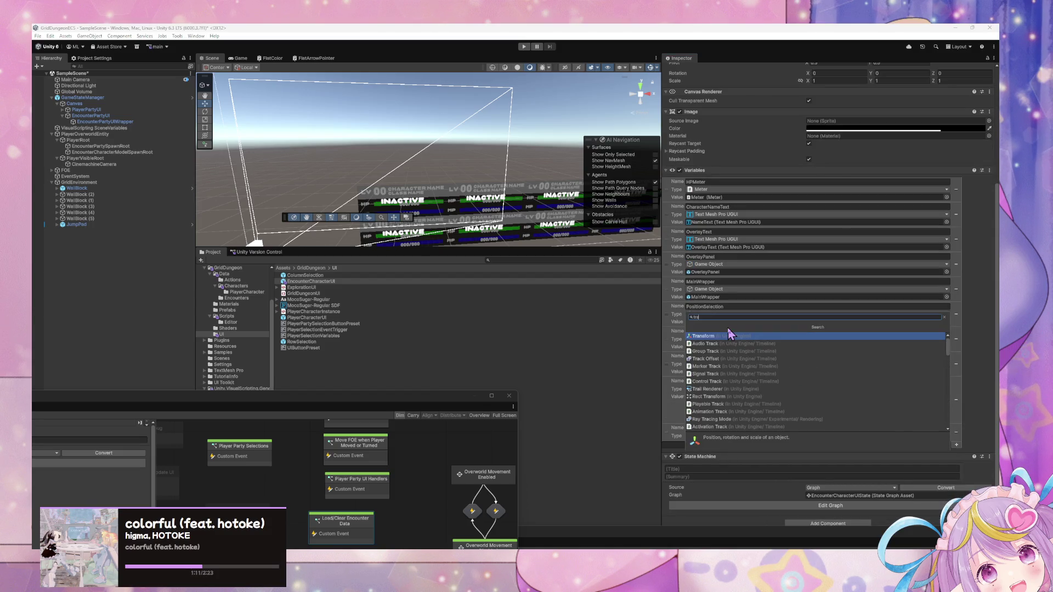
{"action": "left_click", "coordinate": [730, 336]}
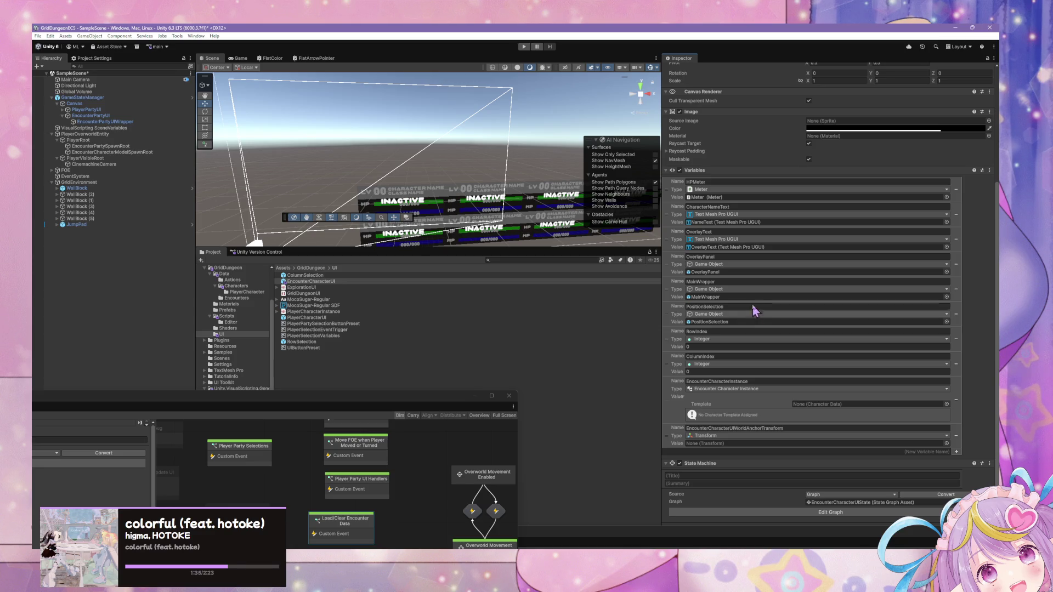
Open the Load/Clear Encounter Data subgraph from the floating graph window.
{"action": "left_click_drag", "start_coordinate": [385, 392], "coordinate": [501, 300]}
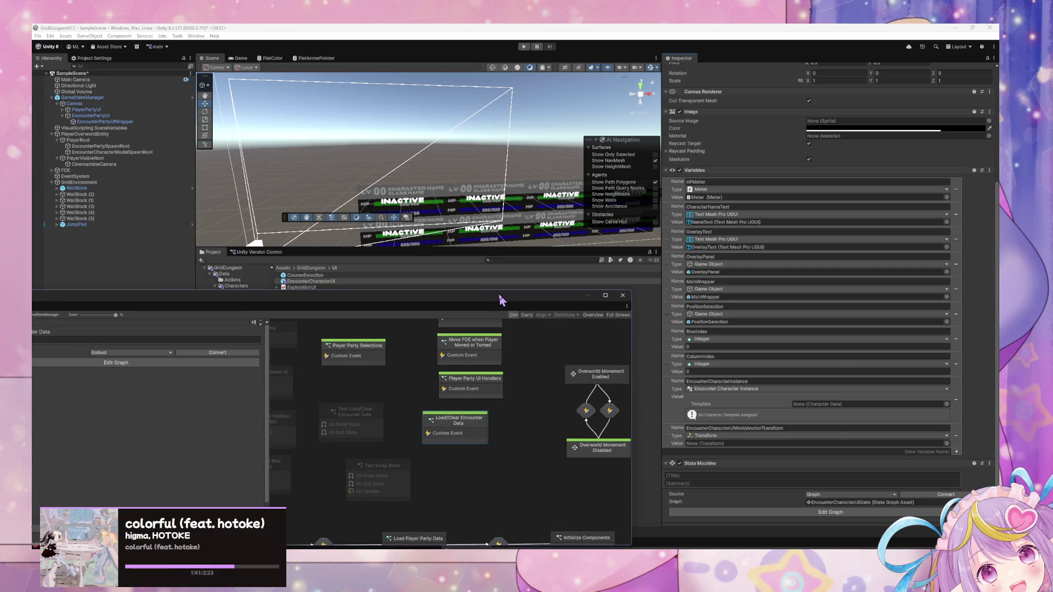
{"action": "left_click_drag", "start_coordinate": [500, 299], "coordinate": [482, 300]}
{"action": "left_click", "coordinate": [755, 428]}
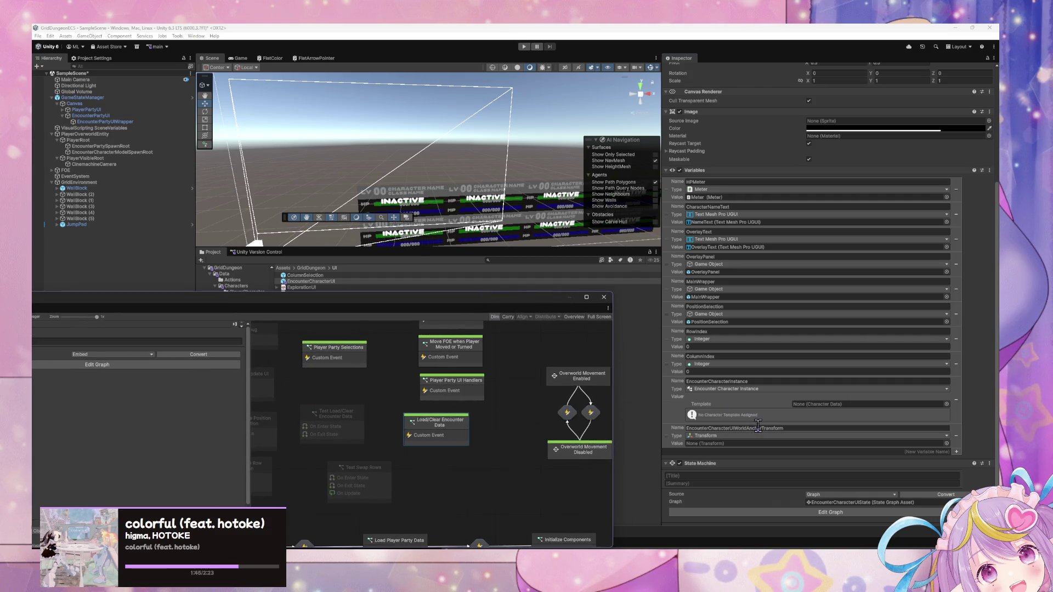
{"action": "double_click", "coordinate": [437, 428]}
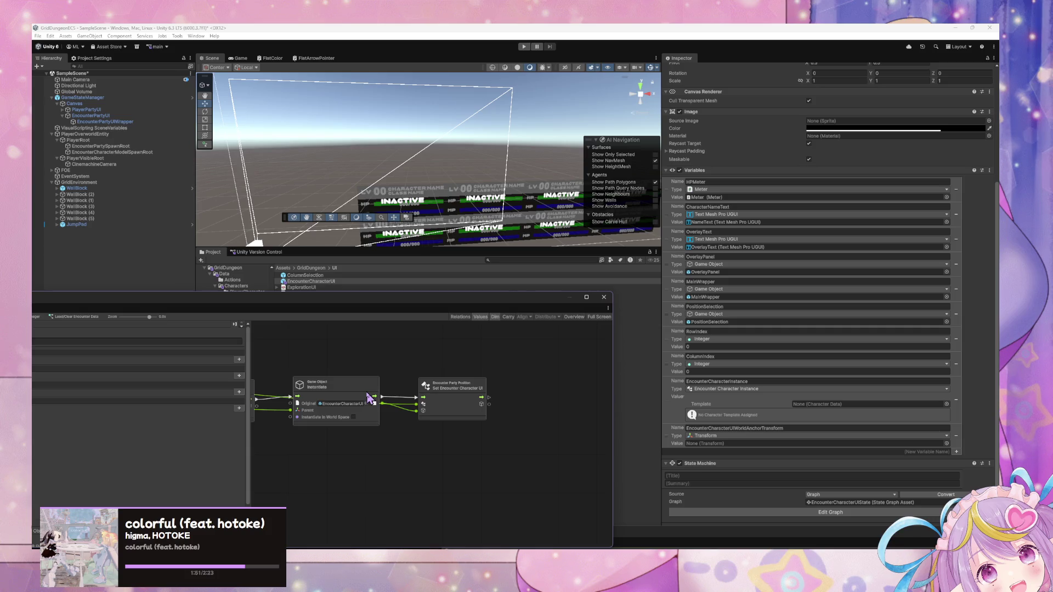
Add a Set Object Variable node from Instantiate's output, placed below the chain.
{"action": "mouse_move", "coordinate": [390, 378]}
{"action": "left_mouse_down"}
{"action": "mouse_move", "coordinate": [498, 378]}
{"action": "mouse_move", "coordinate": [490, 406]}
{"action": "mouse_move", "coordinate": [529, 444]}
{"action": "left_mouse_up"}
{"action": "type", "text": "set"}
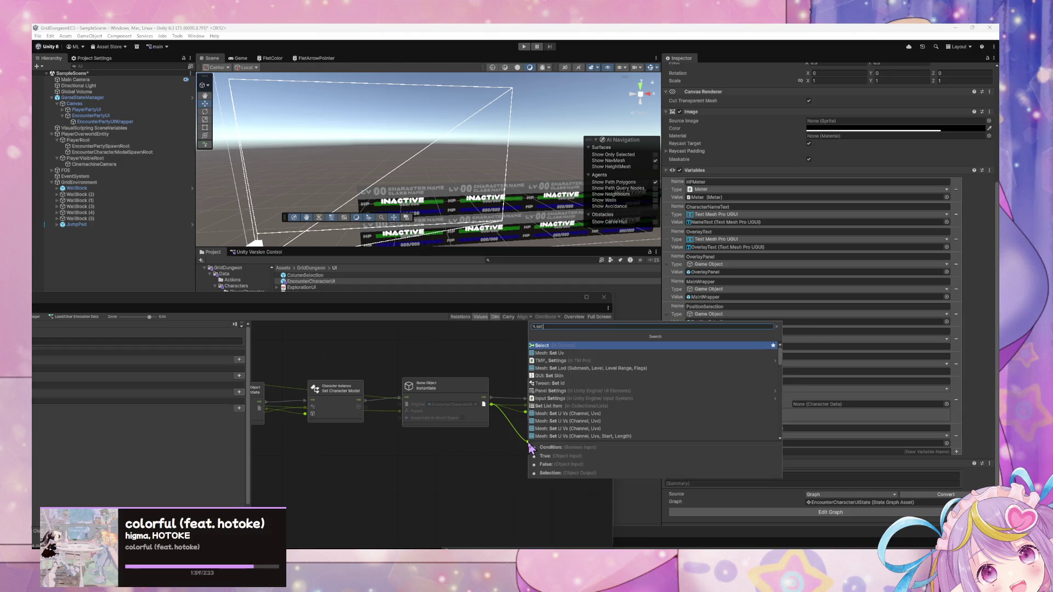
{"action": "type", "text": " object var"}
{"action": "key", "text": "Return"}
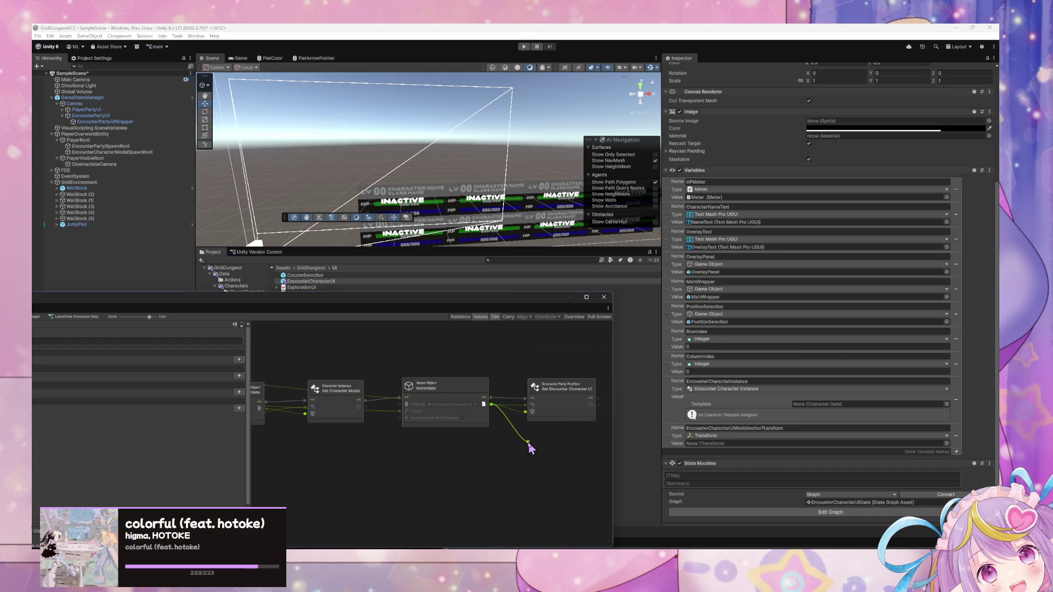
{"action": "left_click_drag", "start_coordinate": [547, 431], "coordinate": [535, 481]}
Name the setter EncounterCharacterInstance and move it to the end of the chain.
{"action": "left_click", "coordinate": [535, 482]}
{"action": "type", "text": "transform"}
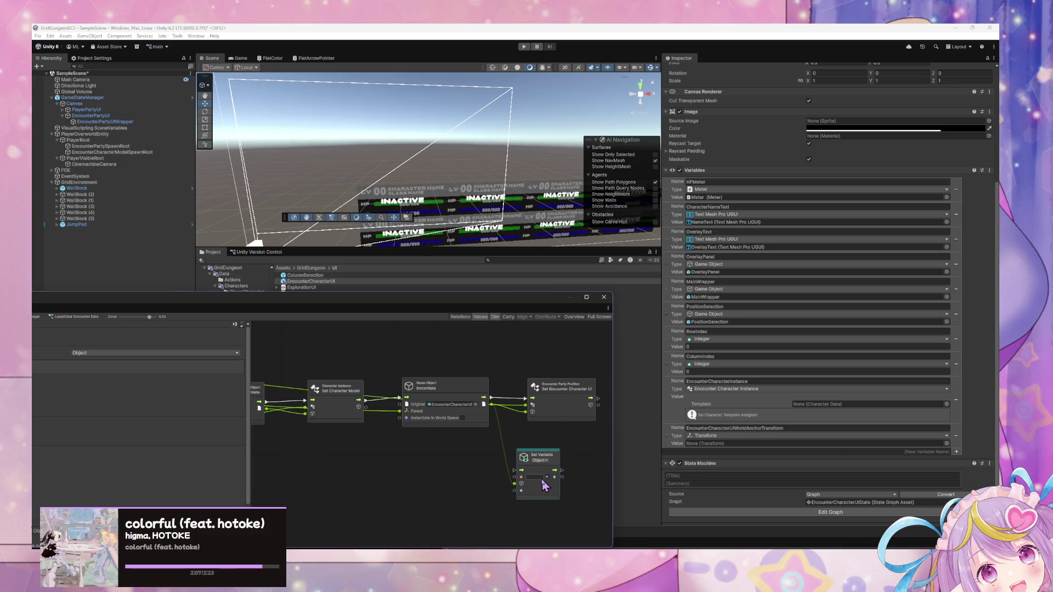
{"action": "left_click", "coordinate": [560, 505]}
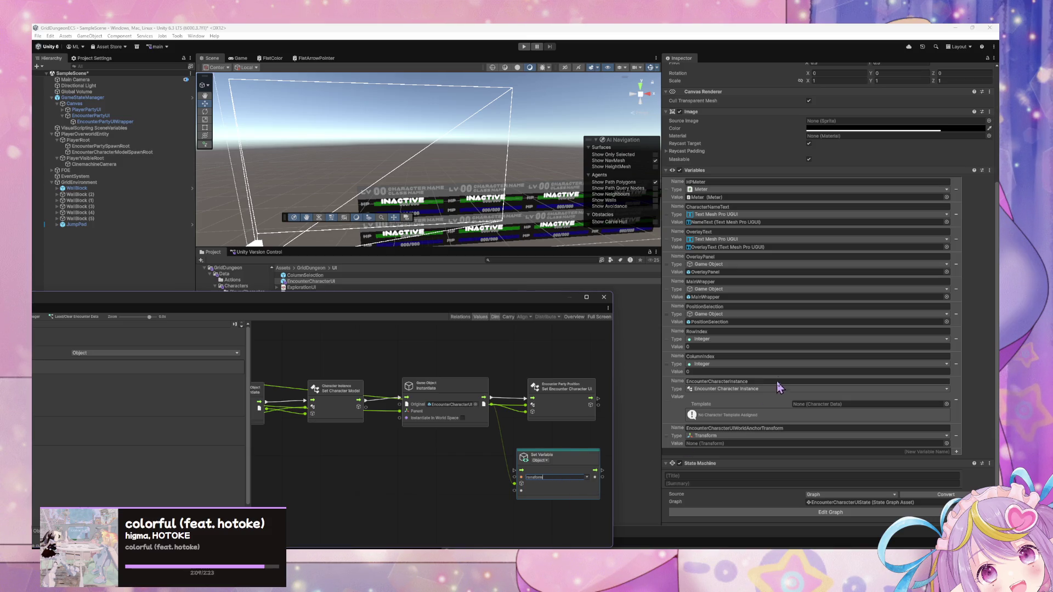
{"action": "left_click", "coordinate": [771, 382]}
{"action": "left_click", "coordinate": [574, 478]}
{"action": "type", "text": "EncounterCharacterInstance"}
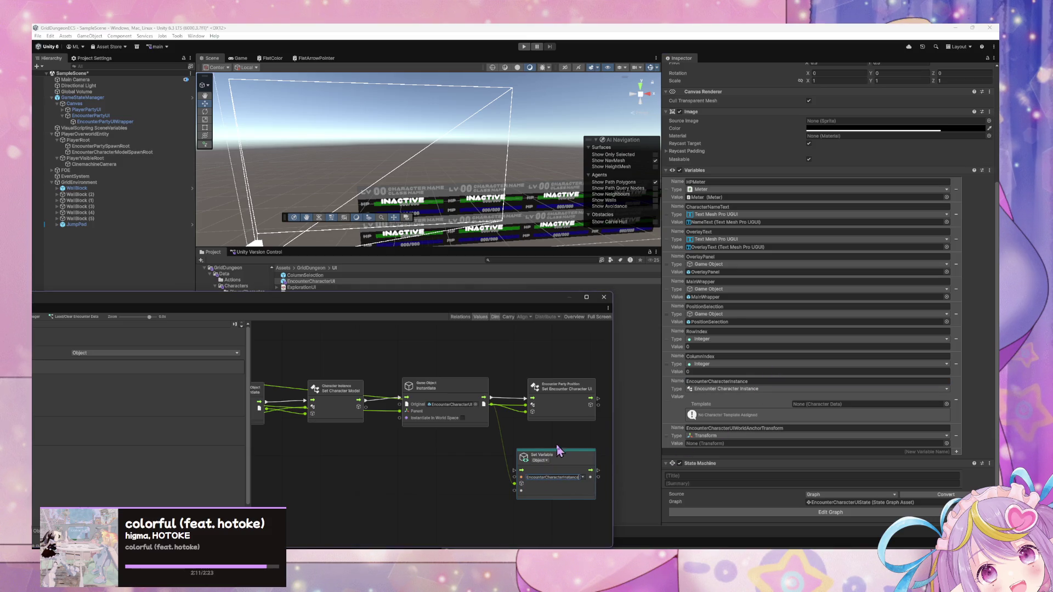
{"action": "left_click", "coordinate": [540, 460]}
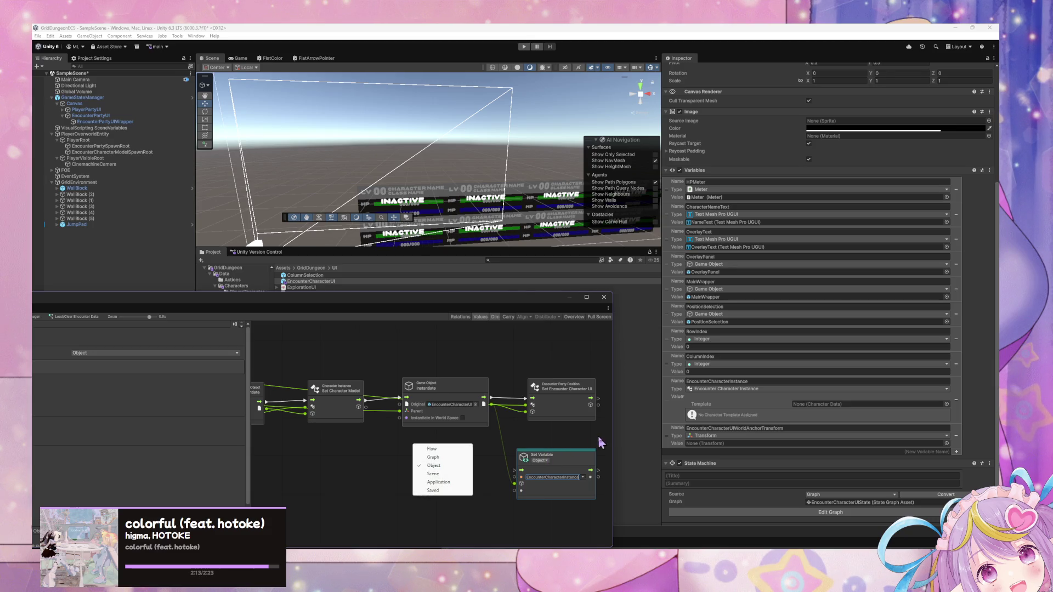
{"action": "mouse_move", "coordinate": [565, 458]}
{"action": "left_mouse_down"}
{"action": "mouse_move", "coordinate": [634, 409]}
{"action": "mouse_move", "coordinate": [603, 374]}
{"action": "left_mouse_up"}
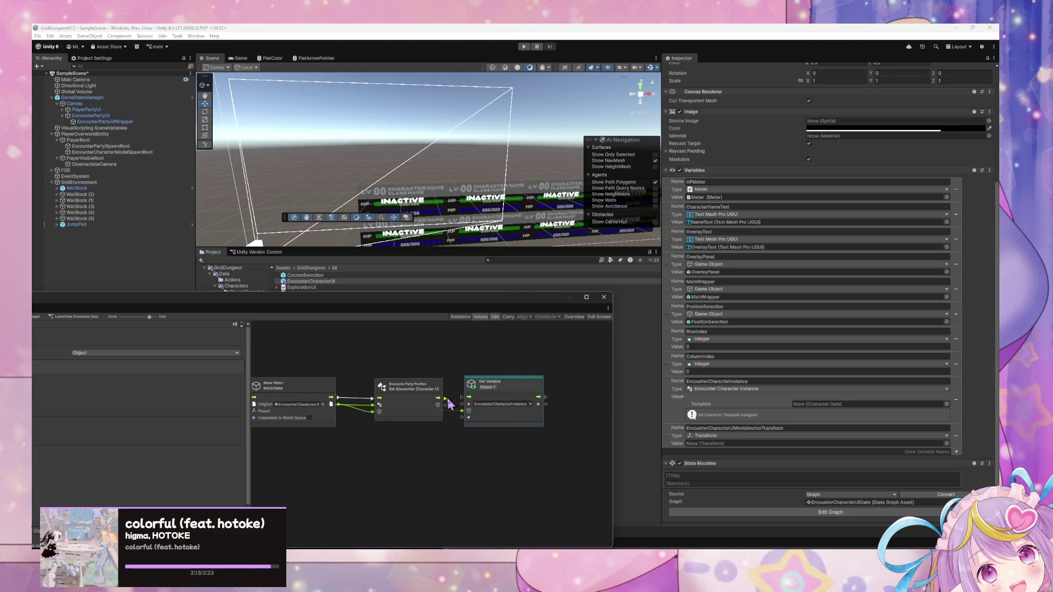
Raise the Set Encounter Character UI node and bring the Get Variable, For Each Loop and Instantiate nodes into view.
{"action": "left_click_drag", "start_coordinate": [475, 442], "coordinate": [455, 435]}
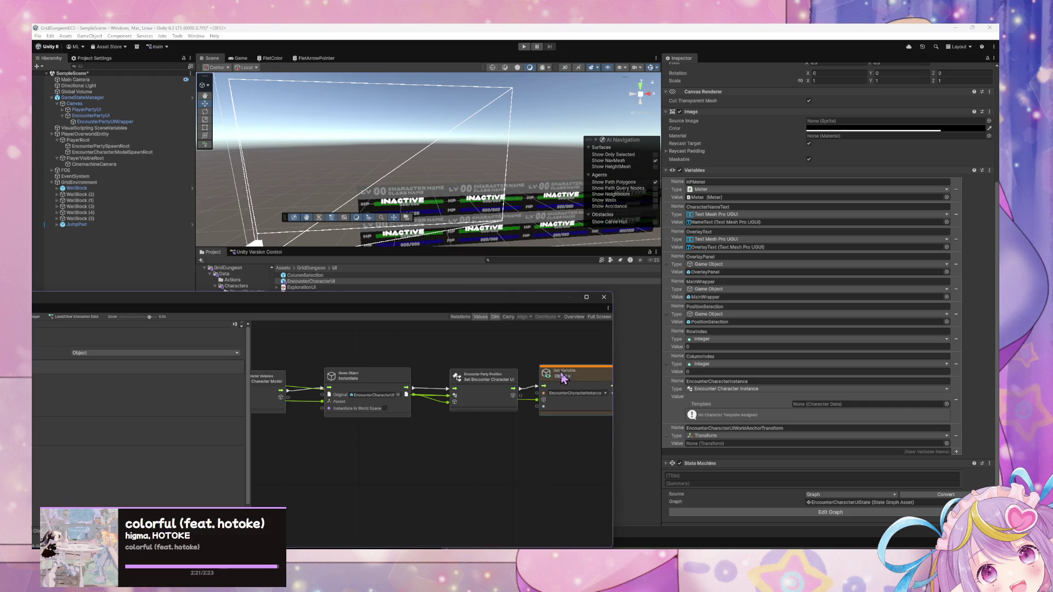
{"action": "mouse_move", "coordinate": [477, 413]}
{"action": "left_mouse_down"}
{"action": "mouse_move", "coordinate": [622, 418]}
{"action": "mouse_move", "coordinate": [455, 406]}
{"action": "left_mouse_up"}
{"action": "left_click_drag", "start_coordinate": [499, 373], "coordinate": [494, 336]}
{"action": "left_click_drag", "start_coordinate": [518, 405], "coordinate": [628, 426]}
{"action": "mouse_move", "coordinate": [374, 395]}
{"action": "left_mouse_down"}
{"action": "mouse_move", "coordinate": [660, 412]}
{"action": "mouse_move", "coordinate": [408, 379]}
{"action": "mouse_move", "coordinate": [538, 376]}
{"action": "mouse_move", "coordinate": [475, 384]}
{"action": "mouse_move", "coordinate": [395, 326]}
{"action": "mouse_move", "coordinate": [379, 351]}
{"action": "mouse_move", "coordinate": [417, 417]}
{"action": "mouse_move", "coordinate": [437, 500]}
{"action": "left_mouse_up"}
{"action": "mouse_move", "coordinate": [521, 498]}
{"action": "left_mouse_down"}
{"action": "mouse_move", "coordinate": [459, 440]}
{"action": "mouse_move", "coordinate": [463, 411]}
{"action": "mouse_move", "coordinate": [493, 485]}
{"action": "mouse_move", "coordinate": [431, 388]}
{"action": "mouse_move", "coordinate": [463, 390]}
{"action": "mouse_move", "coordinate": [425, 395]}
{"action": "left_mouse_up"}
{"action": "mouse_move", "coordinate": [445, 498]}
{"action": "left_mouse_down"}
{"action": "mouse_move", "coordinate": [493, 362]}
{"action": "mouse_move", "coordinate": [488, 291]}
{"action": "mouse_move", "coordinate": [273, 393]}
{"action": "mouse_move", "coordinate": [587, 546]}
{"action": "mouse_move", "coordinate": [644, 500]}
{"action": "mouse_move", "coordinate": [515, 501]}
{"action": "mouse_move", "coordinate": [445, 461]}
{"action": "left_mouse_up"}
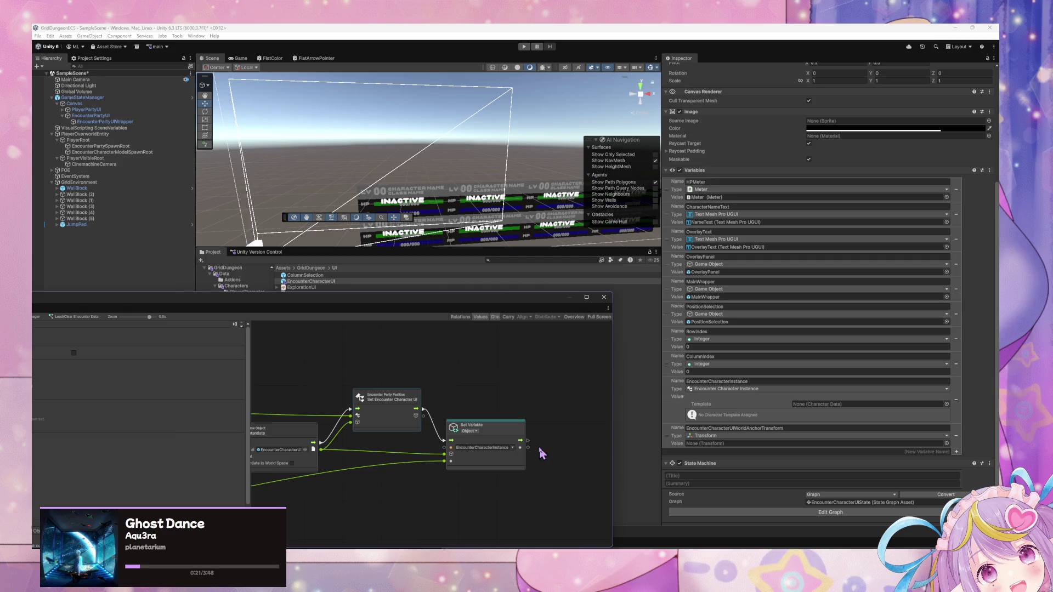
Duplicate the setter as EncounterCharacterUIWorldAnchorTransform, chained after it and fed by Instantiate's output.
{"action": "left_click", "coordinate": [521, 437]}
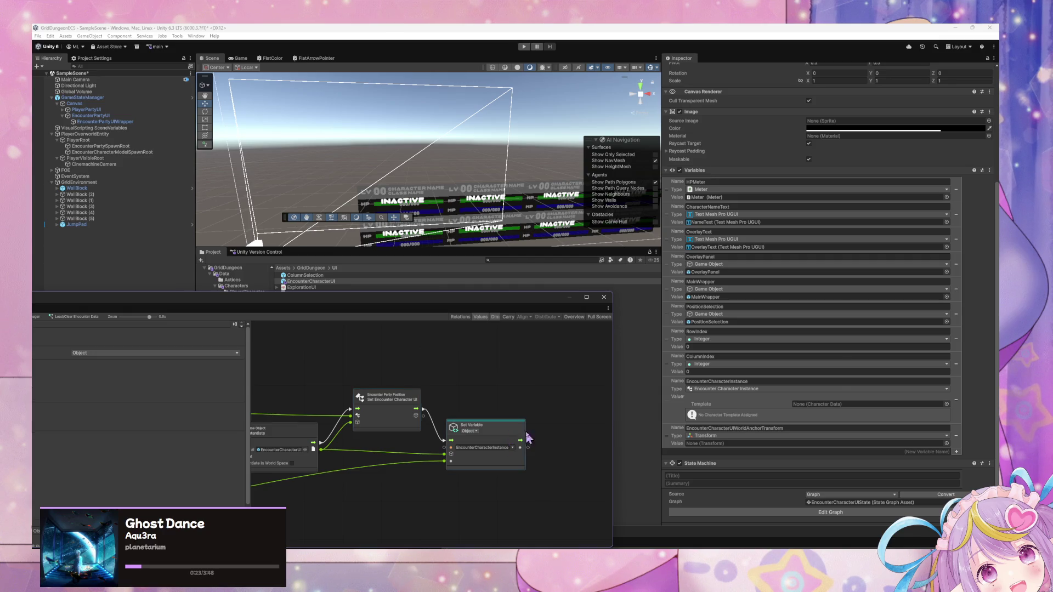
{"action": "key", "text": "ctrl+d"}
{"action": "left_click_drag", "start_coordinate": [549, 440], "coordinate": [527, 441]}
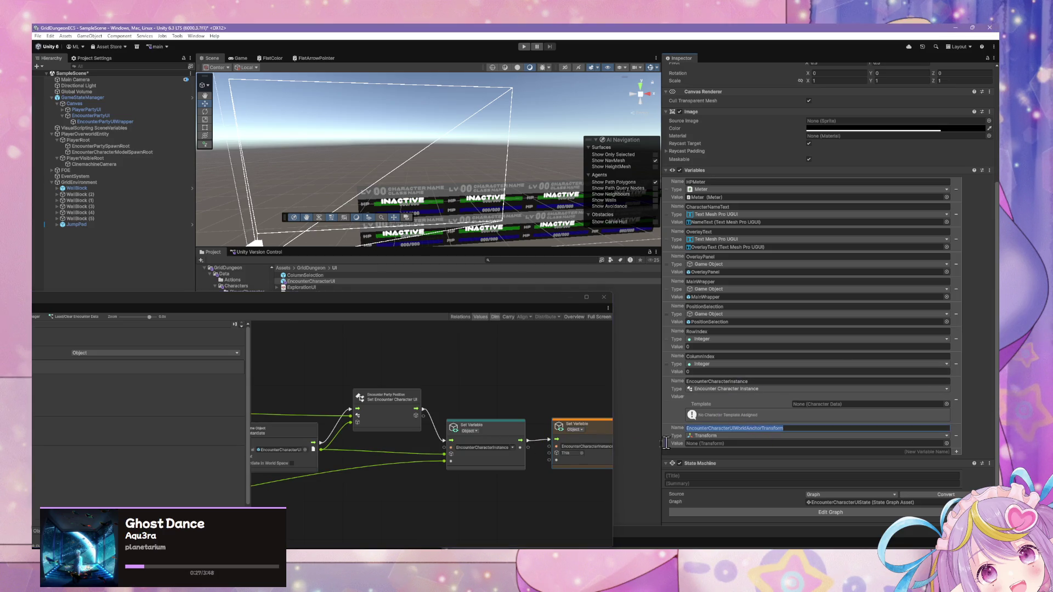
{"action": "left_click", "coordinate": [598, 454]}
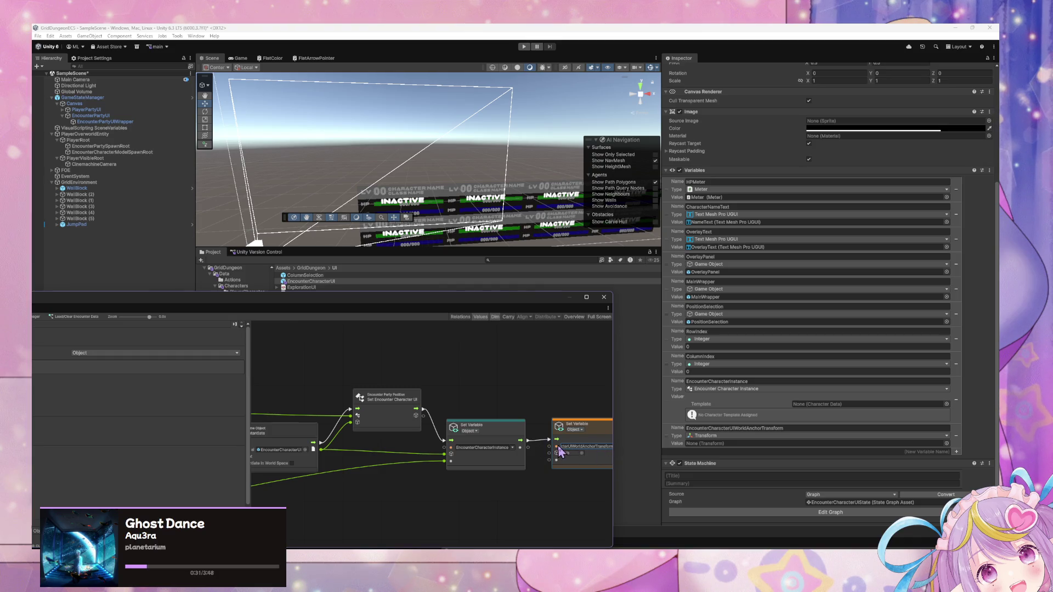
{"action": "left_click_drag", "start_coordinate": [414, 469], "coordinate": [427, 467]}
{"action": "left_click_drag", "start_coordinate": [335, 448], "coordinate": [563, 451]}
Tidy the positions of the teal and orange Set Variable nodes.
{"action": "scroll", "coordinate": [480, 432], "scroll_direction": "down", "scroll_amount": 2}
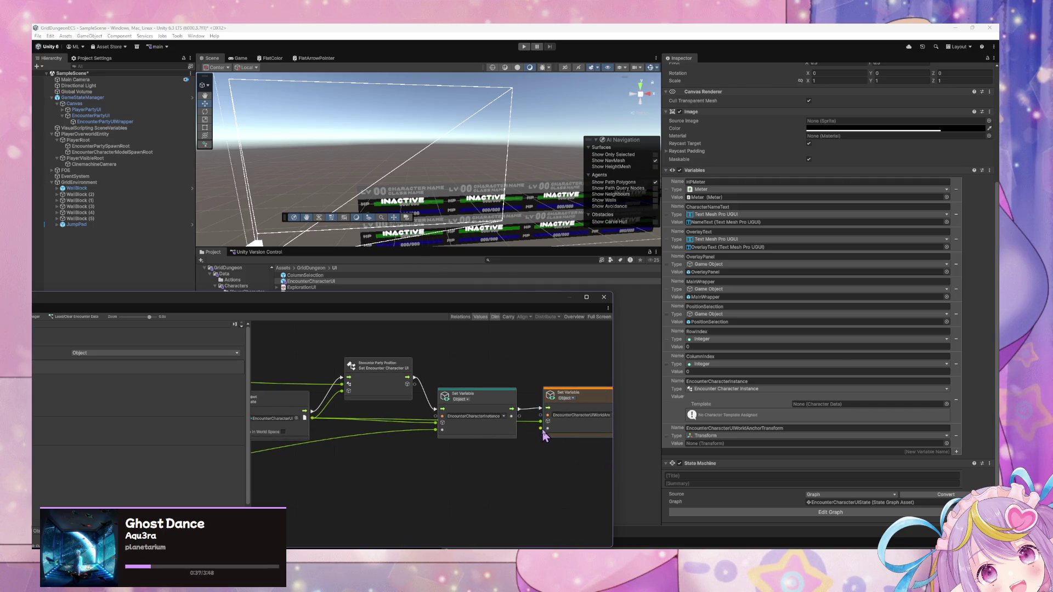
{"action": "scroll", "coordinate": [535, 429], "scroll_direction": "right", "scroll_amount": 1}
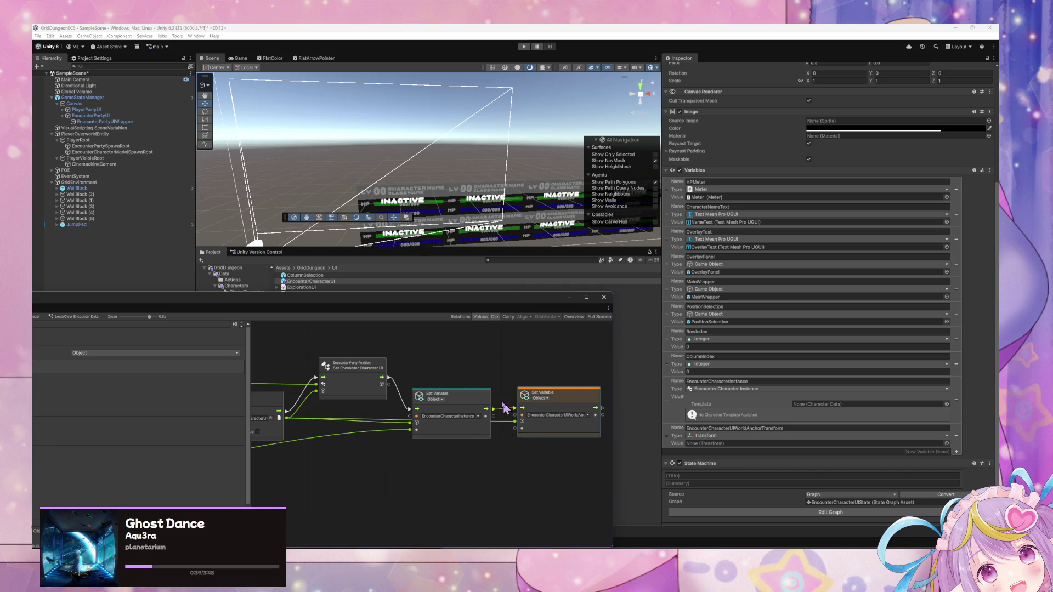
{"action": "left_click_drag", "start_coordinate": [484, 399], "coordinate": [479, 370]}
{"action": "mouse_move", "coordinate": [526, 396]}
{"action": "left_mouse_down"}
{"action": "mouse_move", "coordinate": [527, 385]}
{"action": "mouse_move", "coordinate": [527, 402]}
{"action": "left_mouse_up"}
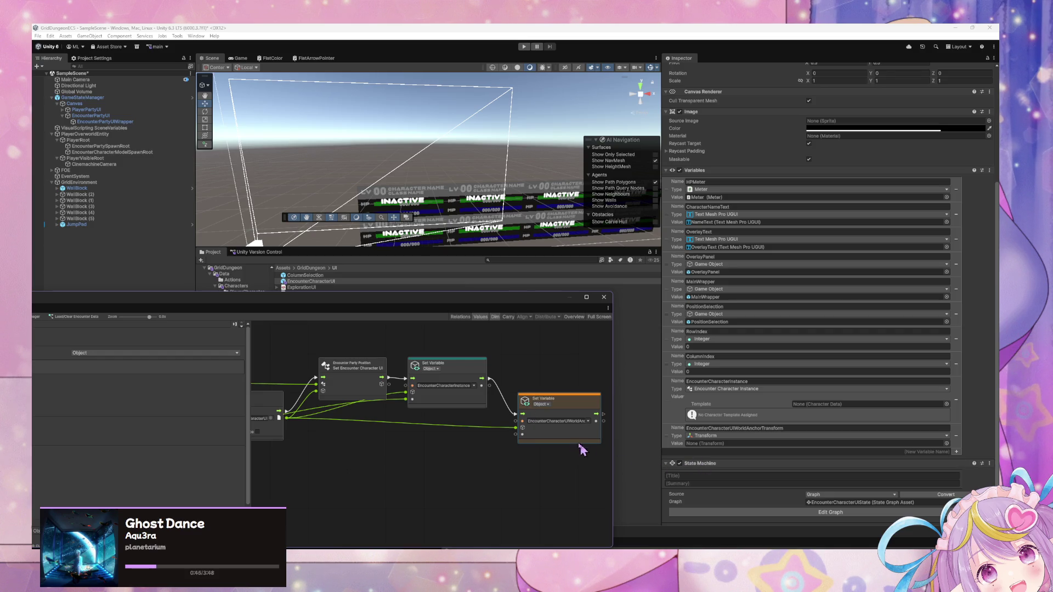
{"action": "scroll", "coordinate": [495, 432], "scroll_direction": "left", "scroll_amount": 3}
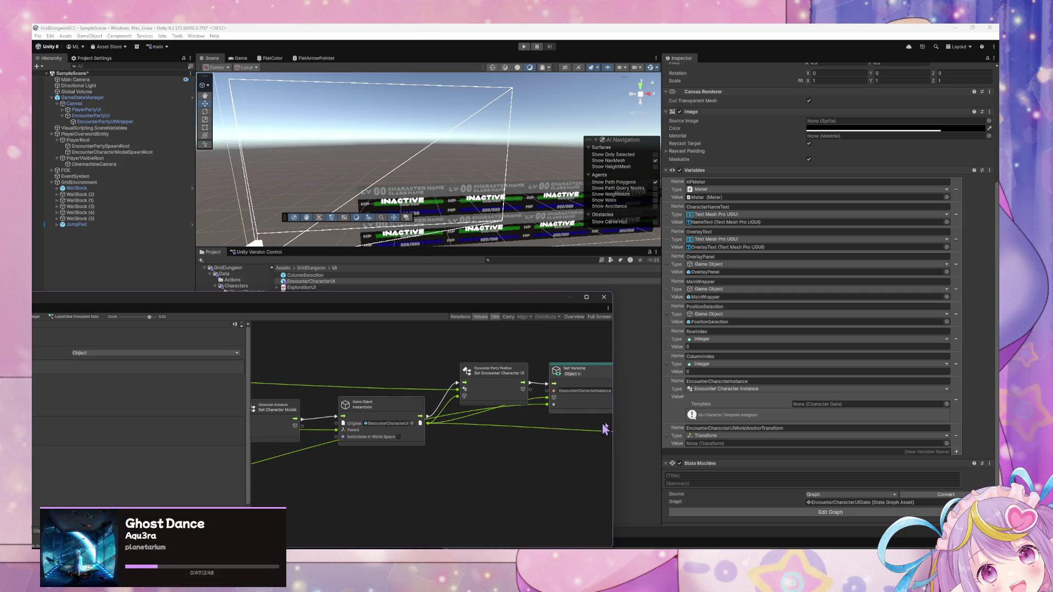
{"action": "scroll", "coordinate": [483, 423], "scroll_direction": "left", "scroll_amount": 5}
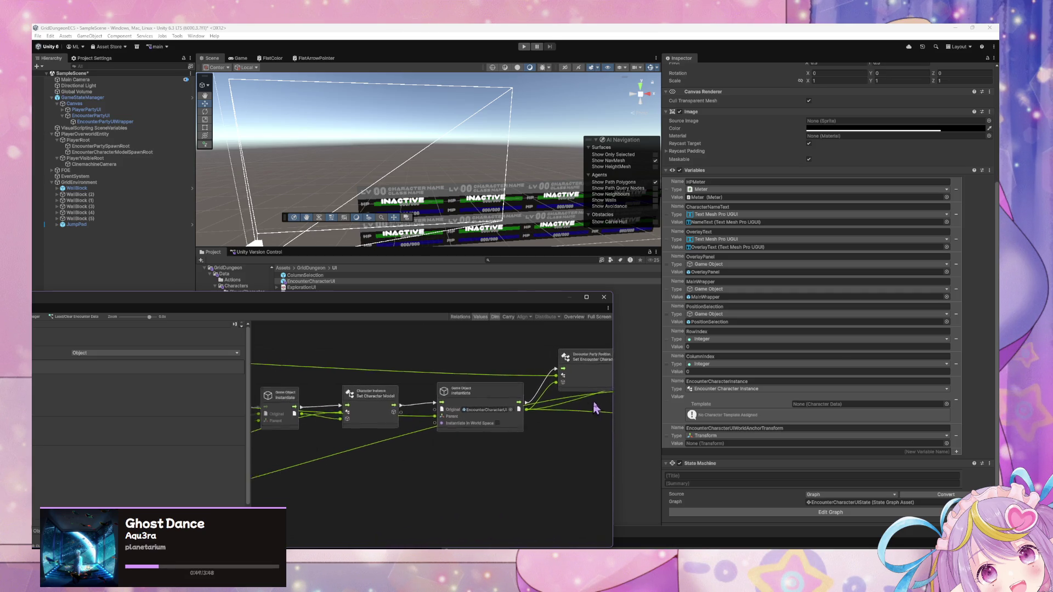
{"action": "left_click_drag", "start_coordinate": [495, 417], "coordinate": [440, 400]}
{"action": "scroll", "coordinate": [440, 401], "scroll_direction": "right", "scroll_amount": 3}
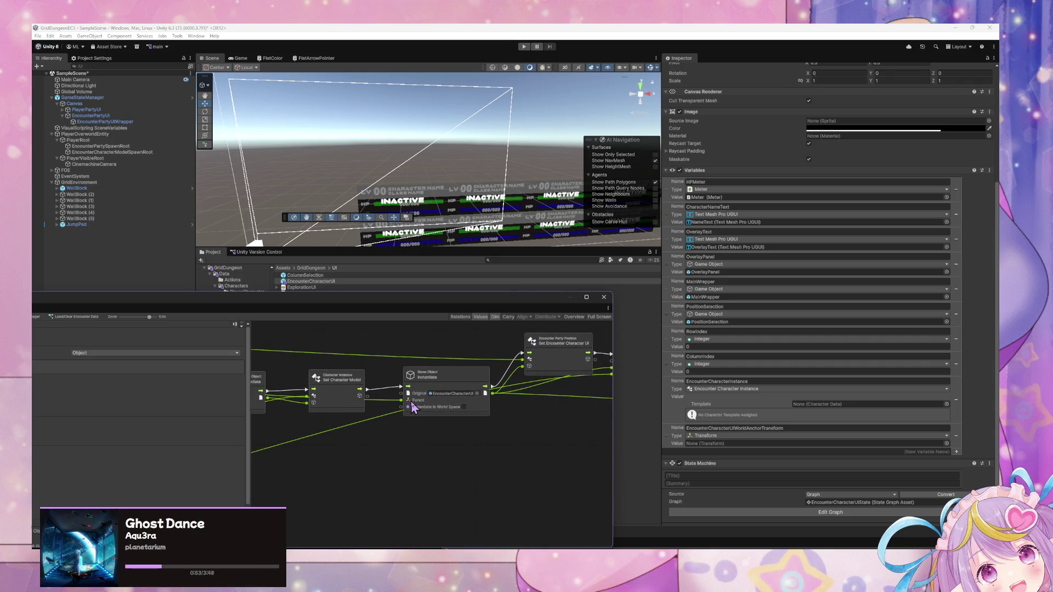
Add an object variable node on a wire from Set Character Model via Variables > Object.
{"action": "left_click_drag", "start_coordinate": [317, 402], "coordinate": [568, 425]}
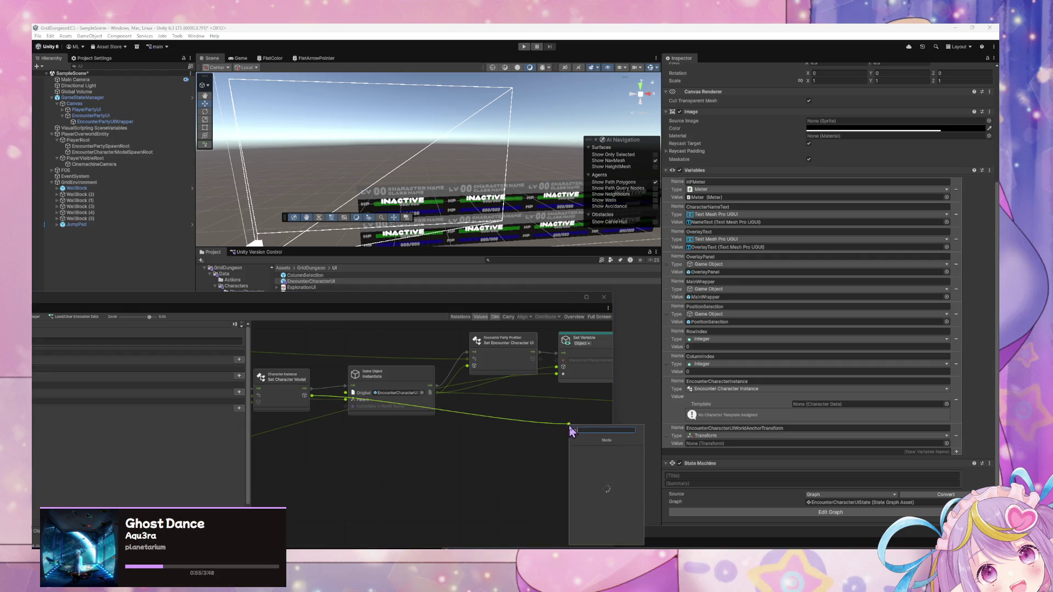
{"action": "type", "text": "has va"}
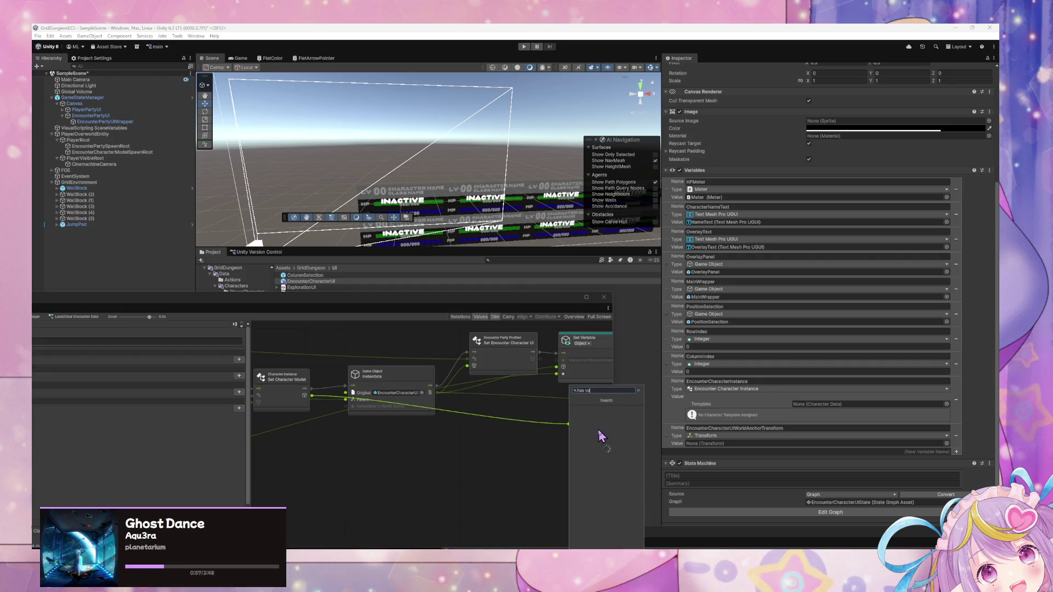
{"action": "type", "text": "r"}
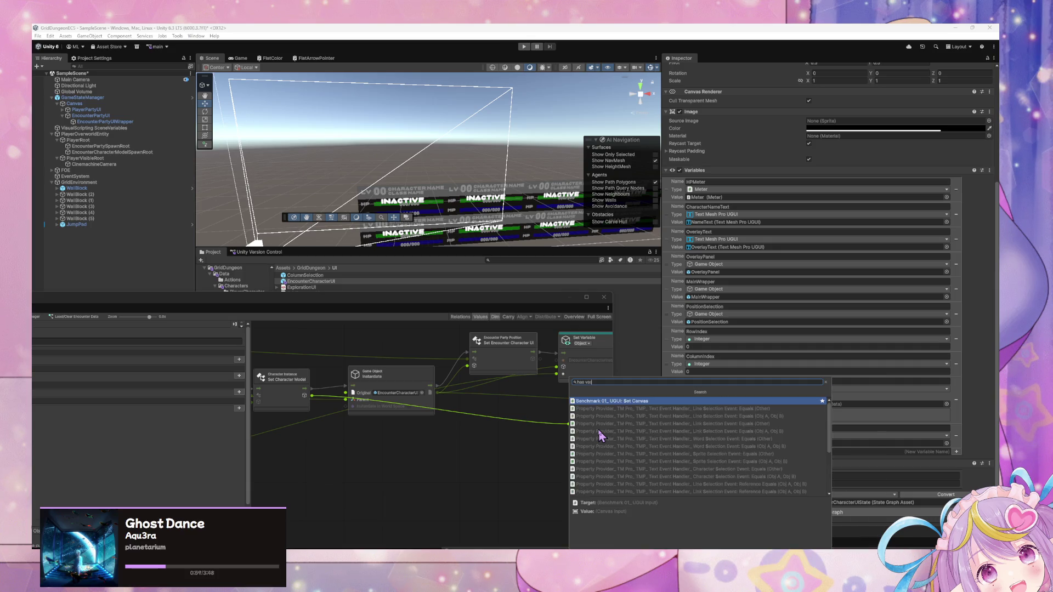
{"action": "type", "text": "ia"}
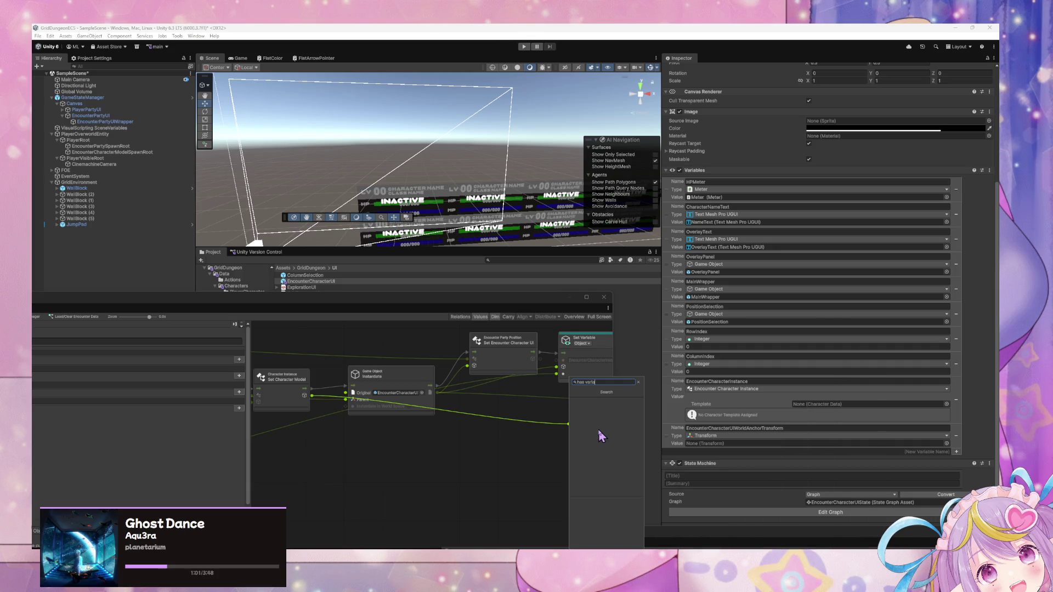
{"action": "type", "text": "b"}
{"action": "key", "text": "ctrl+a"}
{"action": "key", "text": "BackSpace"}
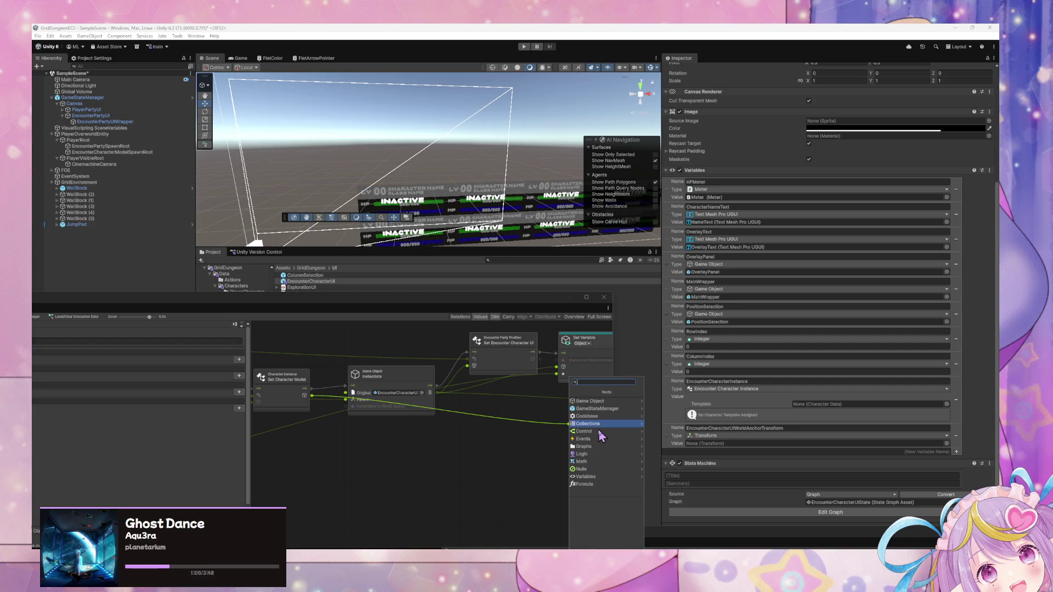
{"action": "left_click", "coordinate": [587, 477]}
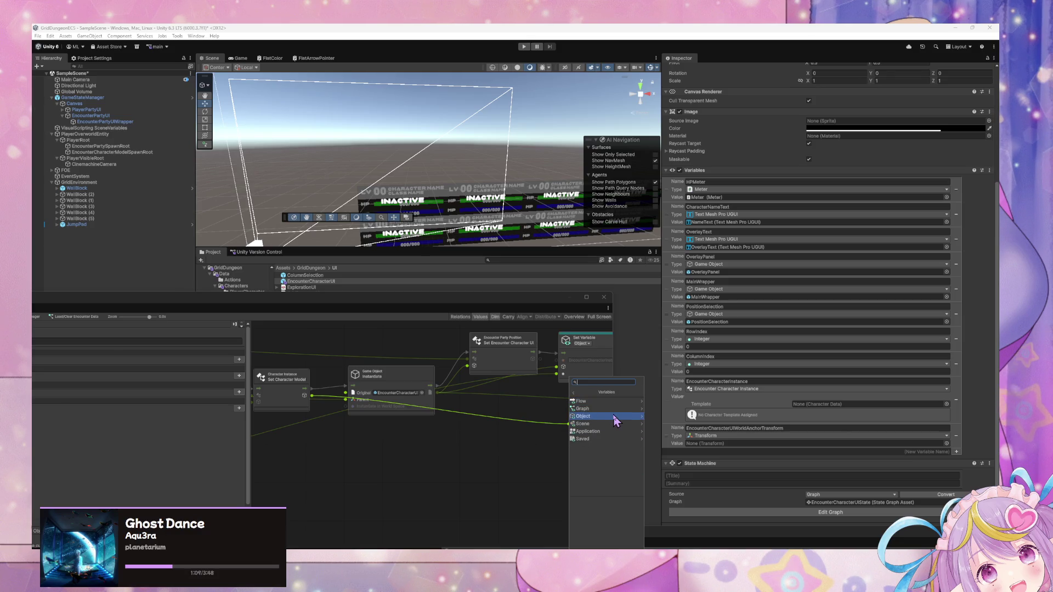
{"action": "left_click", "coordinate": [614, 417]}
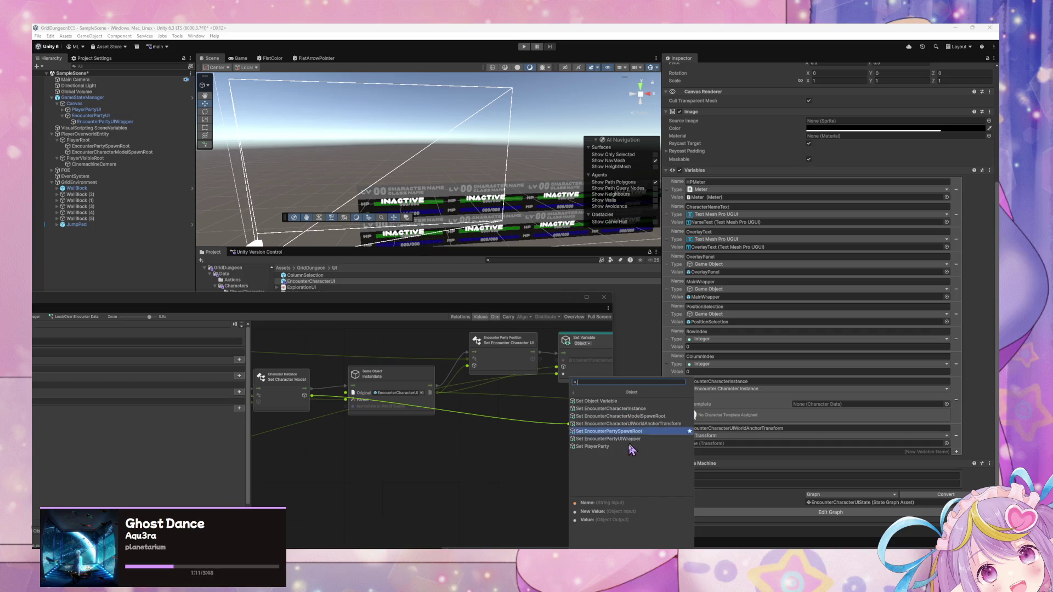
{"action": "left_click", "coordinate": [604, 423]}
Add an Object Has Variable node fed by the instantiated object and arrange nearby nodes.
{"action": "right_click", "coordinate": [544, 446]}
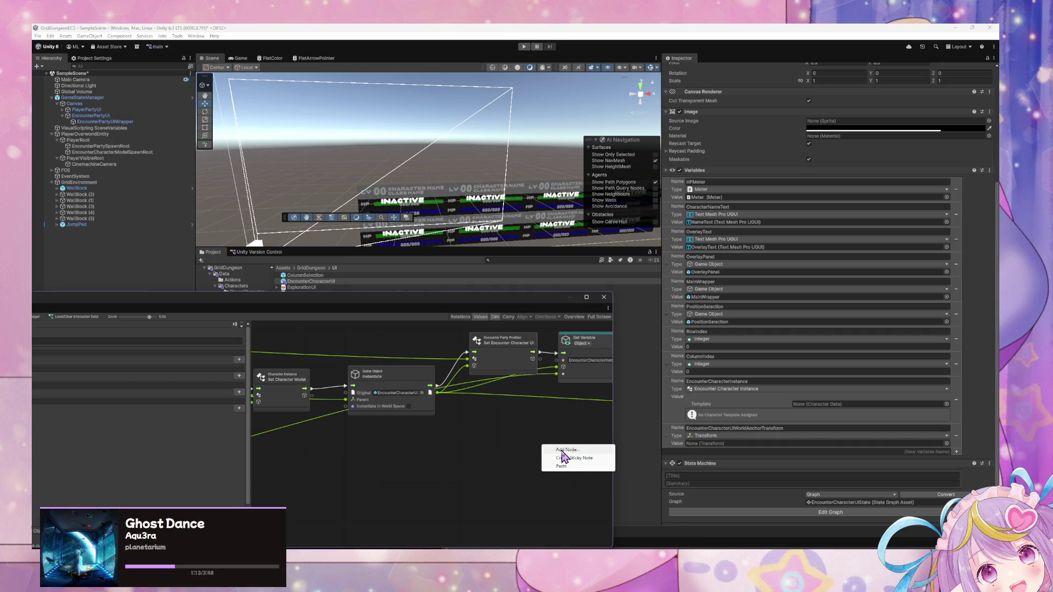
{"action": "left_click", "coordinate": [563, 450]}
{"action": "type", "text": "has var"}
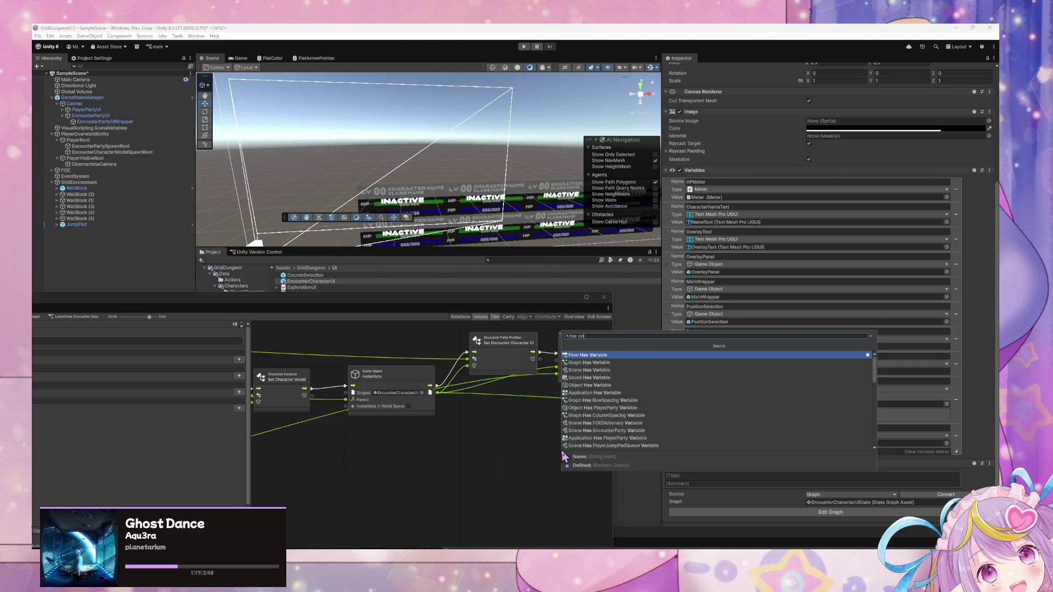
{"action": "key", "text": "Down"}
{"action": "key", "text": "Down"}
{"action": "key", "text": "Down"}
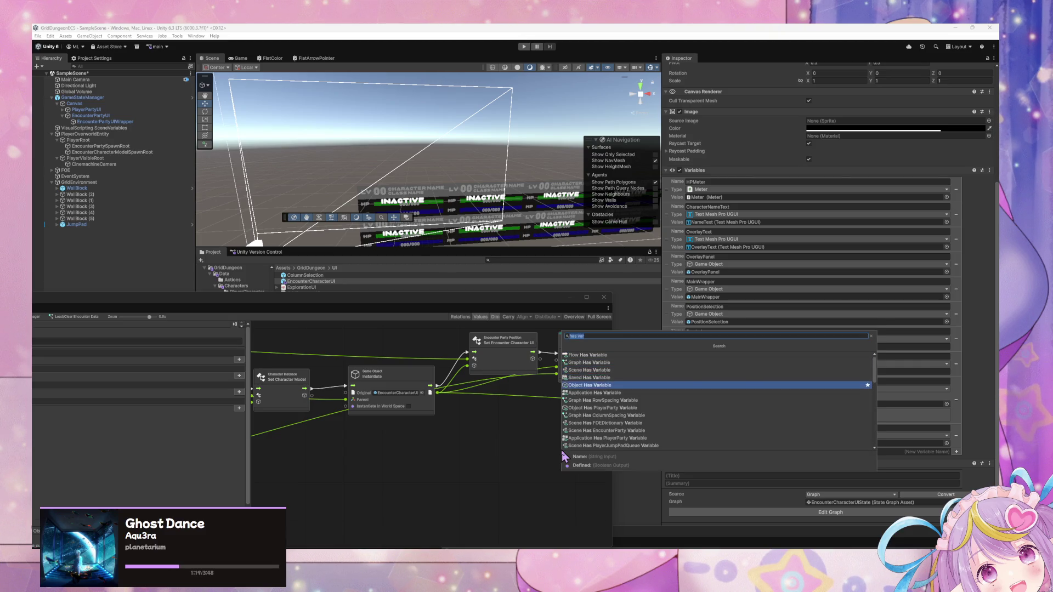
{"action": "key", "text": "Return"}
{"action": "mouse_move", "coordinate": [312, 396]}
{"action": "left_mouse_down"}
{"action": "mouse_move", "coordinate": [517, 477]}
{"action": "mouse_move", "coordinate": [542, 466]}
{"action": "mouse_move", "coordinate": [544, 476]}
{"action": "left_mouse_up"}
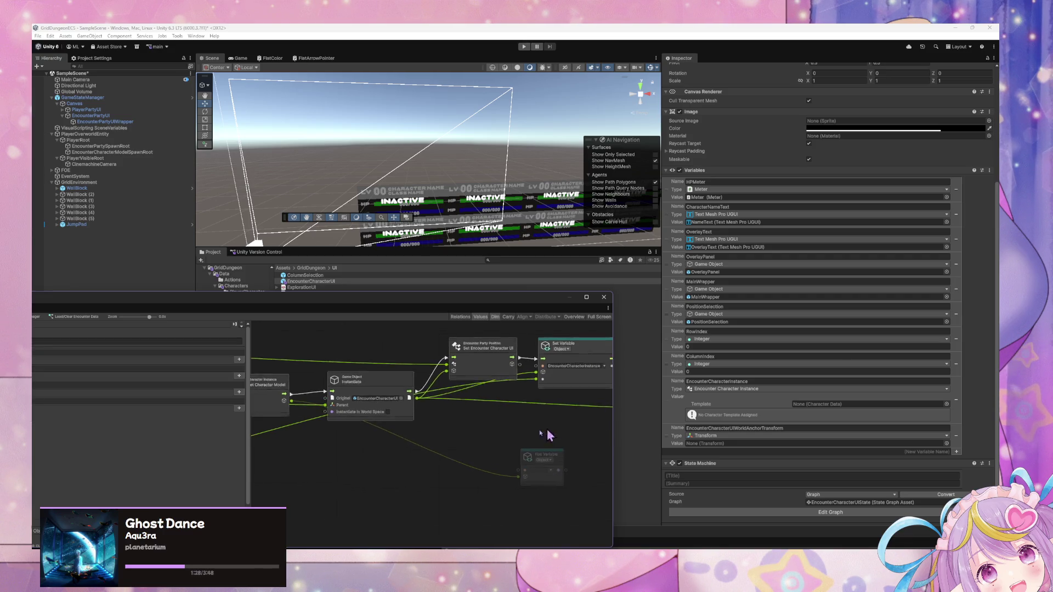
{"action": "left_click", "coordinate": [558, 419]}
{"action": "mouse_move", "coordinate": [558, 419]}
{"action": "left_mouse_down"}
{"action": "mouse_move", "coordinate": [554, 407]}
{"action": "mouse_move", "coordinate": [556, 416]}
{"action": "left_mouse_up"}
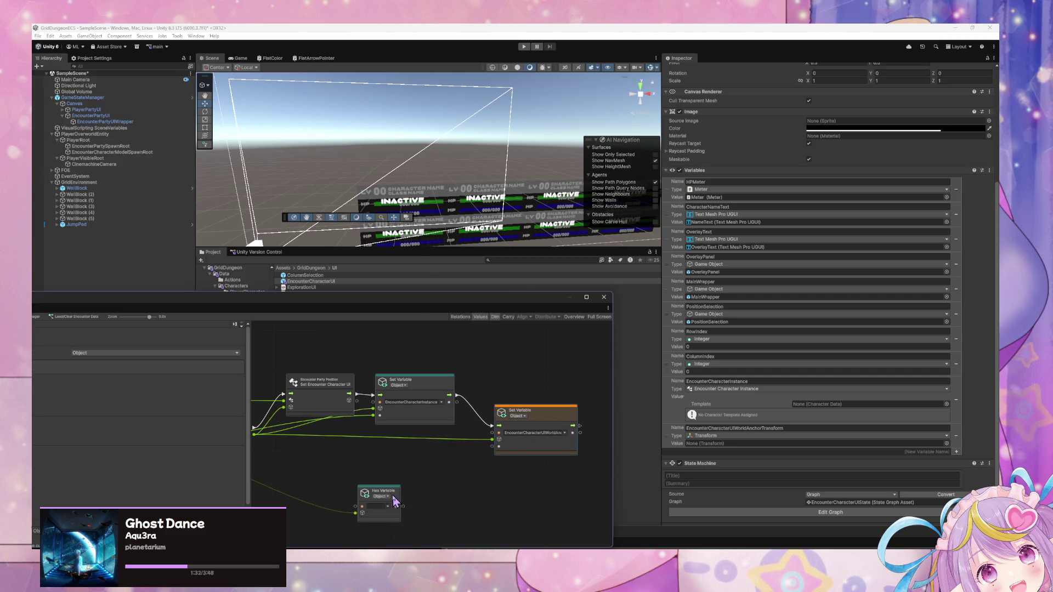
{"action": "left_click_drag", "start_coordinate": [403, 500], "coordinate": [445, 477]}
Add an If node gating the second Set Variable on True, with Has Variable as its condition.
{"action": "right_click", "coordinate": [508, 467]}
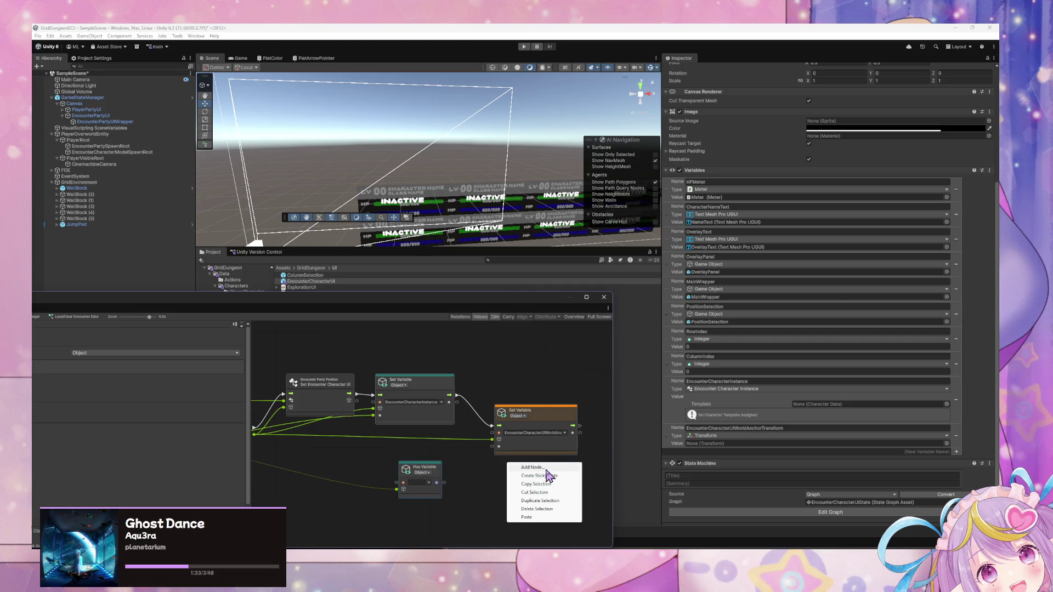
{"action": "left_click", "coordinate": [547, 476]}
{"action": "type", "text": "if"}
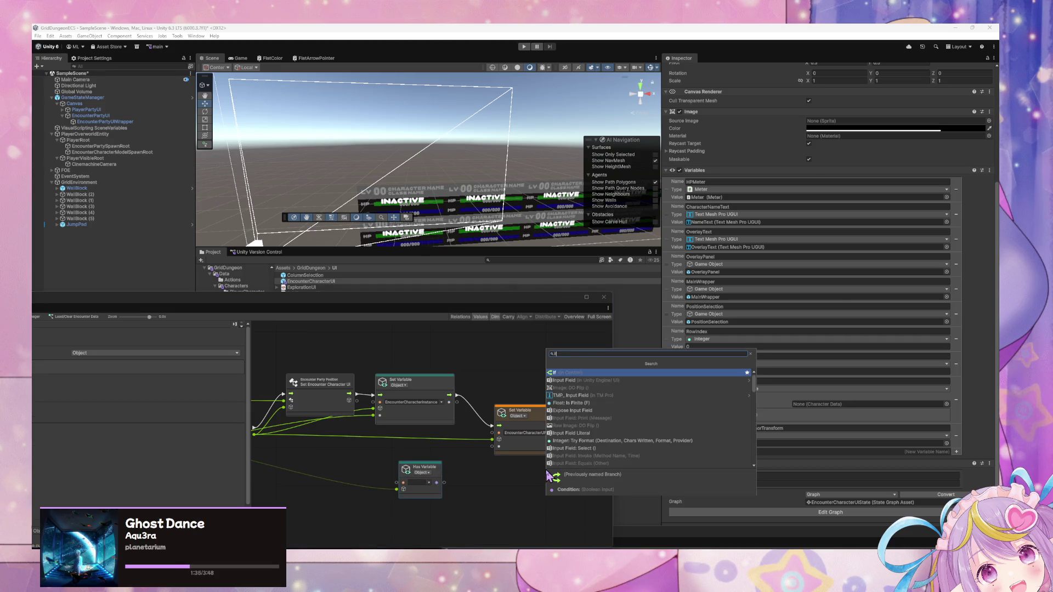
{"action": "key", "text": "Return"}
{"action": "mouse_move", "coordinate": [458, 402]}
{"action": "left_mouse_down"}
{"action": "mouse_move", "coordinate": [503, 481]}
{"action": "mouse_move", "coordinate": [496, 427]}
{"action": "mouse_move", "coordinate": [603, 407]}
{"action": "left_mouse_up"}
{"action": "left_click_drag", "start_coordinate": [515, 488], "coordinate": [515, 422]}
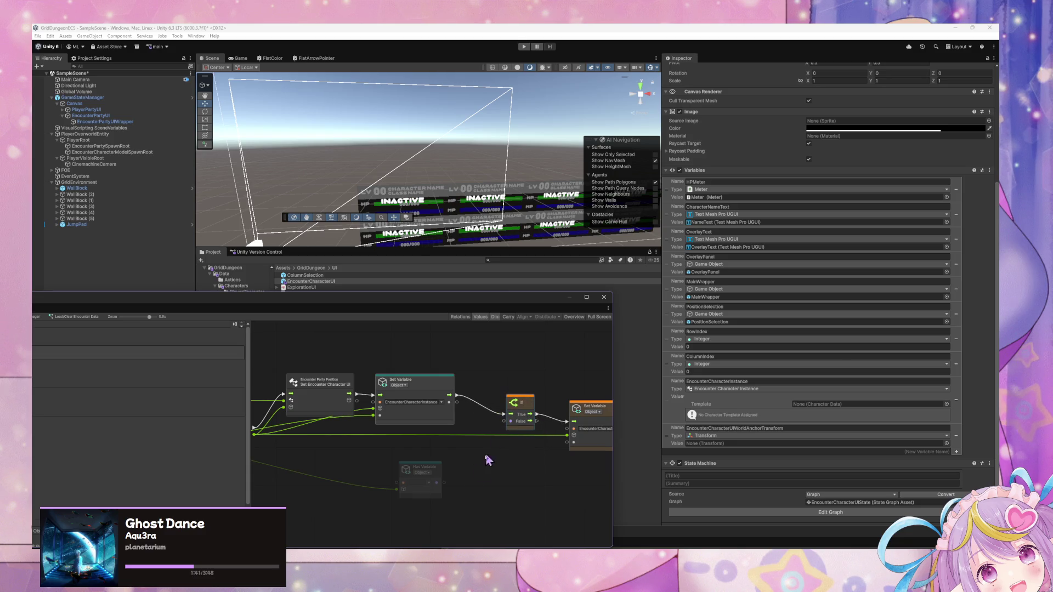
{"action": "left_click_drag", "start_coordinate": [443, 483], "coordinate": [504, 422]}
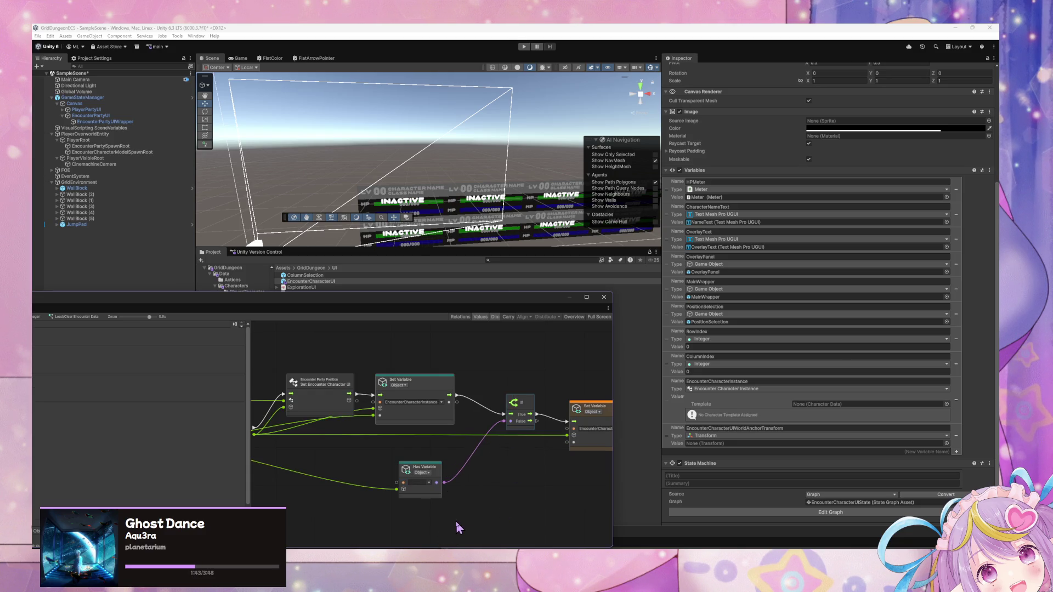
{"action": "mouse_move", "coordinate": [281, 305]}
{"action": "left_mouse_down"}
{"action": "mouse_move", "coordinate": [274, 383]}
{"action": "mouse_move", "coordinate": [271, 358]}
{"action": "left_mouse_up"}
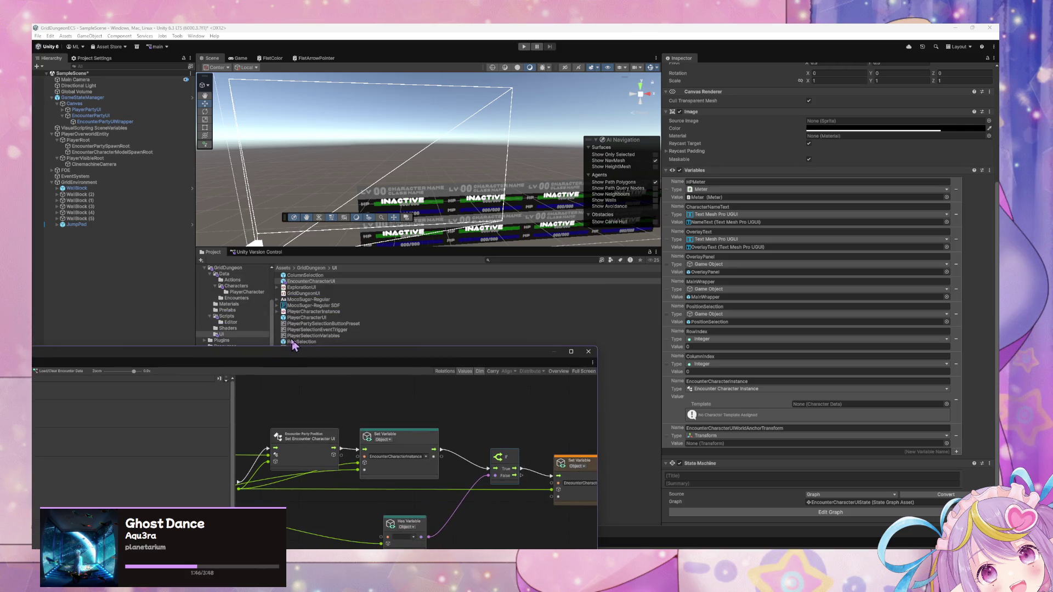
Copy the EncounterCharacterUIWorldAnchorTransform name from the BlueSlime prefab into the Has Variable node.
{"action": "left_click", "coordinate": [245, 288]}
{"action": "left_click", "coordinate": [315, 294]}
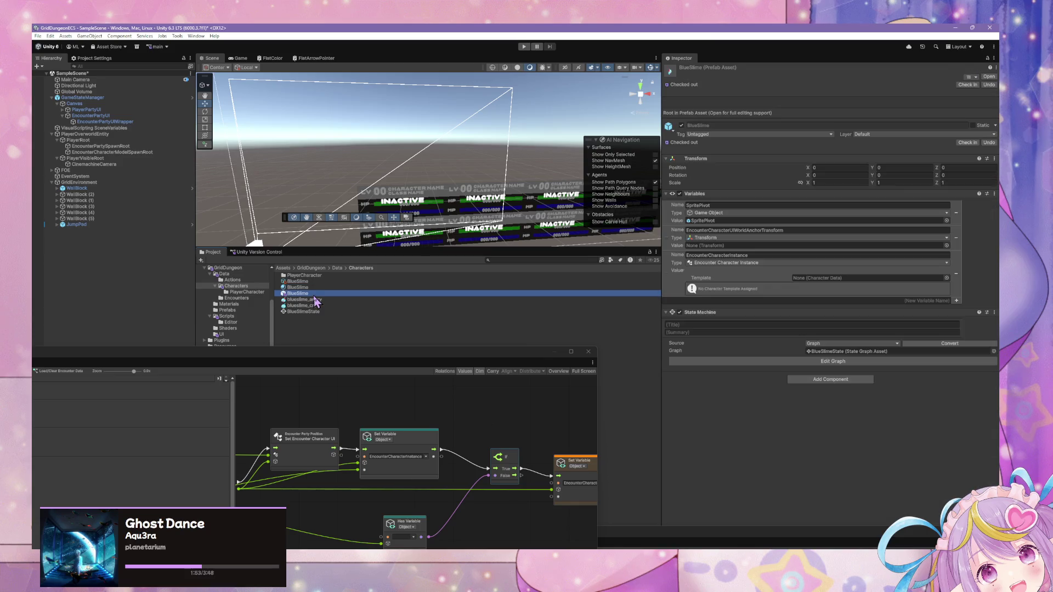
{"action": "left_click", "coordinate": [812, 230]}
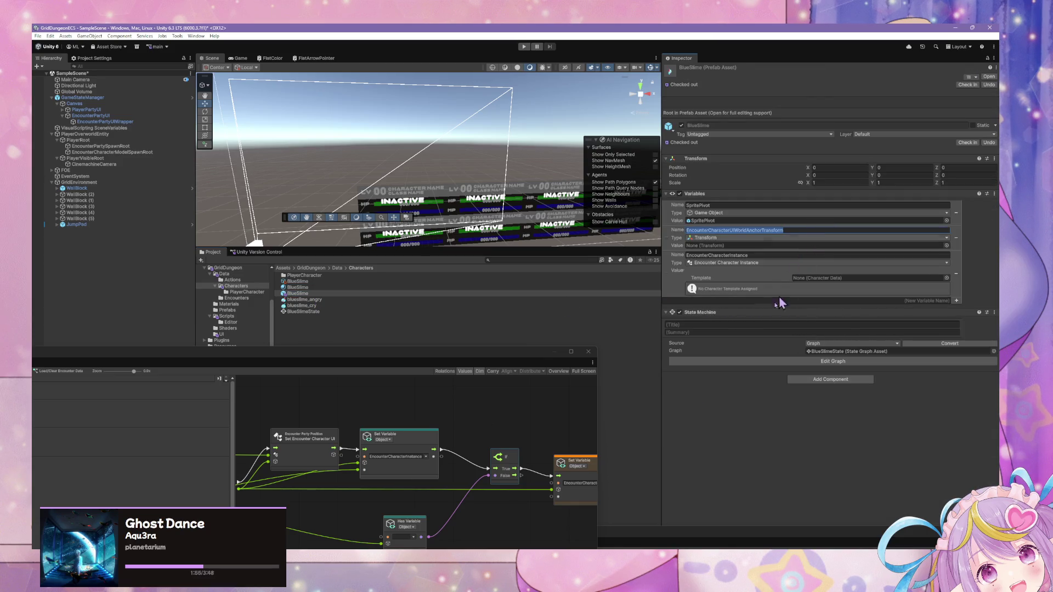
{"action": "left_click", "coordinate": [405, 538]}
{"action": "key", "text": "ctrl+v"}
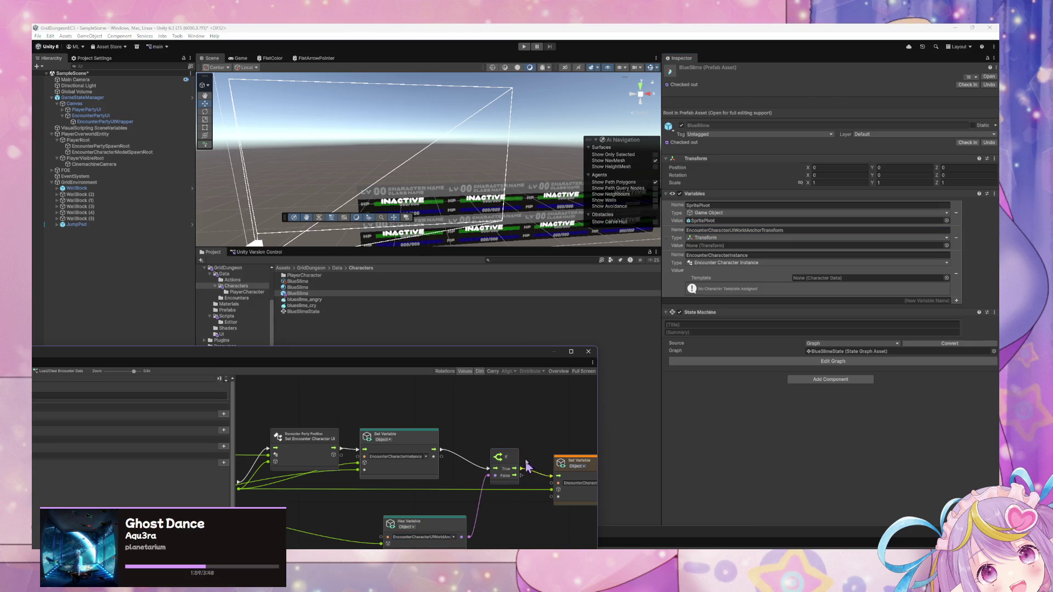
Confirm EncounterCharacterUIWorldAnchorTransform as the Set Variable node's name.
{"action": "scroll", "coordinate": [515, 457], "scroll_direction": "down", "scroll_amount": 5}
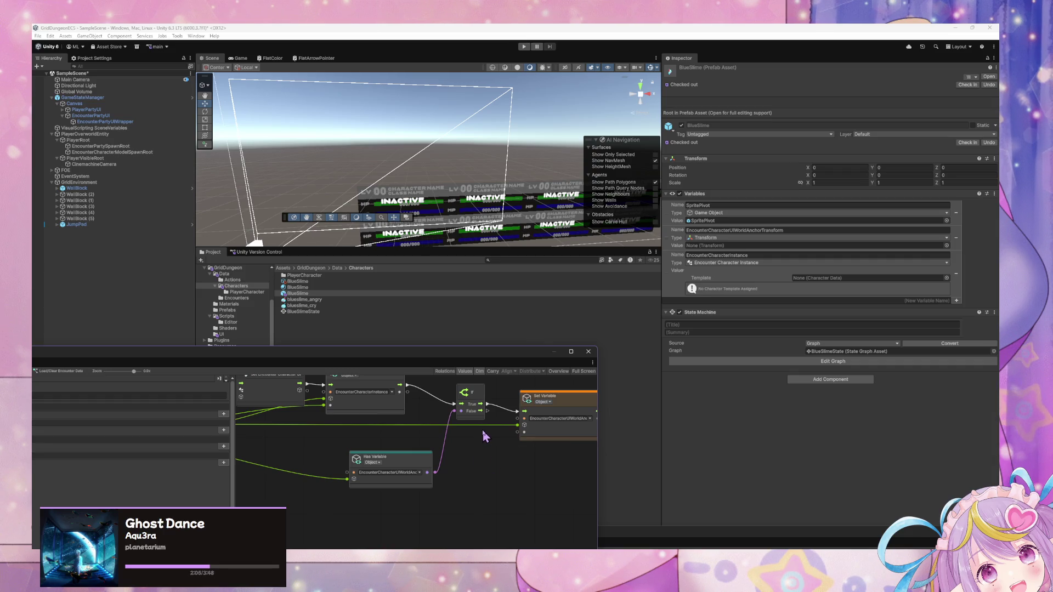
{"action": "left_click_drag", "start_coordinate": [486, 430], "coordinate": [449, 436]}
{"action": "left_click", "coordinate": [524, 431]}
{"action": "key", "text": "End"}
{"action": "left_click", "coordinate": [472, 486]}
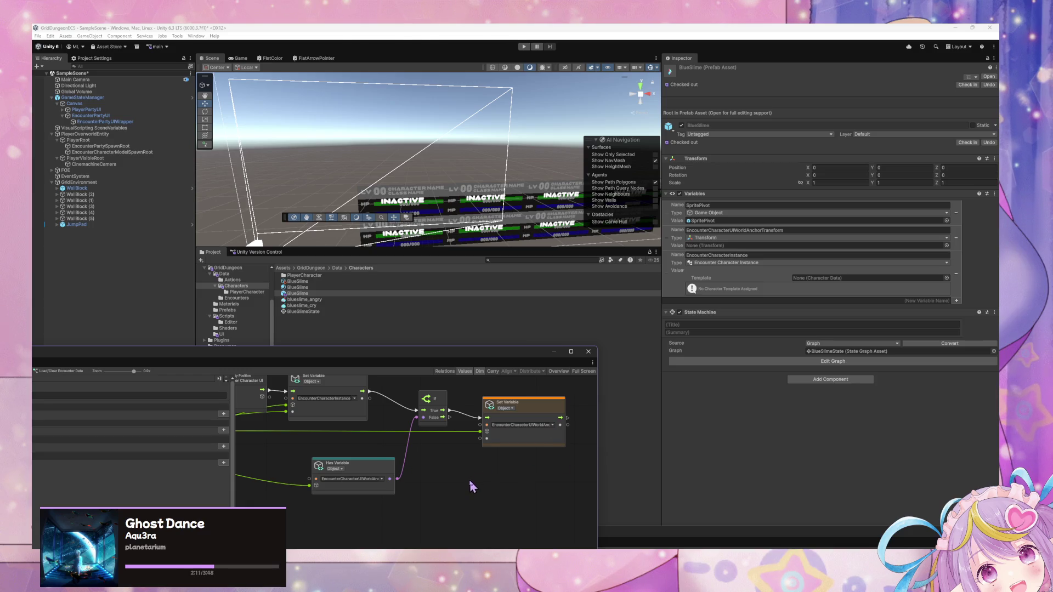
{"action": "mouse_move", "coordinate": [416, 440]}
{"action": "left_mouse_down"}
{"action": "mouse_move", "coordinate": [565, 488]}
{"action": "mouse_move", "coordinate": [563, 479]}
{"action": "left_mouse_up"}
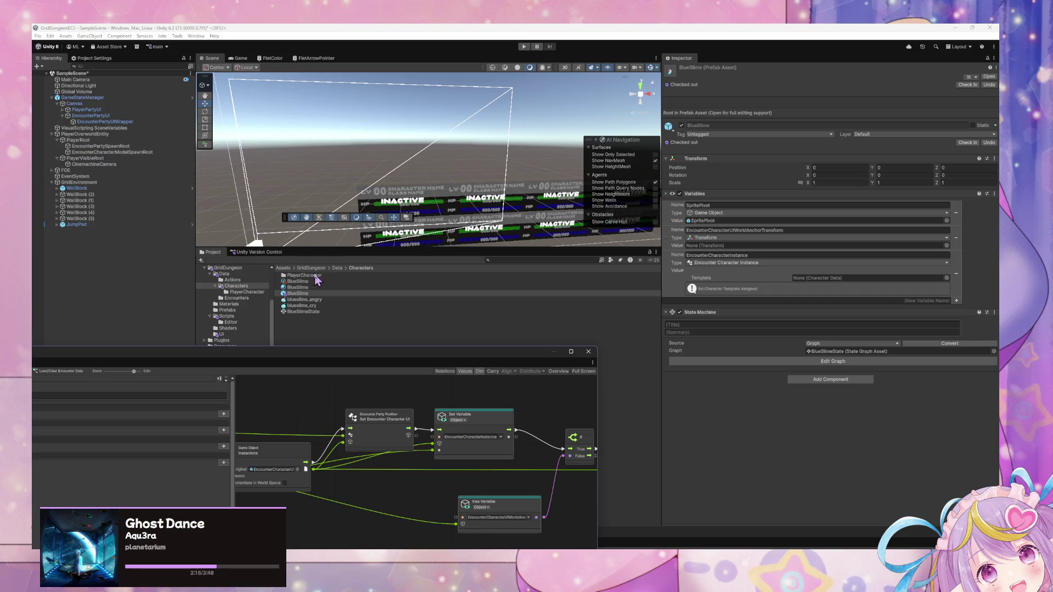
{"action": "left_click", "coordinate": [222, 335]}
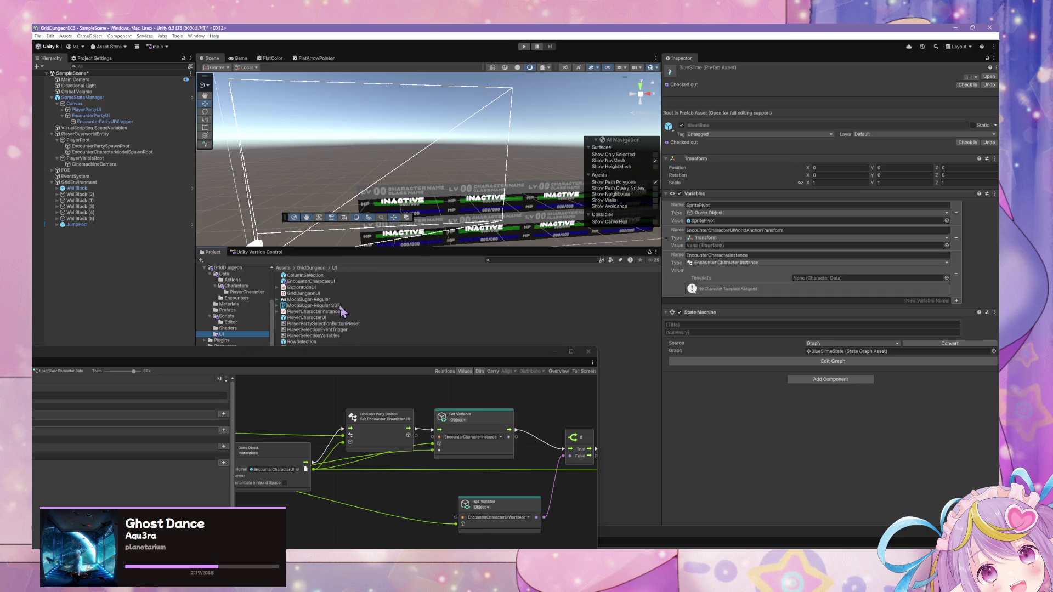
Check the anchor transform variable name on the EncounterCharacterUI prefab.
{"action": "left_click", "coordinate": [334, 282]}
{"action": "scroll", "coordinate": [761, 434], "scroll_direction": "down", "scroll_amount": 5}
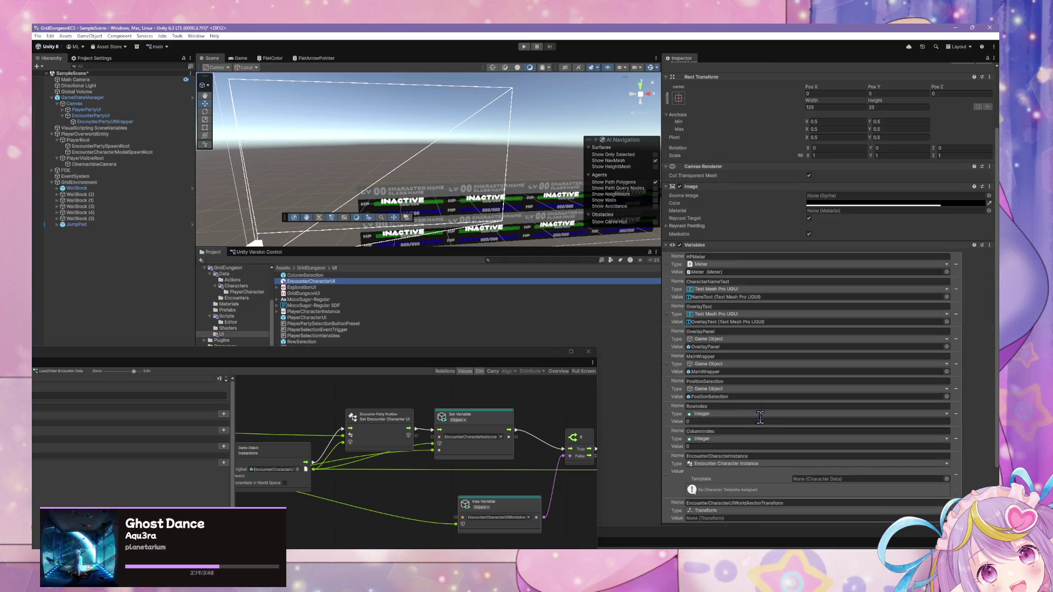
{"action": "left_click", "coordinate": [765, 462]}
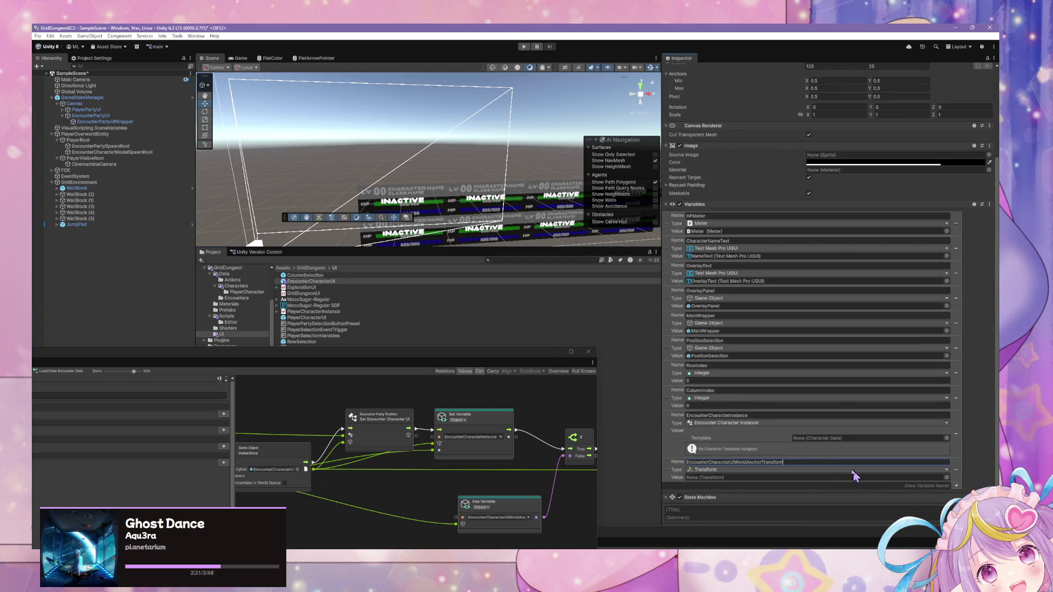
{"action": "left_click_drag", "start_coordinate": [559, 460], "coordinate": [528, 454]}
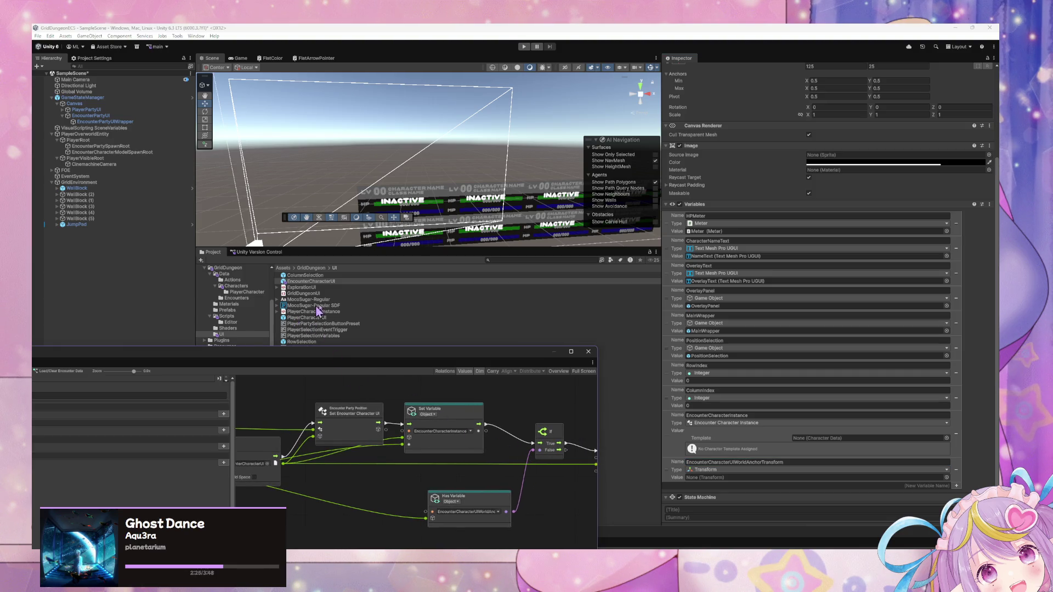
{"action": "scroll", "coordinate": [235, 310], "scroll_direction": "up", "scroll_amount": 2}
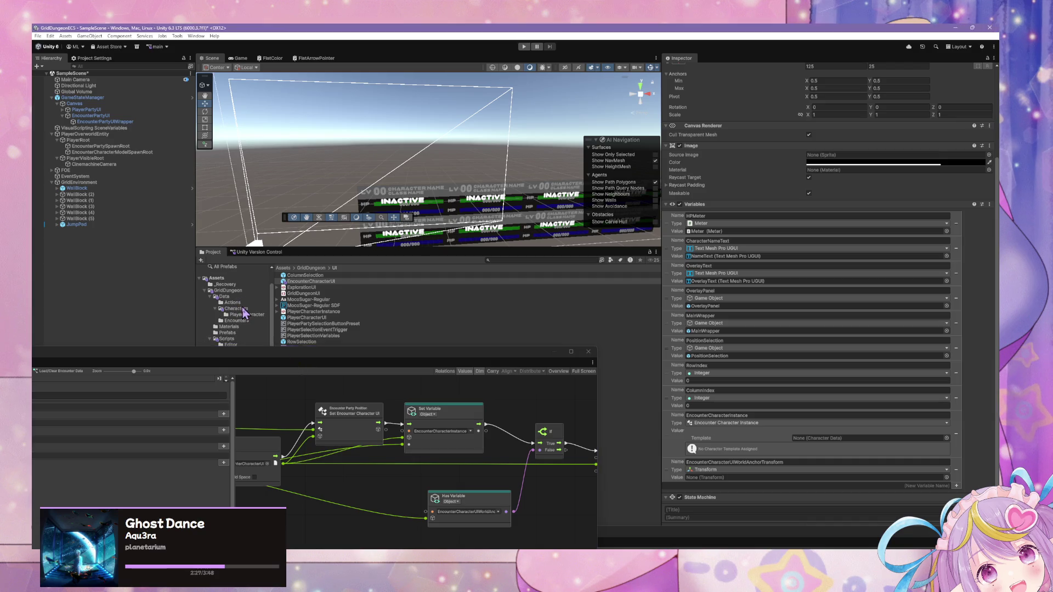
Assign BlueSlime's EncounterCharacterUIWorldAnchorTransform child to its Transform variable, then return to SampleScene.
{"action": "left_click", "coordinate": [237, 308]}
{"action": "double_click", "coordinate": [299, 293]}
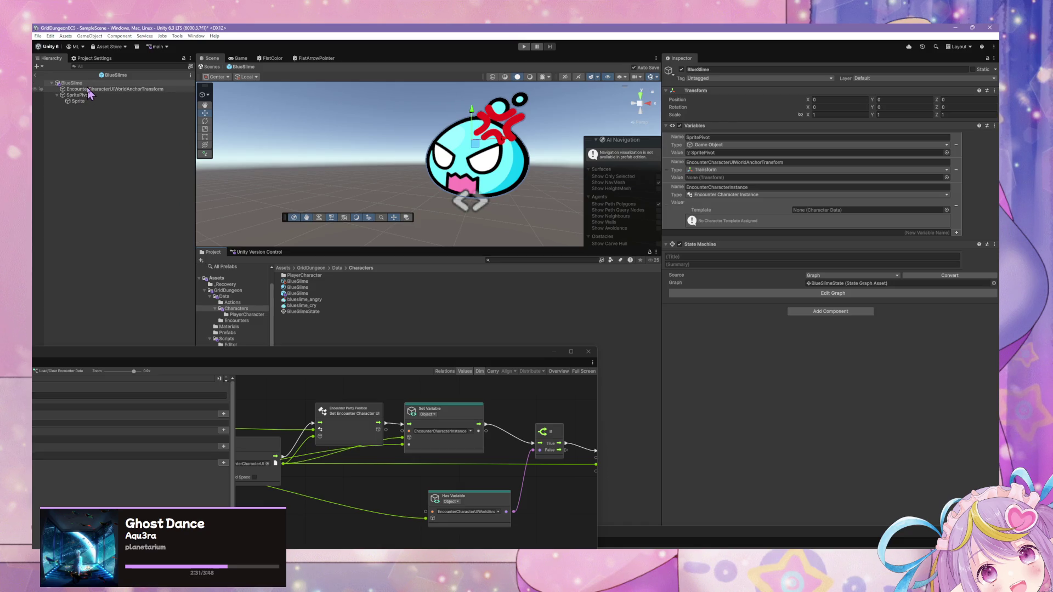
{"action": "mouse_move", "coordinate": [89, 93]}
{"action": "left_mouse_down"}
{"action": "mouse_move", "coordinate": [175, 85]}
{"action": "mouse_move", "coordinate": [703, 175]}
{"action": "mouse_move", "coordinate": [704, 185]}
{"action": "left_mouse_up"}
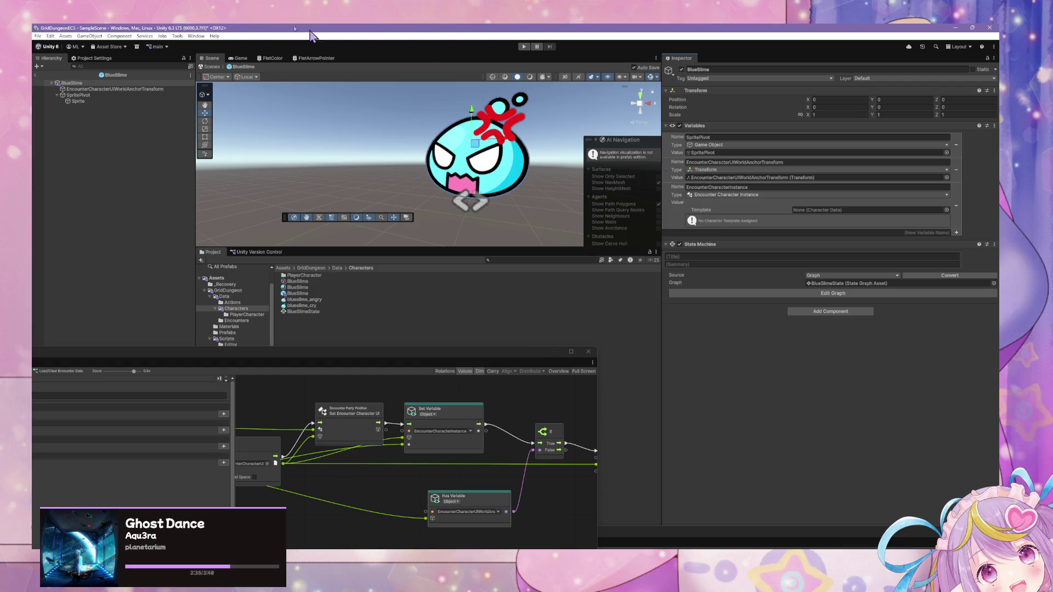
{"action": "left_click", "coordinate": [210, 67]}
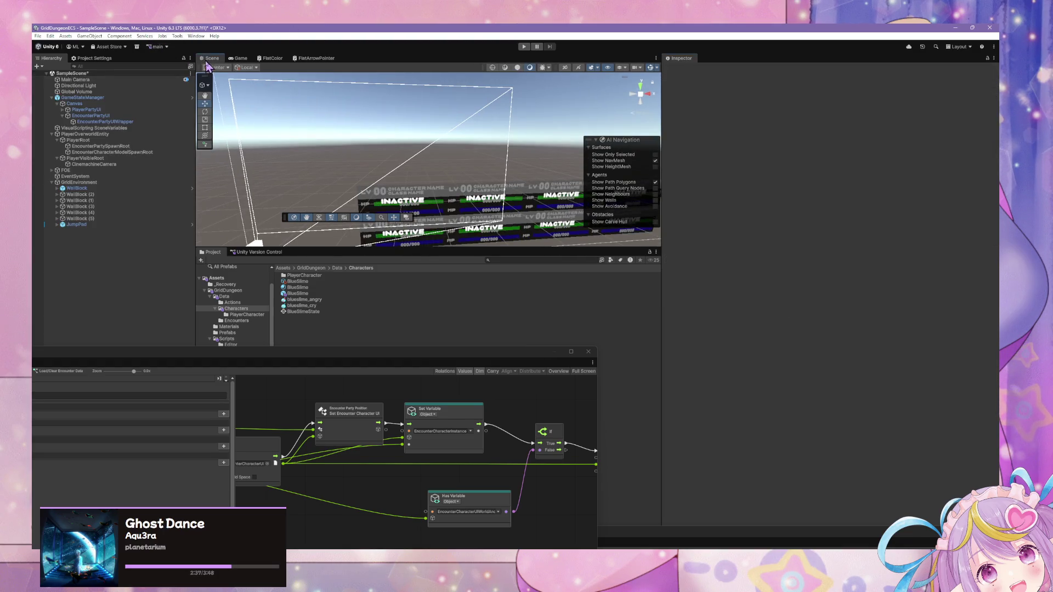
Run the game to show the Lv 05 and Lv 01 encounter panels.
{"action": "mouse_move", "coordinate": [515, 447]}
{"action": "left_mouse_down"}
{"action": "mouse_move", "coordinate": [400, 439]}
{"action": "mouse_move", "coordinate": [433, 425]}
{"action": "left_mouse_up"}
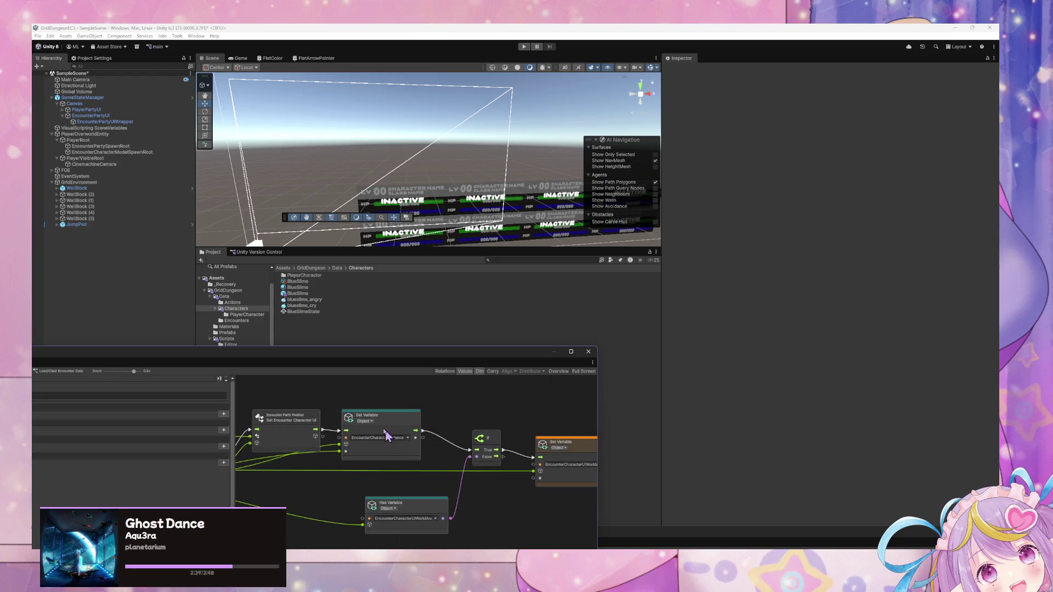
{"action": "left_click", "coordinate": [525, 46]}
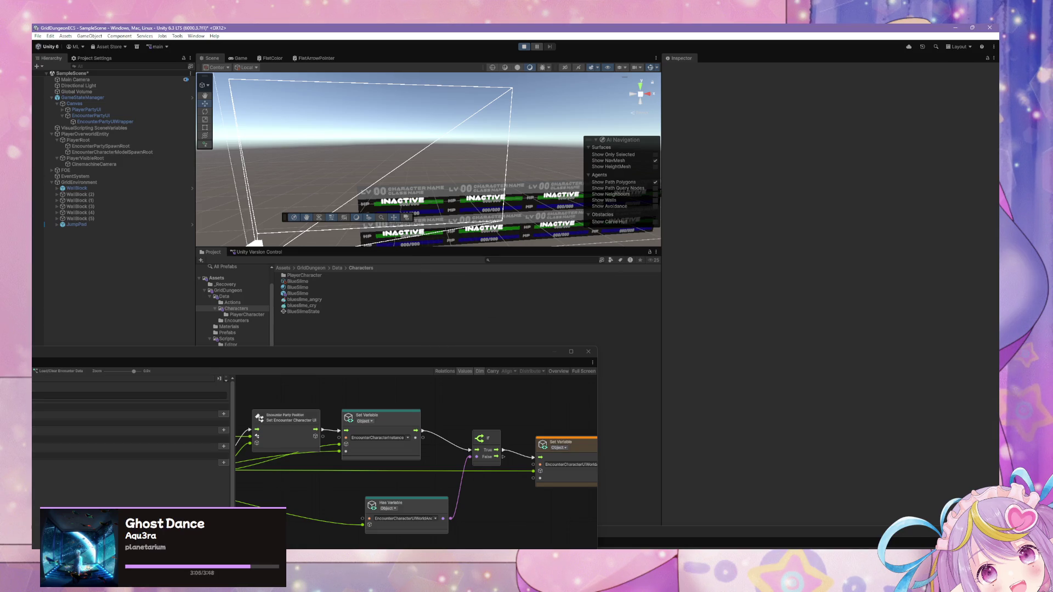
{"action": "key", "text": "XF86AudioLowerVolume"}
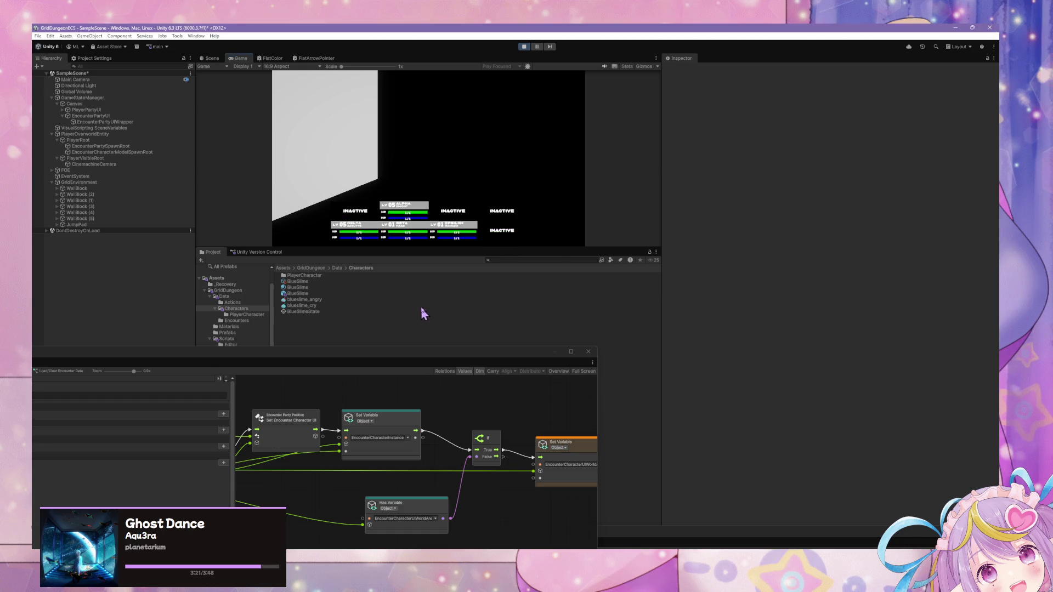
Trigger the Test Load/Clear Encounter Data state and open its script graph to see the erroring setter.
{"action": "left_click_drag", "start_coordinate": [365, 358], "coordinate": [600, 235]}
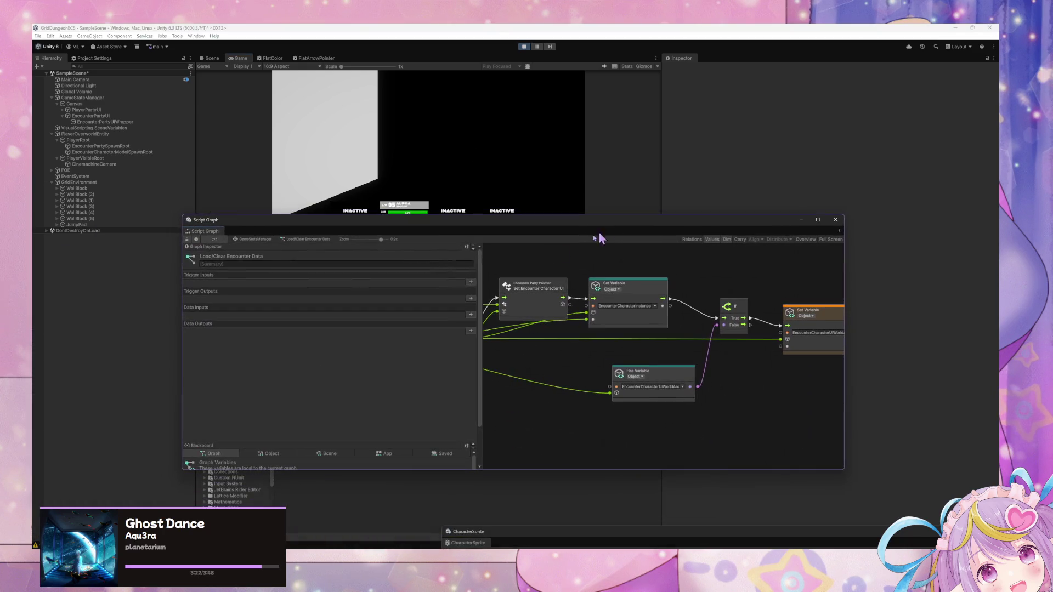
{"action": "left_click", "coordinate": [250, 241]}
{"action": "left_click", "coordinate": [575, 343]}
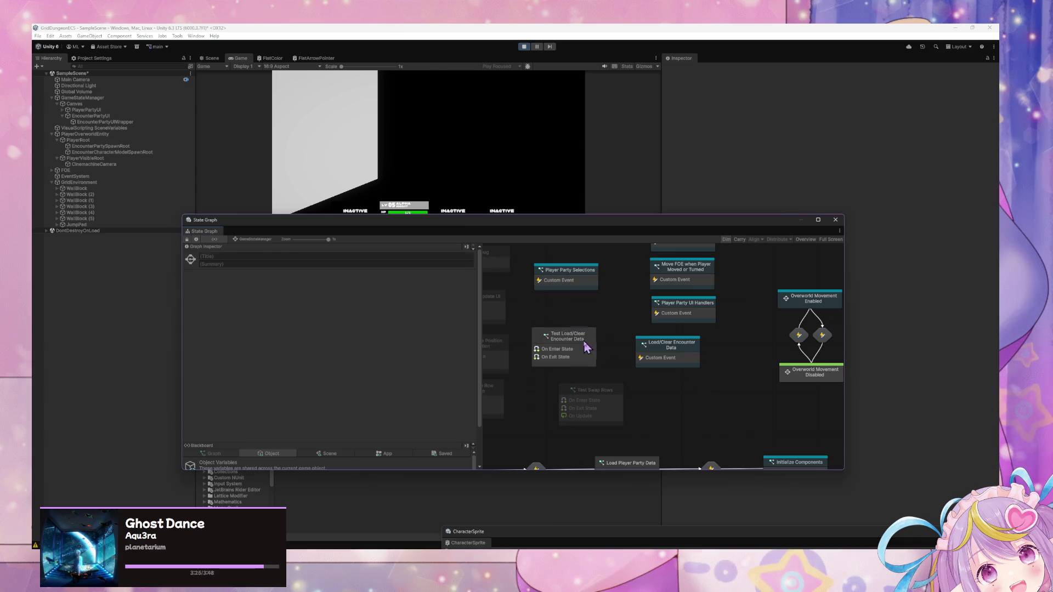
{"action": "right_click", "coordinate": [584, 342]}
{"action": "left_click", "coordinate": [648, 370]}
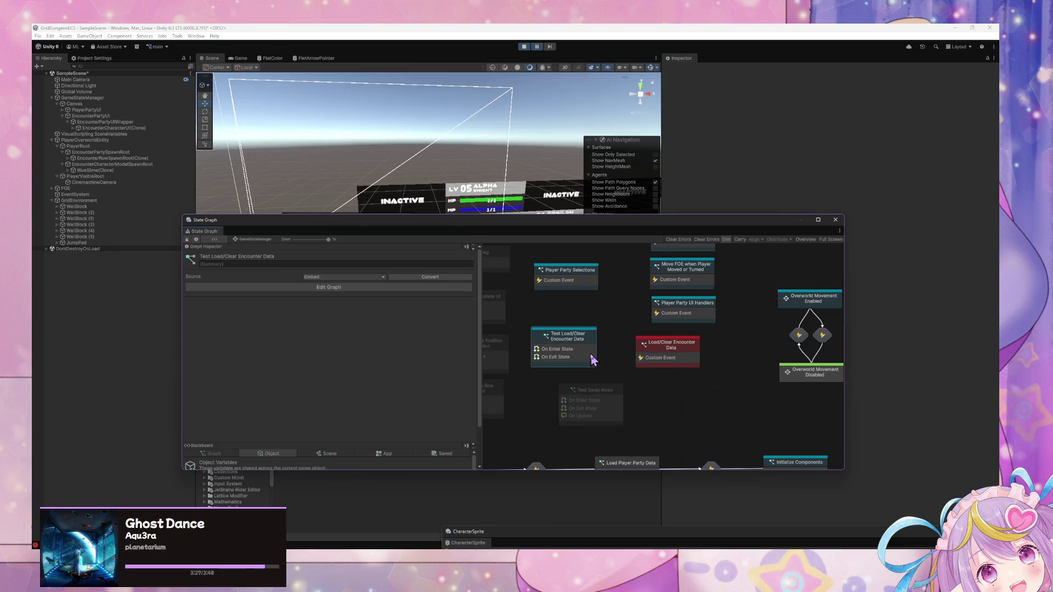
{"action": "double_click", "coordinate": [661, 358]}
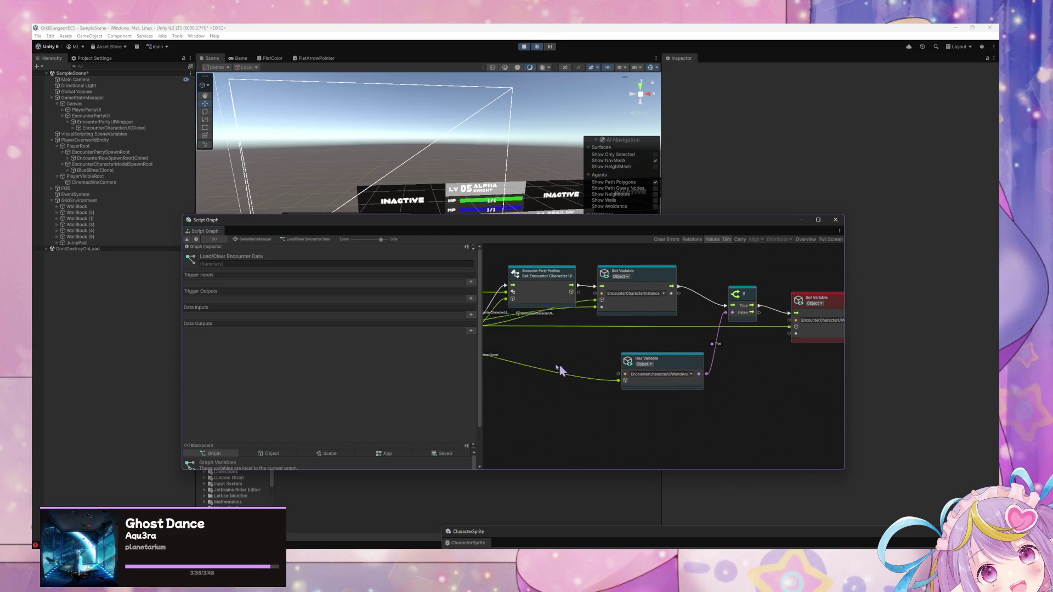
Add a Get Object Variable node for the anchor transform feeding the red Set Variable.
{"action": "right_click", "coordinate": [647, 396]}
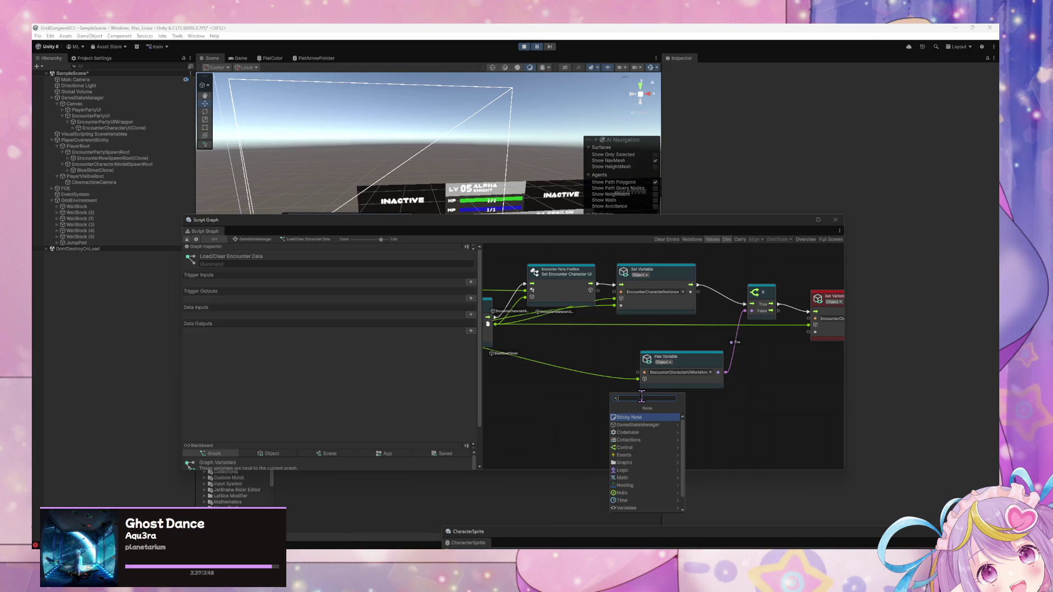
{"action": "type", "text": "get"}
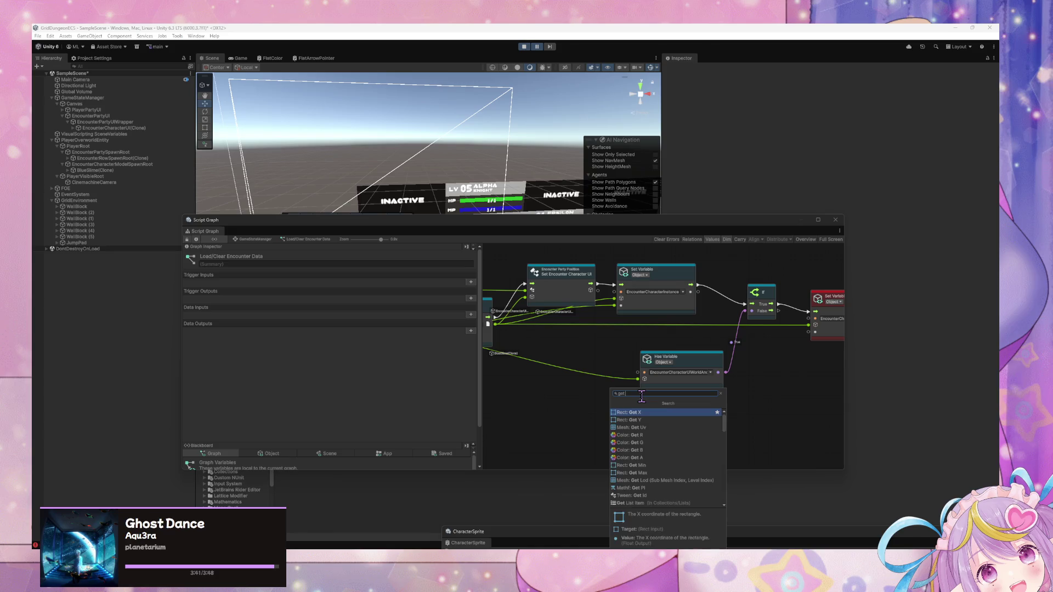
{"action": "type", "text": " object"}
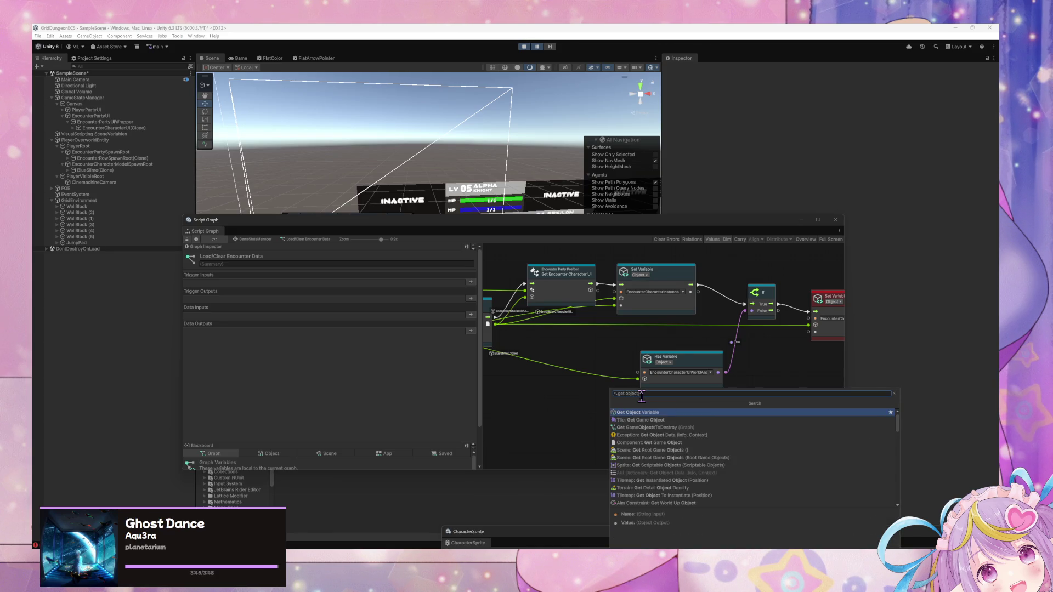
{"action": "key", "text": "Return"}
{"action": "type", "text": "ransform"}
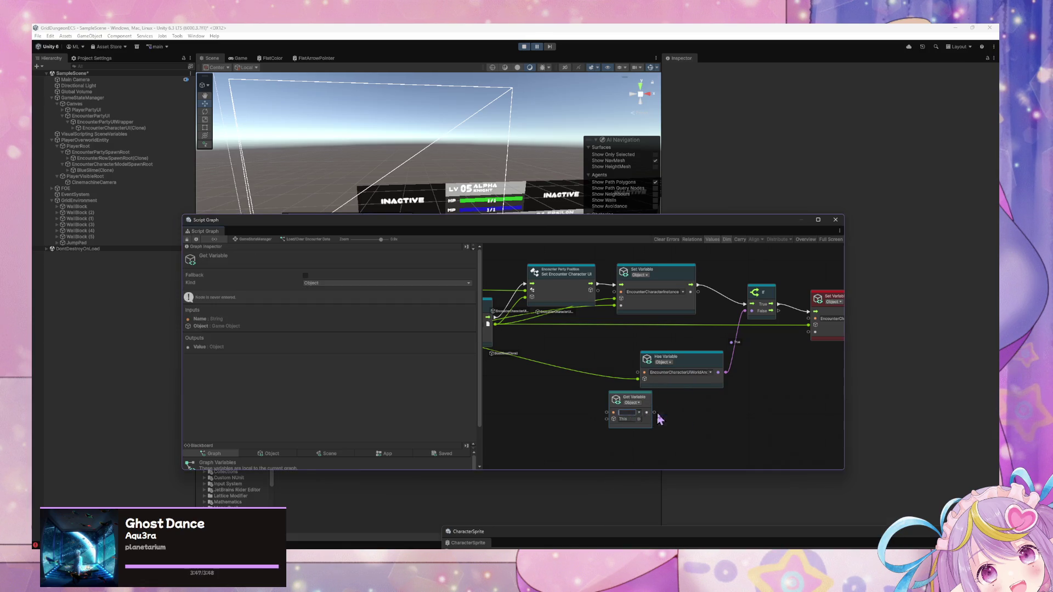
{"action": "mouse_move", "coordinate": [695, 412]}
{"action": "left_mouse_down"}
{"action": "mouse_move", "coordinate": [811, 345]}
{"action": "mouse_move", "coordinate": [810, 326]}
{"action": "left_mouse_up"}
Connect Set Character Model's output to Get Variable's This port and tidy the nodes.
{"action": "scroll", "coordinate": [706, 384], "scroll_direction": "left", "scroll_amount": 3}
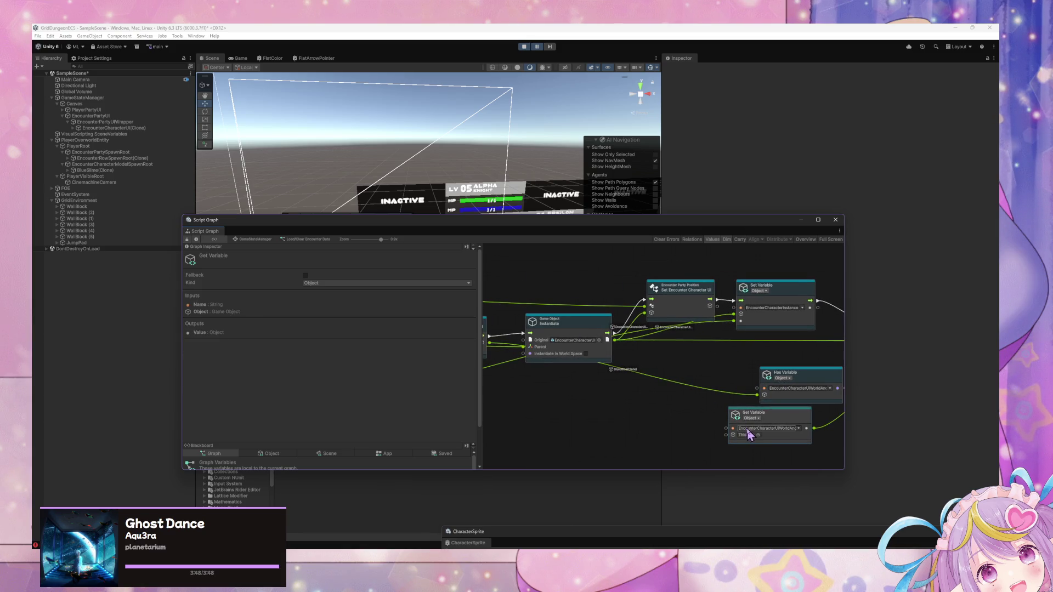
{"action": "left_click_drag", "start_coordinate": [773, 432], "coordinate": [587, 427]}
{"action": "mouse_move", "coordinate": [571, 384]}
{"action": "left_mouse_down"}
{"action": "mouse_move", "coordinate": [732, 402]}
{"action": "mouse_move", "coordinate": [705, 378]}
{"action": "left_mouse_up"}
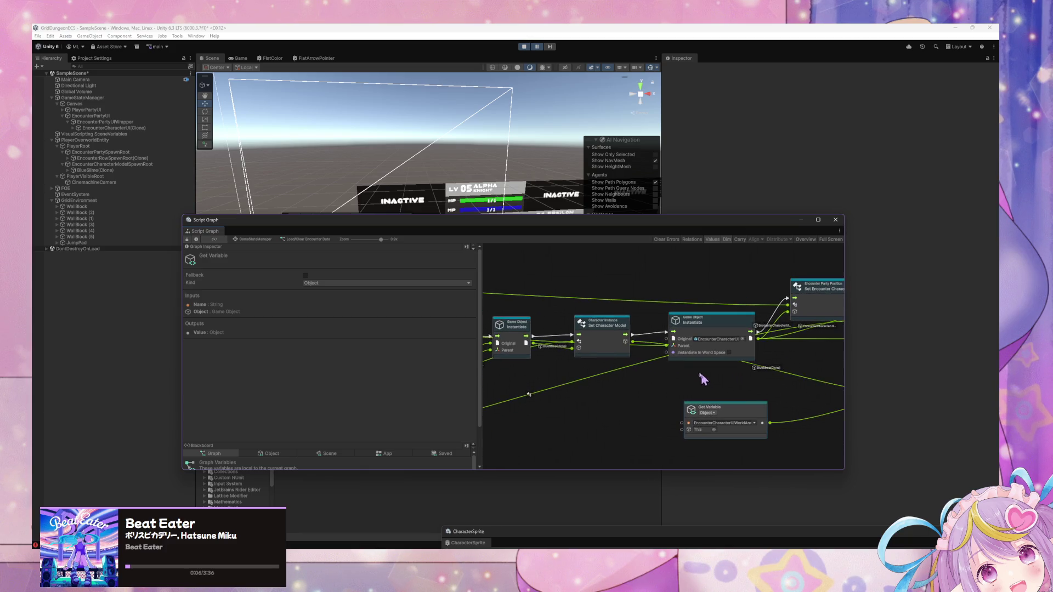
{"action": "left_click_drag", "start_coordinate": [632, 342], "coordinate": [632, 343]}
{"action": "left_click_drag", "start_coordinate": [670, 424], "coordinate": [682, 430]}
{"action": "left_click_drag", "start_coordinate": [707, 365], "coordinate": [617, 383]}
{"action": "left_click_drag", "start_coordinate": [837, 396], "coordinate": [779, 389]}
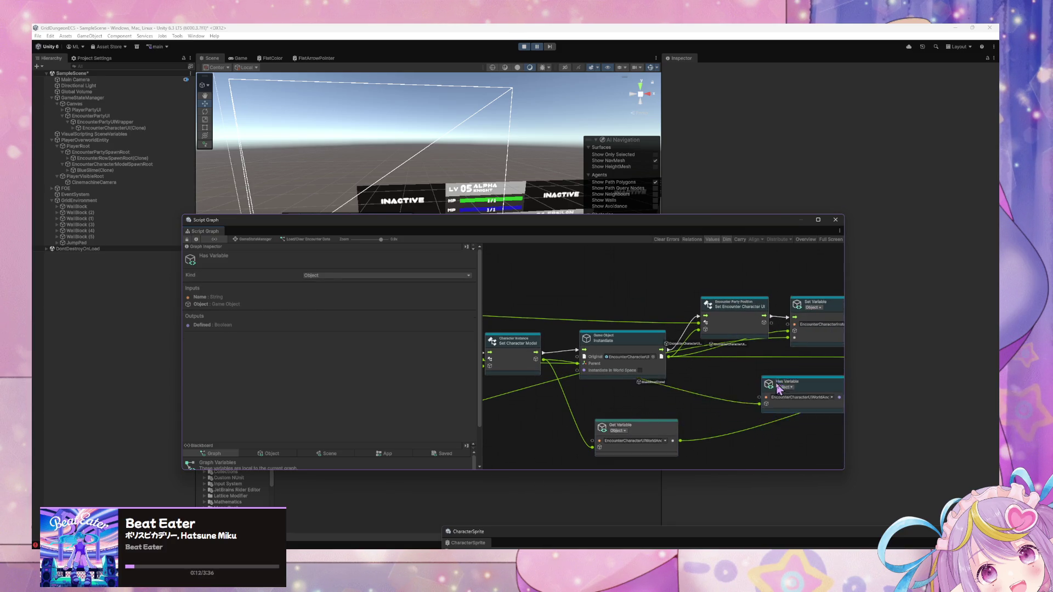
{"action": "mouse_move", "coordinate": [660, 433]}
{"action": "left_mouse_down"}
{"action": "mouse_move", "coordinate": [783, 438]}
{"action": "mouse_move", "coordinate": [594, 400]}
{"action": "mouse_move", "coordinate": [608, 436]}
{"action": "left_mouse_up"}
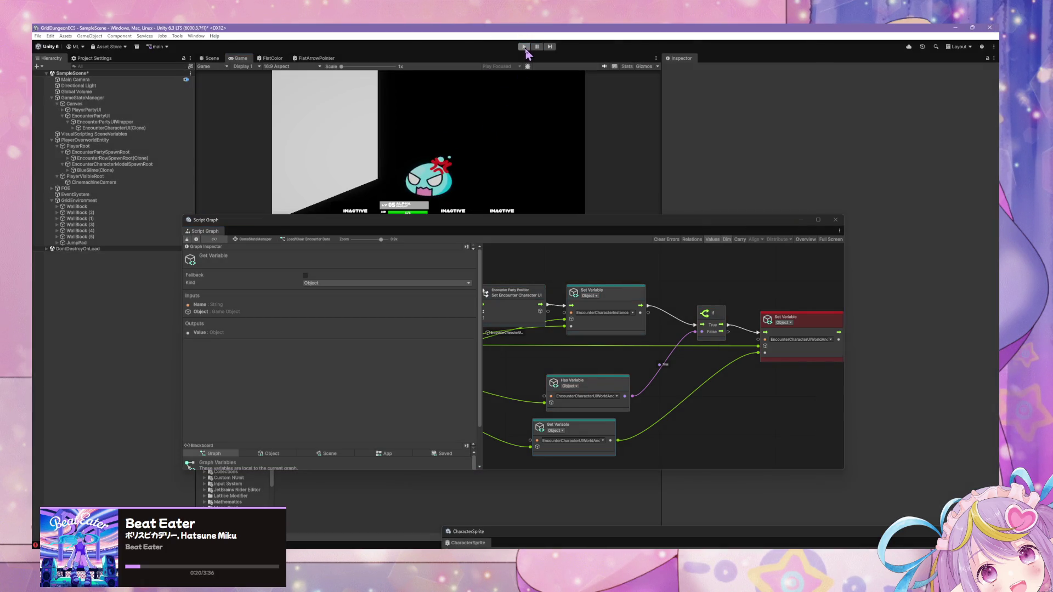
Stop play mode.
{"action": "left_click", "coordinate": [524, 47]}
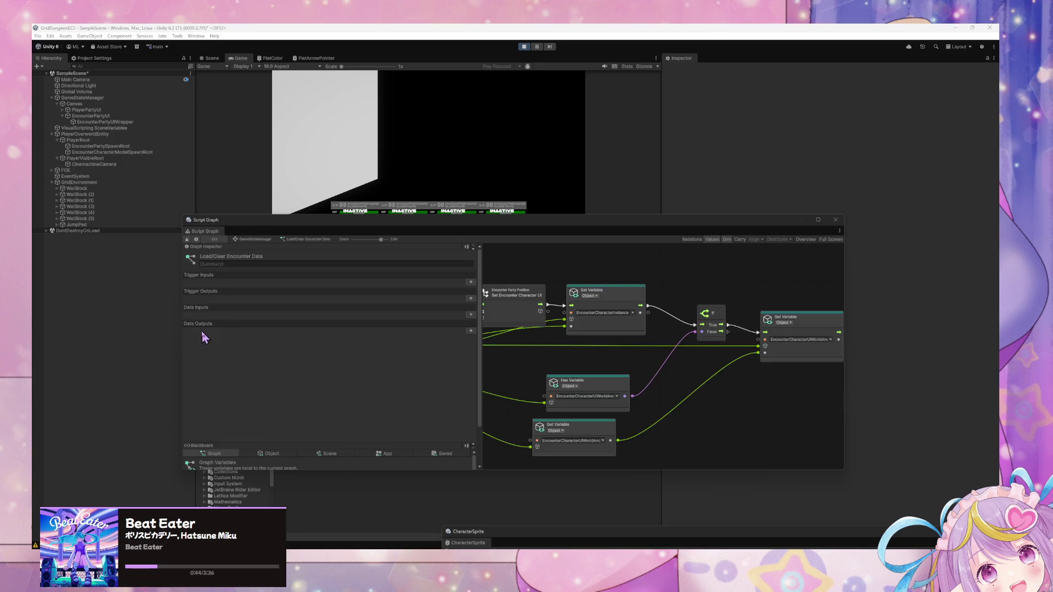
Force-enter the Test Load/Clear Encounter Data state to load the slime encounter.
{"action": "left_click", "coordinate": [267, 242]}
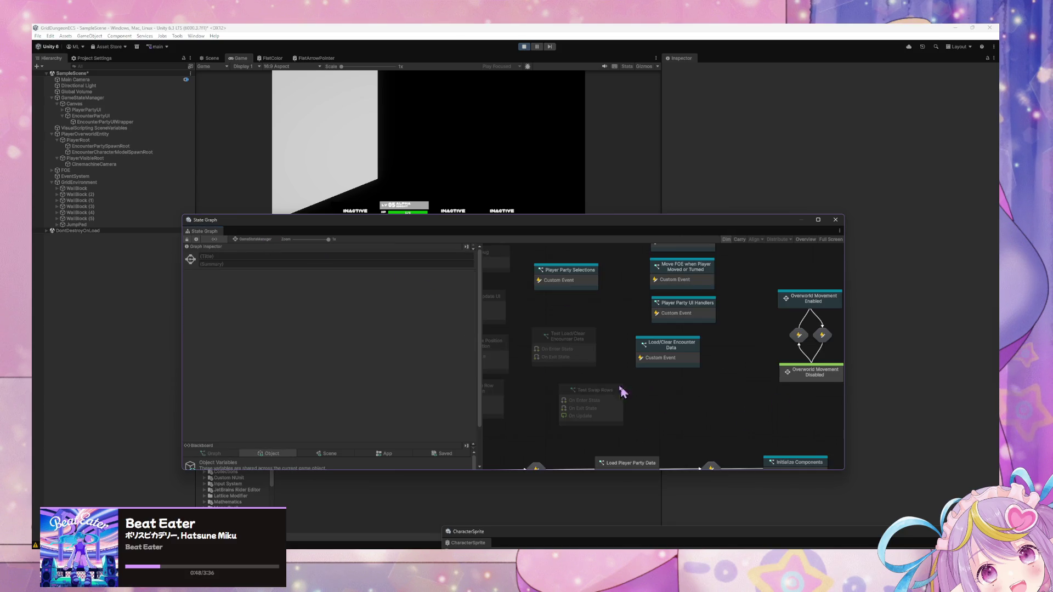
{"action": "left_click", "coordinate": [587, 353]}
{"action": "right_click", "coordinate": [587, 353]}
{"action": "left_click", "coordinate": [632, 373]}
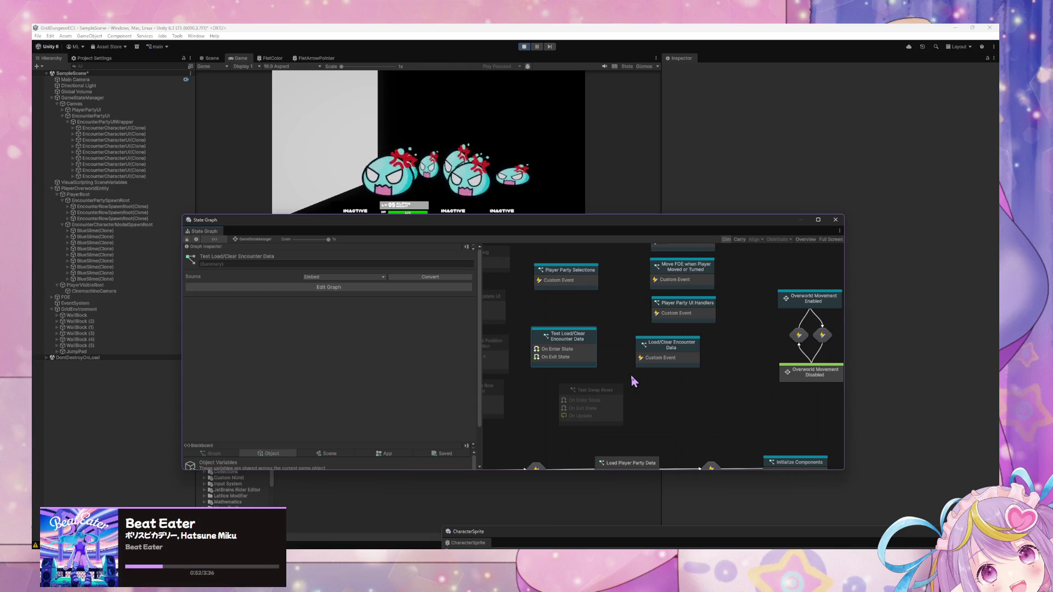
{"action": "left_click", "coordinate": [570, 163]}
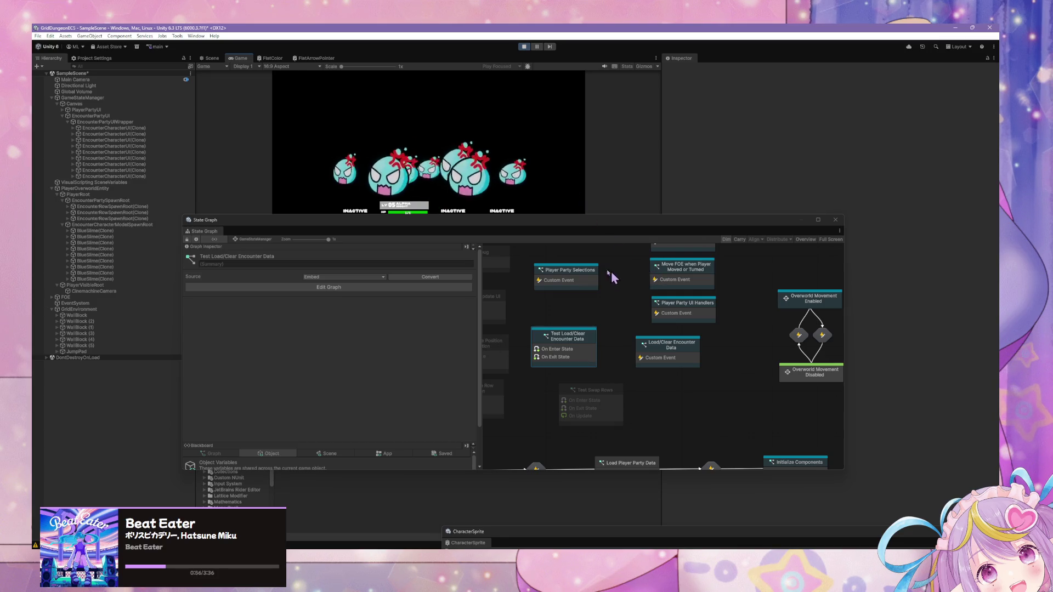
Open the first EncounterCharacterUI clone's EncounterCharacterUIState graph and its Start state.
{"action": "left_click", "coordinate": [115, 128]}
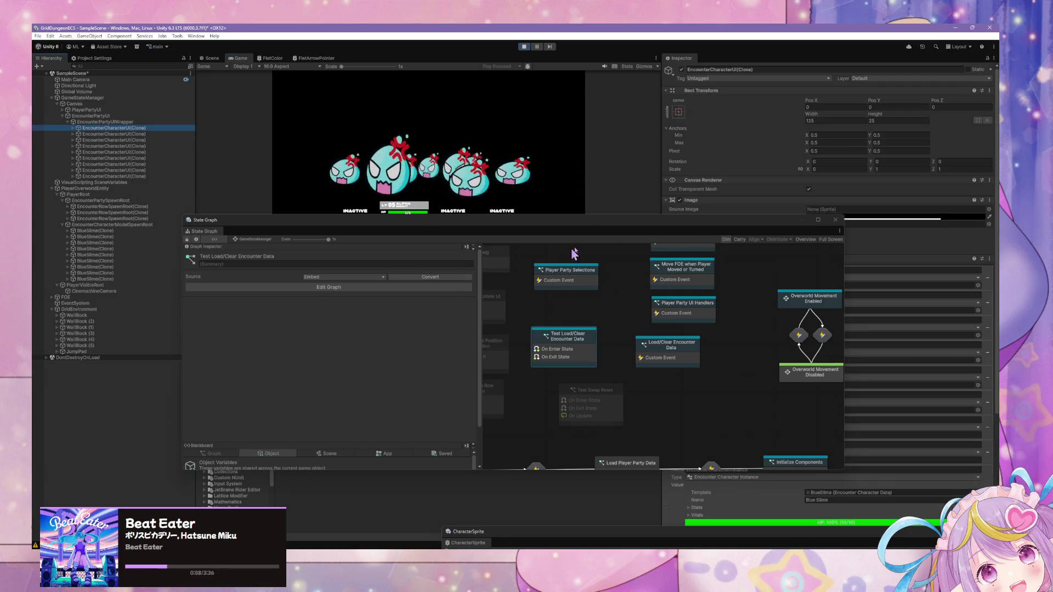
{"action": "left_click_drag", "start_coordinate": [663, 228], "coordinate": [399, 329]}
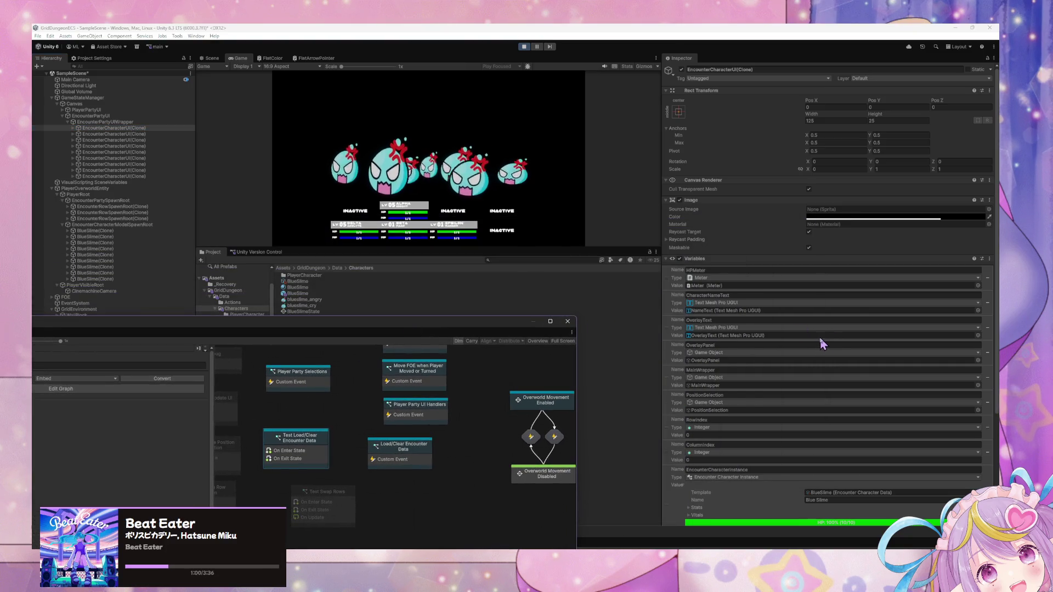
{"action": "scroll", "coordinate": [831, 342], "scroll_direction": "down", "scroll_amount": 3}
{"action": "scroll", "coordinate": [820, 336], "scroll_direction": "down", "scroll_amount": 3}
{"action": "scroll", "coordinate": [820, 335], "scroll_direction": "down", "scroll_amount": 2}
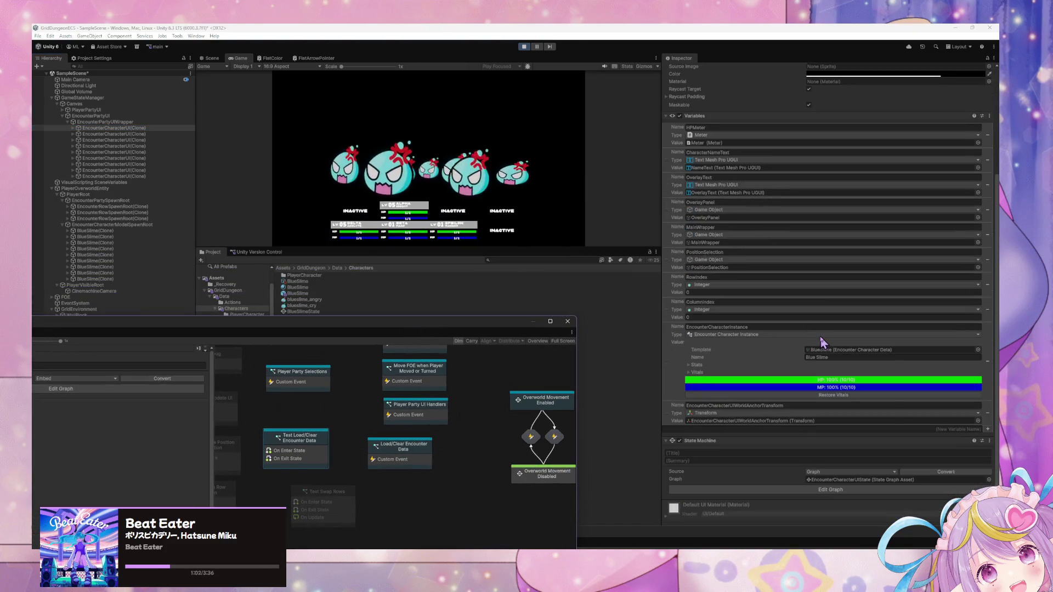
{"action": "double_click", "coordinate": [916, 470]}
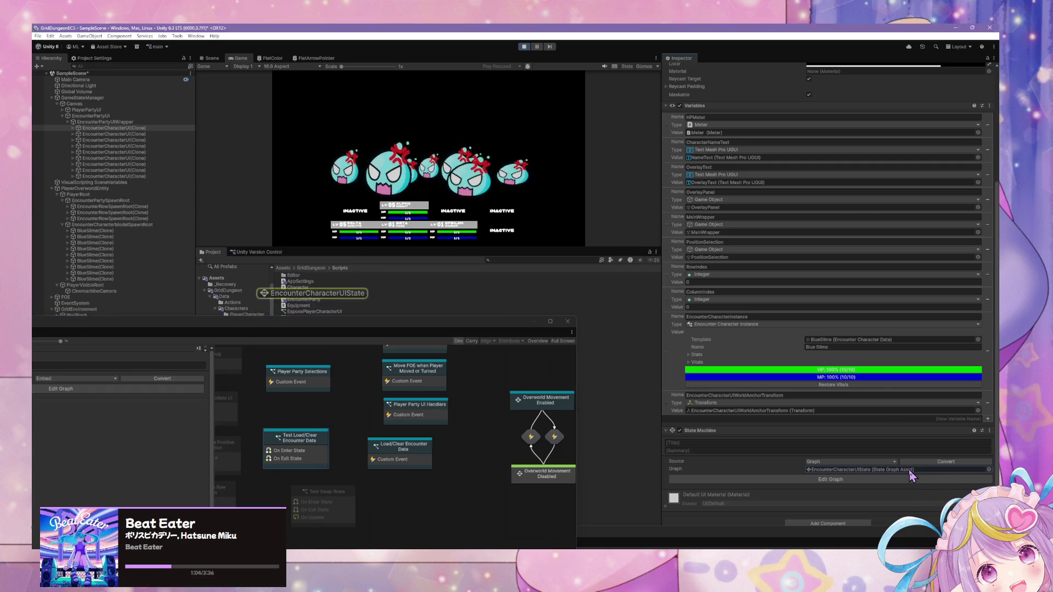
{"action": "double_click", "coordinate": [294, 426]}
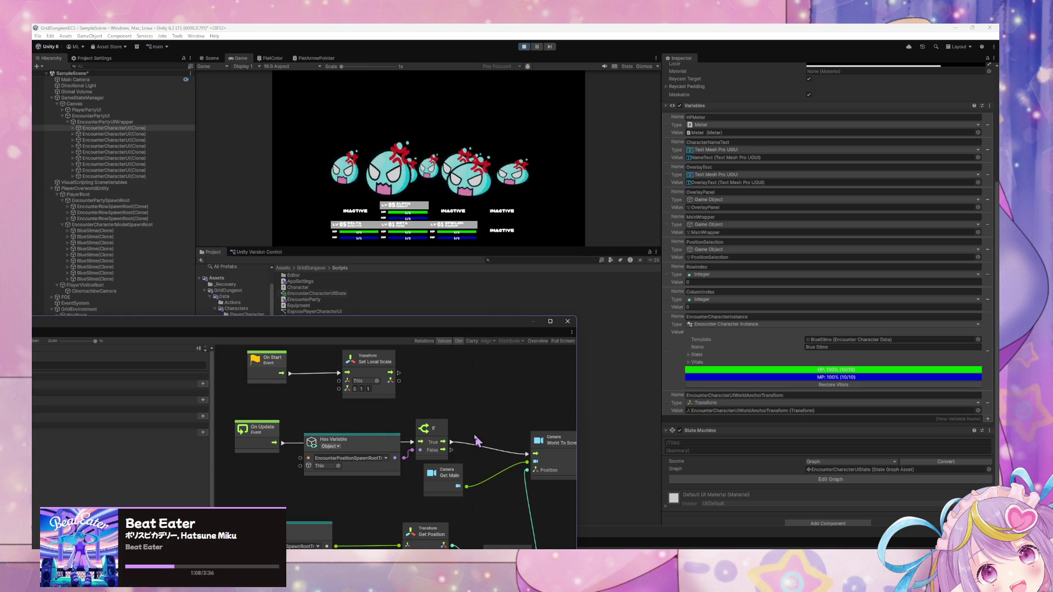
Paste EncounterCharacterUIWorldAnchorTransform into both the Has Variable and Get Variable name fields.
{"action": "mouse_move", "coordinate": [350, 430]}
{"action": "left_mouse_down"}
{"action": "mouse_move", "coordinate": [343, 412]}
{"action": "mouse_move", "coordinate": [346, 421]}
{"action": "left_mouse_up"}
{"action": "left_click", "coordinate": [317, 436]}
{"action": "type", "text": "EncounterCharacterUIWorldAnchorTransform"}
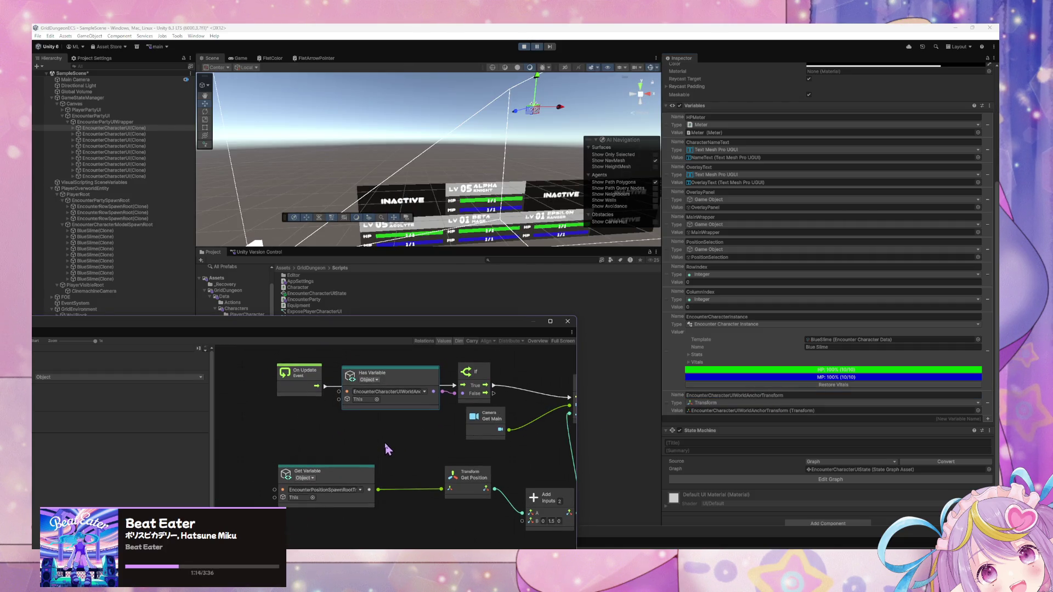
{"action": "left_click", "coordinate": [329, 490]}
{"action": "type", "text": "EncounterCharacterUIWorldAnchorTransform"}
Resume the game and select the second encounter character UI clone.
{"action": "left_click", "coordinate": [538, 47]}
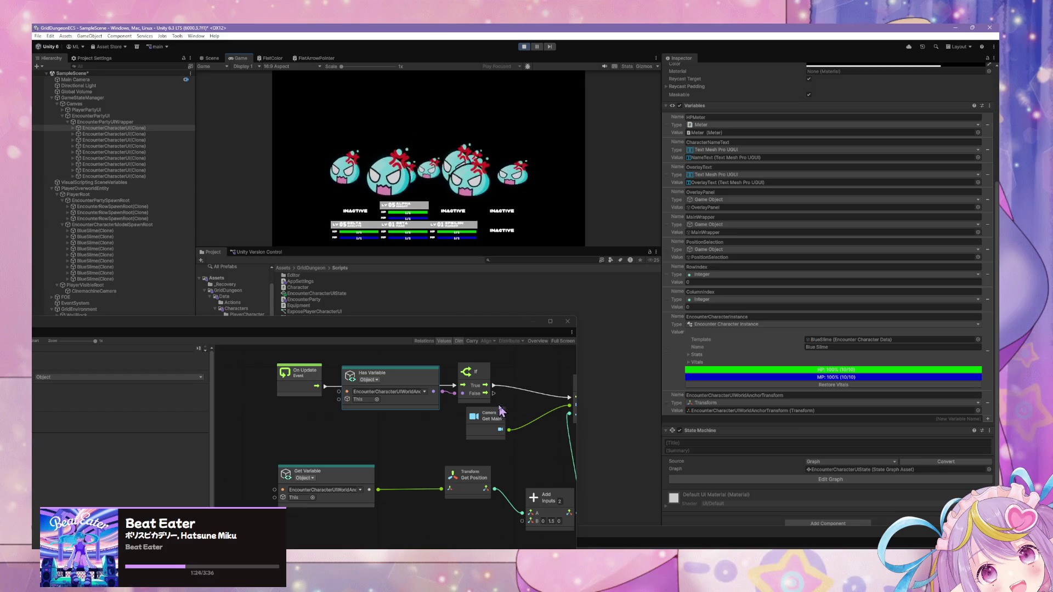
{"action": "left_click_drag", "start_coordinate": [494, 397], "coordinate": [311, 404]}
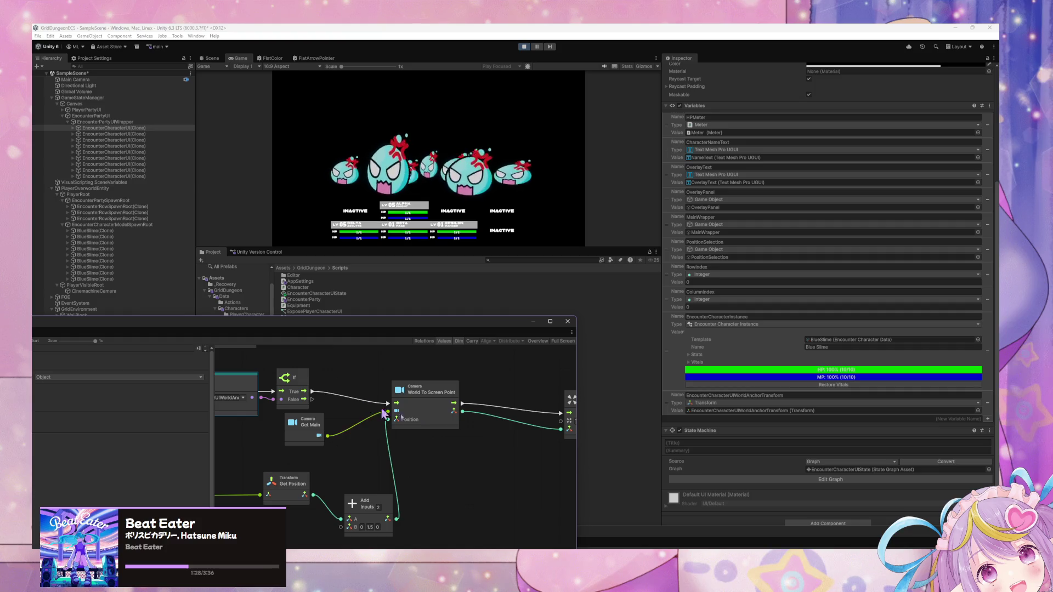
{"action": "left_click", "coordinate": [132, 164]}
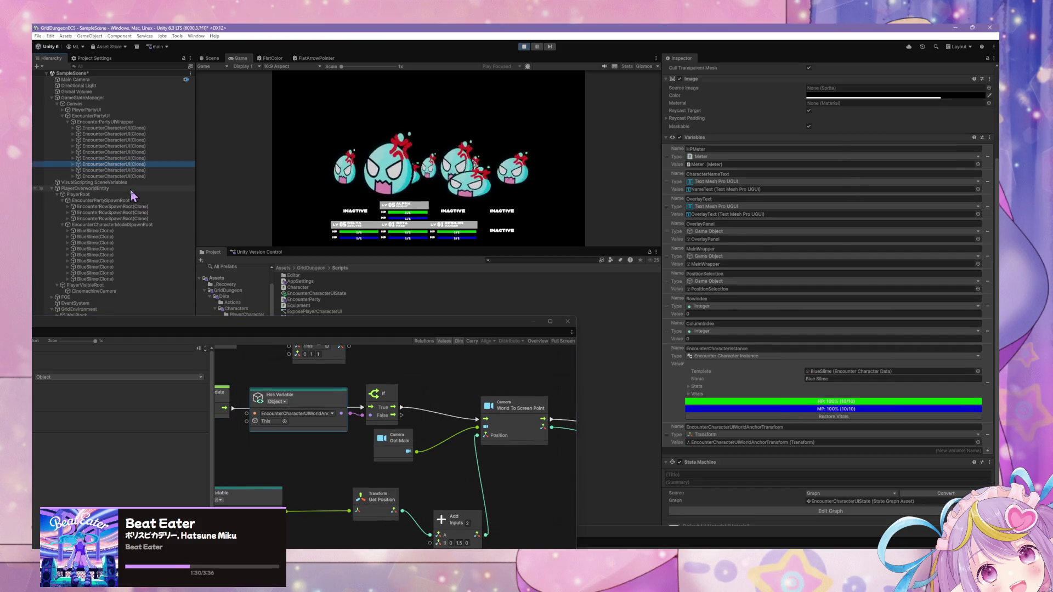
{"action": "left_click", "coordinate": [130, 128]}
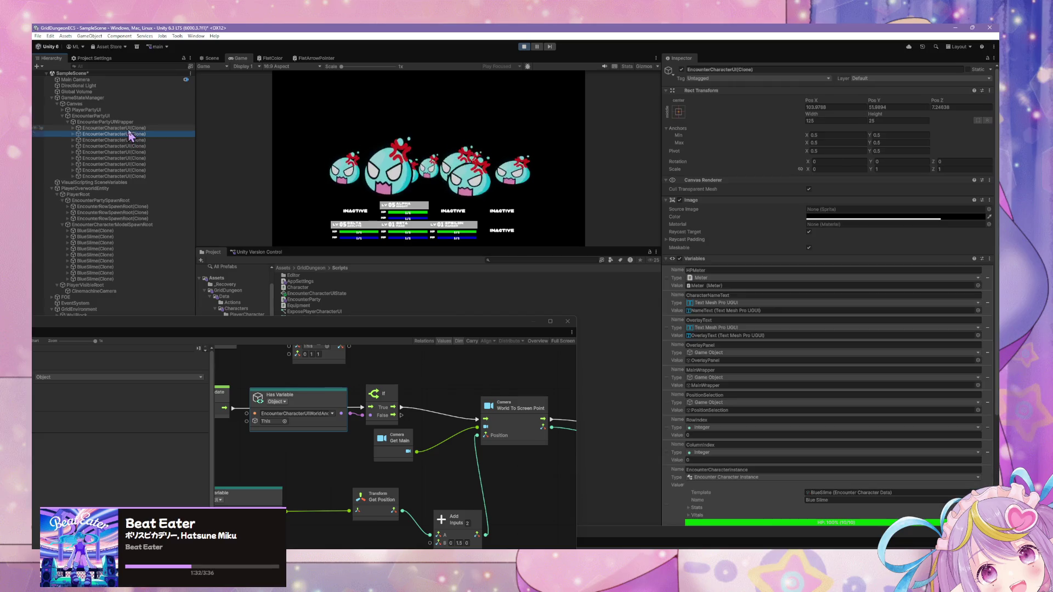
{"action": "left_click_drag", "start_coordinate": [288, 413], "coordinate": [369, 409]}
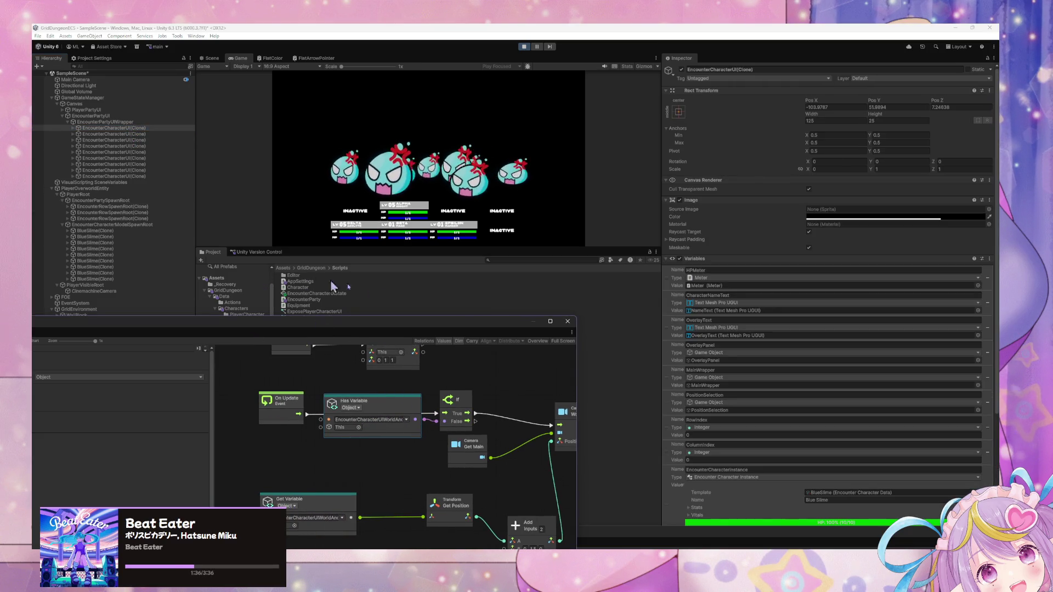
{"action": "scroll", "coordinate": [733, 400], "scroll_direction": "down", "scroll_amount": 5}
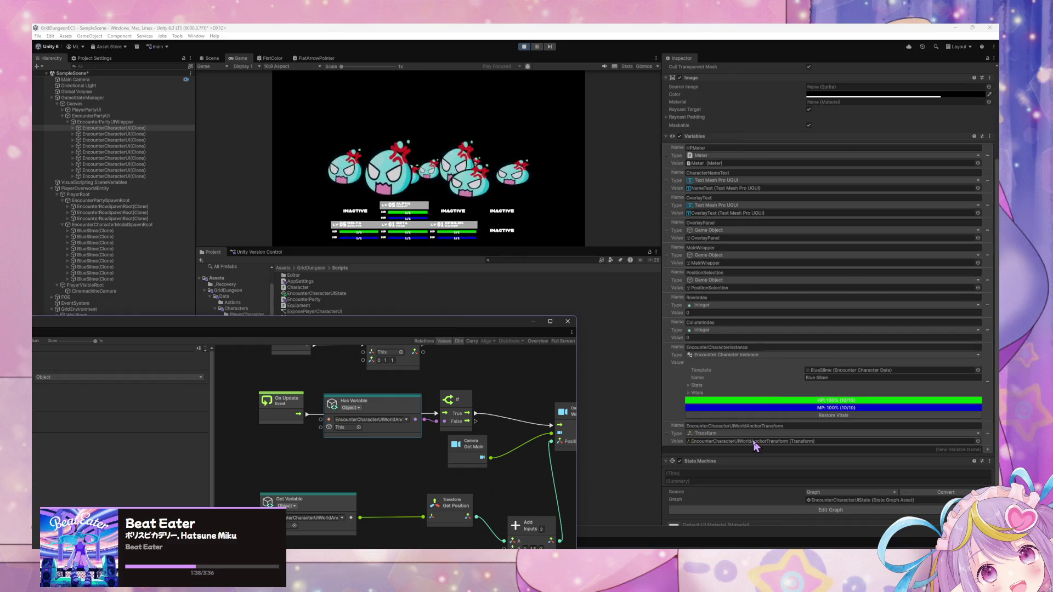
Locate the world anchor transform object, then reinspect the character UI clone's Transform variable.
{"action": "left_click", "coordinate": [754, 442]}
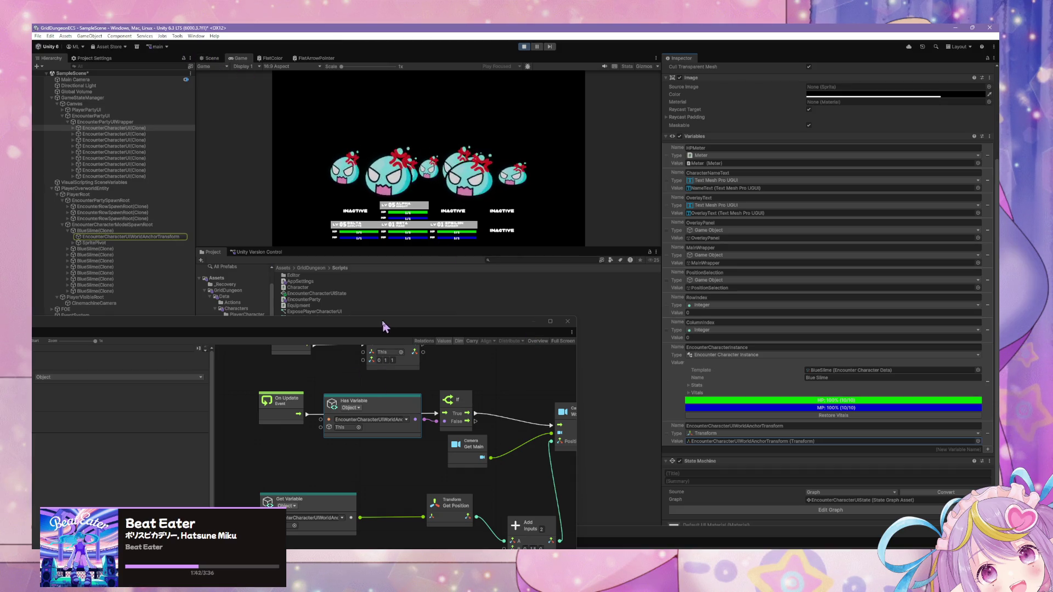
{"action": "left_click", "coordinate": [159, 129]}
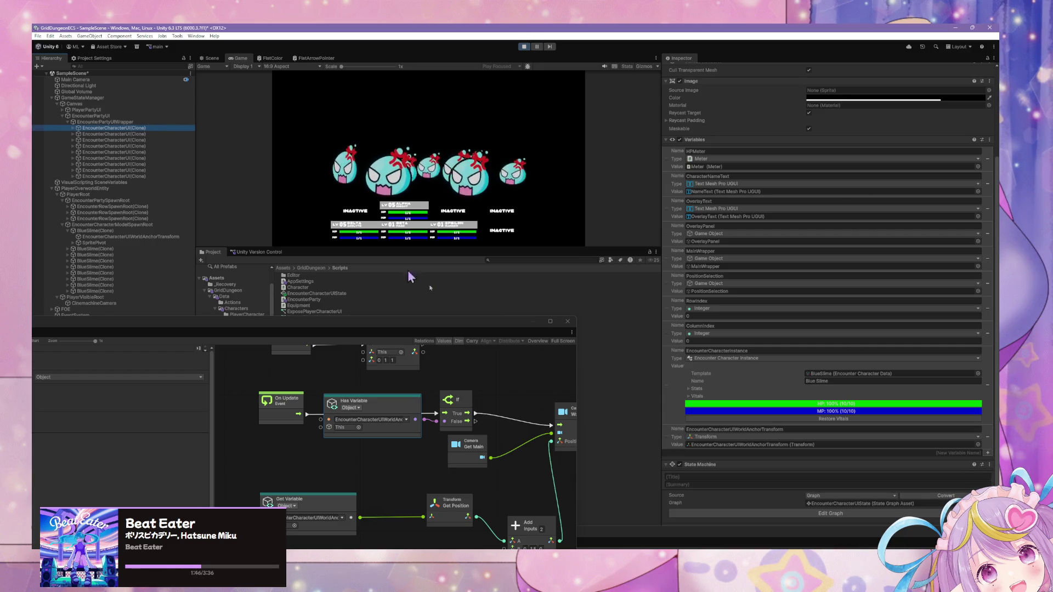
{"action": "mouse_move", "coordinate": [570, 409]}
{"action": "left_mouse_down"}
{"action": "mouse_move", "coordinate": [476, 393]}
{"action": "mouse_move", "coordinate": [332, 398]}
{"action": "mouse_move", "coordinate": [449, 415]}
{"action": "left_mouse_up"}
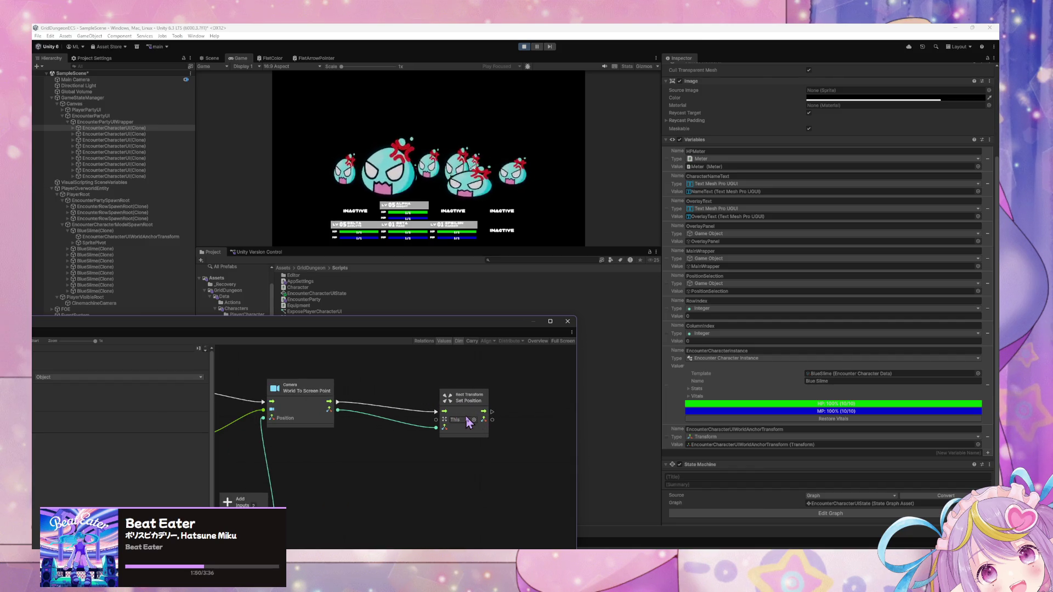
{"action": "scroll", "coordinate": [735, 263], "scroll_direction": "up", "scroll_amount": 5}
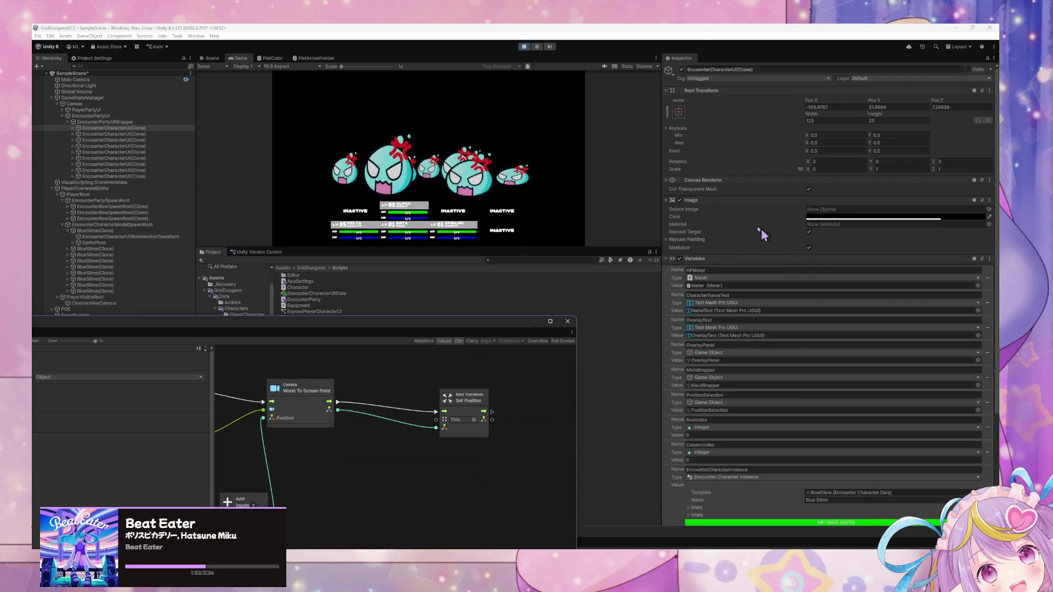
{"action": "left_click", "coordinate": [120, 129]}
{"action": "left_click", "coordinate": [208, 58]}
Duplicate the Set Local Scale (1,1,1) node and chain the copy between If and World To Screen Point.
{"action": "left_click_drag", "start_coordinate": [483, 190], "coordinate": [496, 192]}
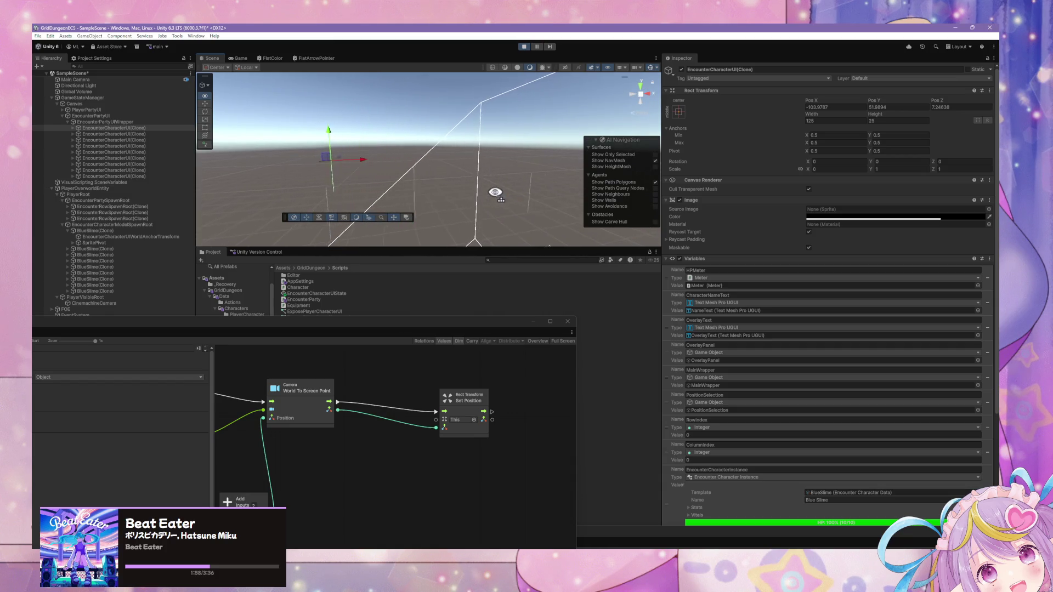
{"action": "left_click_drag", "start_coordinate": [303, 378], "coordinate": [571, 402]}
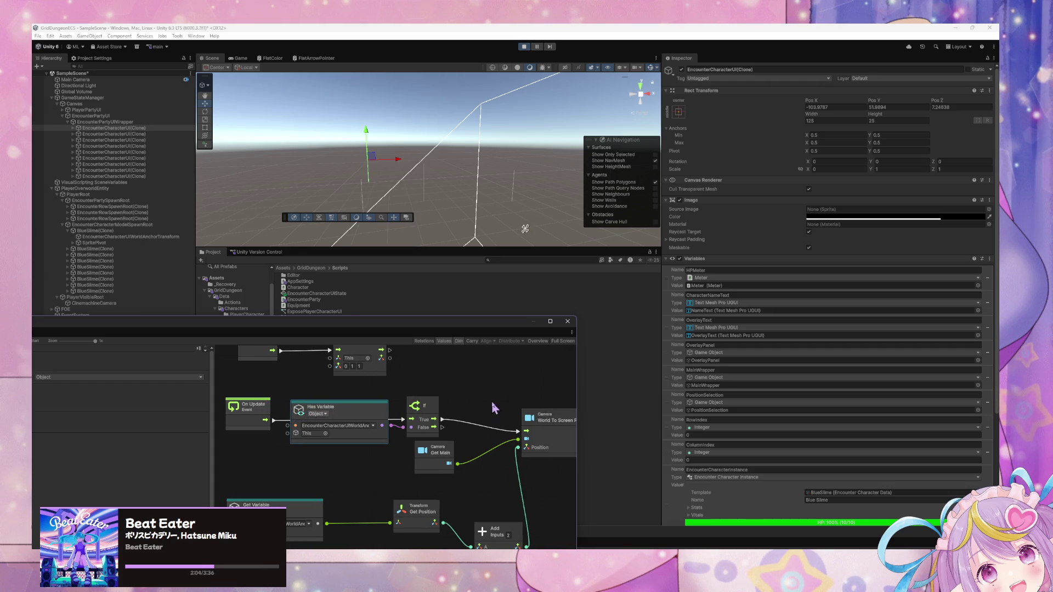
{"action": "left_click_drag", "start_coordinate": [493, 408], "coordinate": [421, 433]}
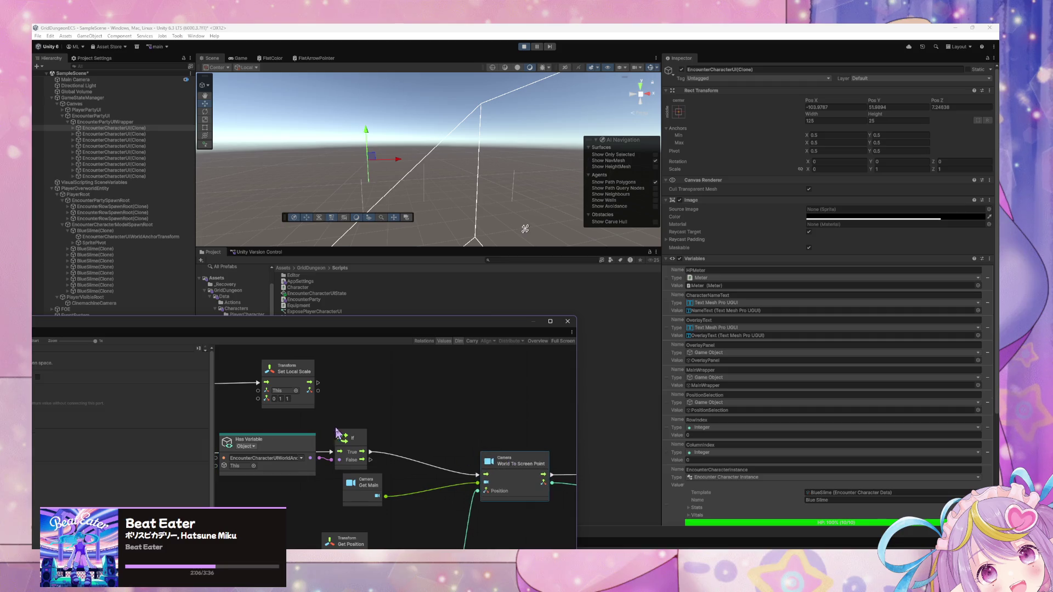
{"action": "left_click", "coordinate": [323, 367]}
{"action": "key", "text": "ctrl+d"}
{"action": "mouse_move", "coordinate": [408, 447]}
{"action": "left_mouse_down"}
{"action": "mouse_move", "coordinate": [453, 446]}
{"action": "mouse_move", "coordinate": [417, 424]}
{"action": "mouse_move", "coordinate": [497, 439]}
{"action": "mouse_move", "coordinate": [512, 471]}
{"action": "left_mouse_up"}
{"action": "scroll", "coordinate": [428, 209], "scroll_direction": "down", "scroll_amount": 5}
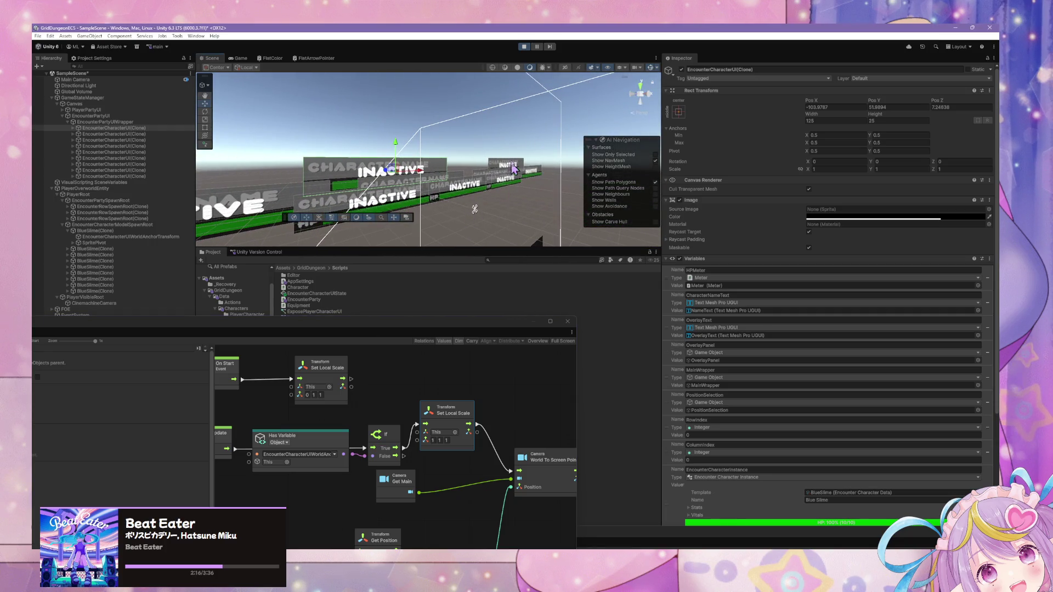
{"action": "left_click", "coordinate": [238, 57]}
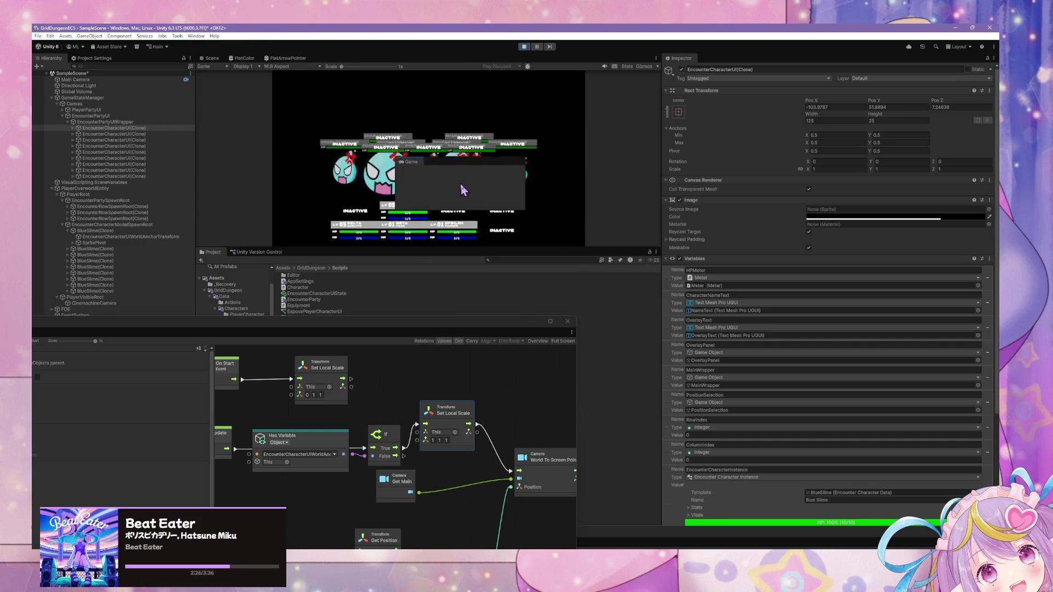
Connect Transform Get Position straight to World To Screen Point's Position, bypassing Add, and check the panels.
{"action": "mouse_move", "coordinate": [666, 260]}
{"action": "left_mouse_down"}
{"action": "mouse_move", "coordinate": [781, 489]}
{"action": "mouse_move", "coordinate": [801, 484]}
{"action": "left_mouse_up"}
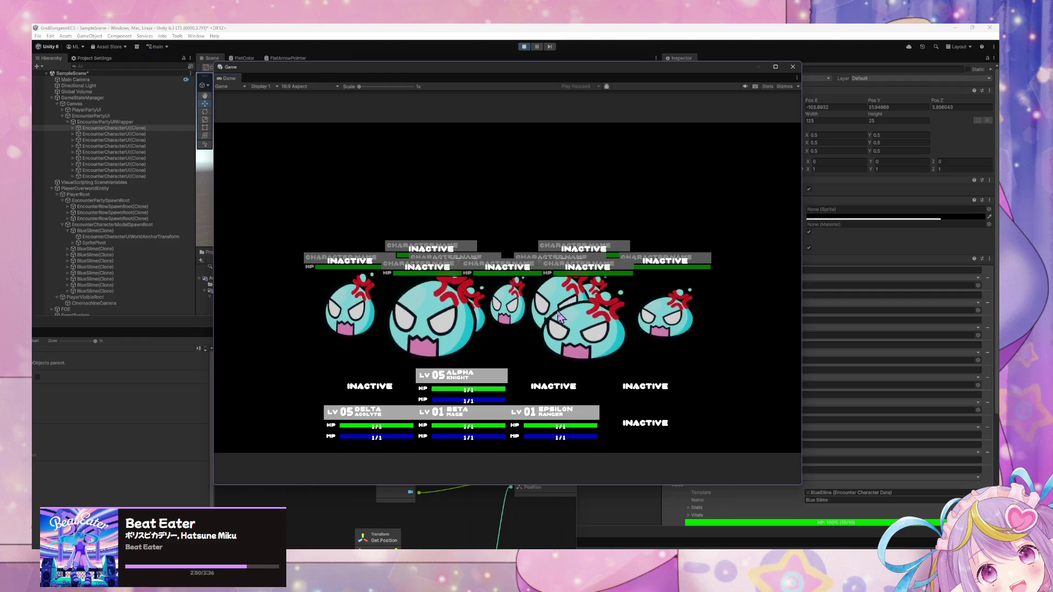
{"action": "left_click", "coordinate": [336, 492]}
{"action": "scroll", "coordinate": [335, 488], "scroll_direction": "down", "scroll_amount": 5}
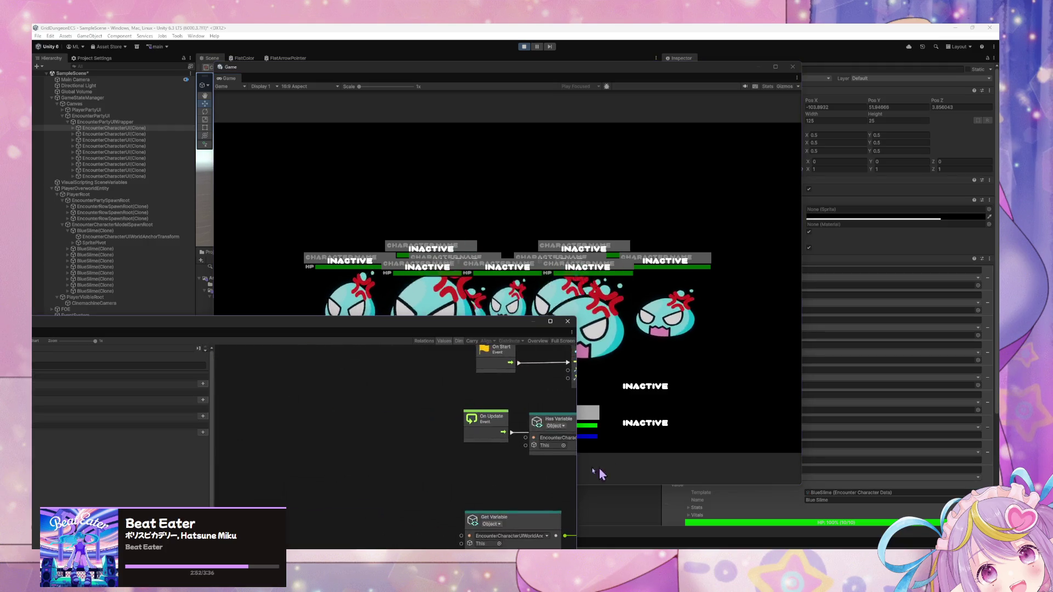
{"action": "scroll", "coordinate": [340, 420], "scroll_direction": "down", "scroll_amount": 2}
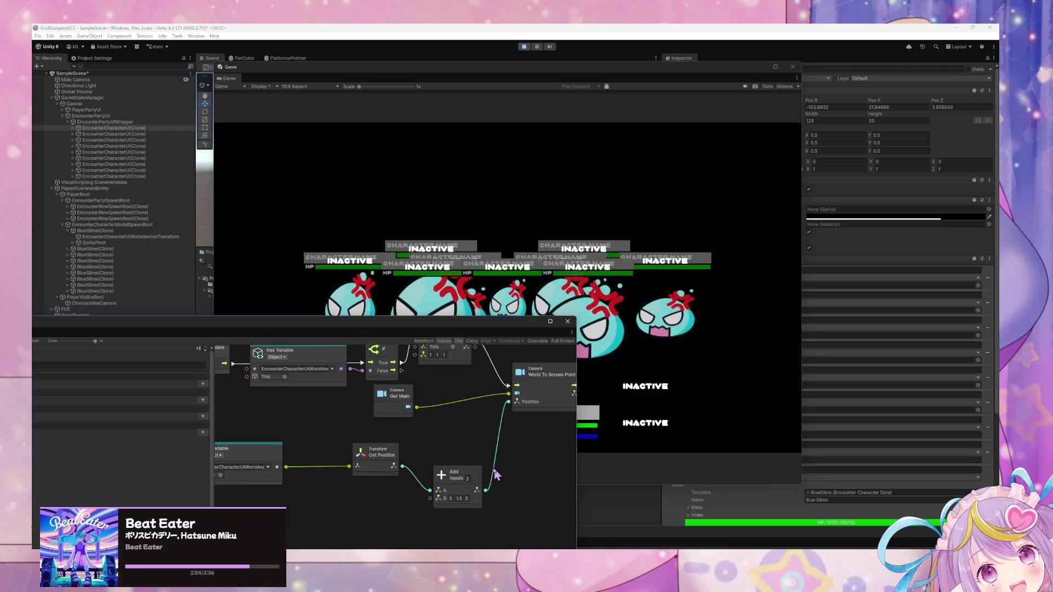
{"action": "left_click_drag", "start_coordinate": [399, 455], "coordinate": [505, 392]}
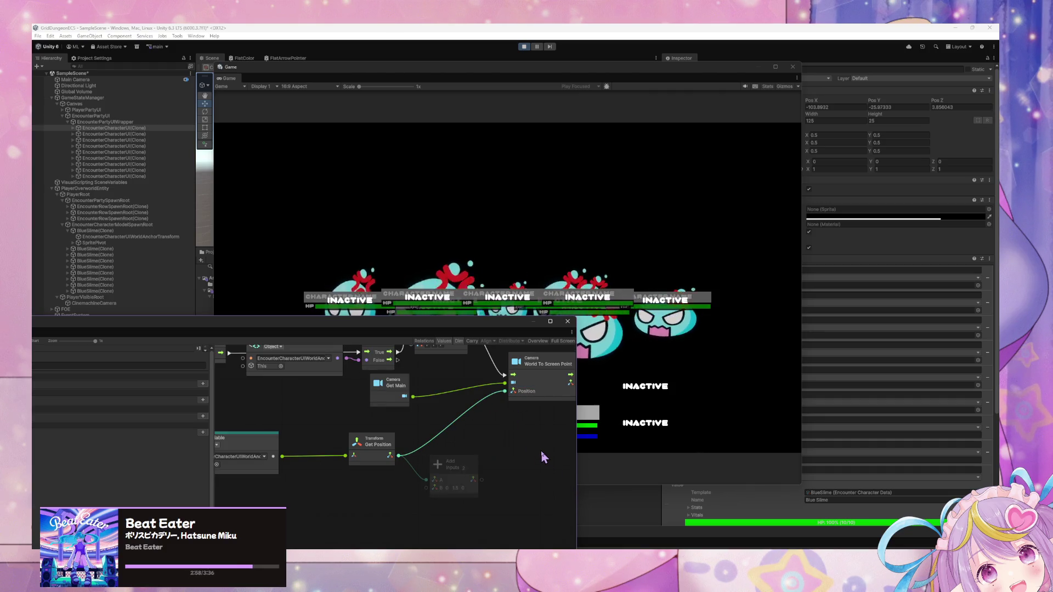
{"action": "left_click", "coordinate": [700, 356]}
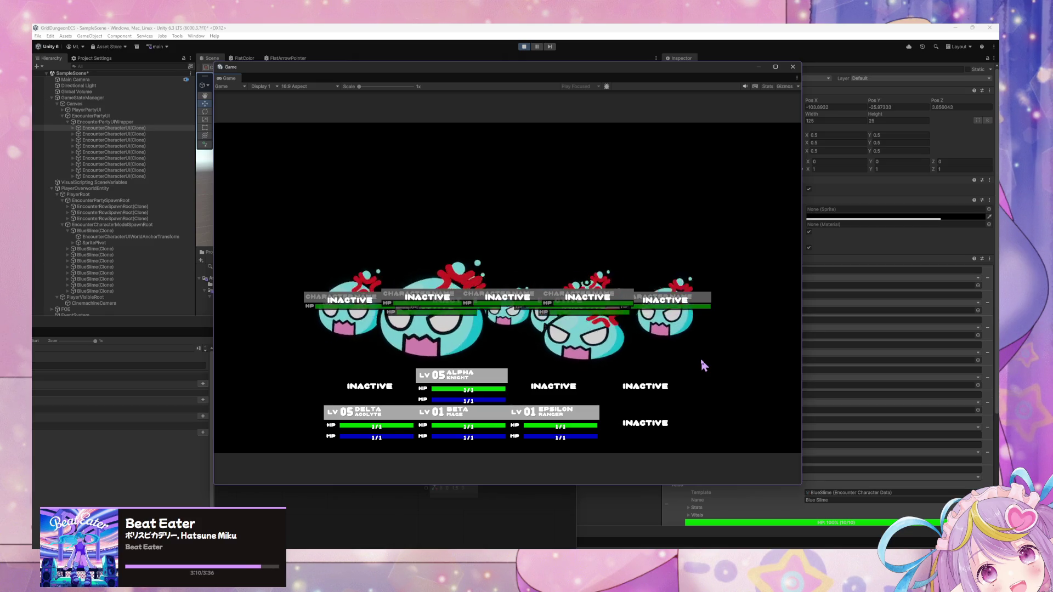
{"action": "left_click", "coordinate": [563, 506]}
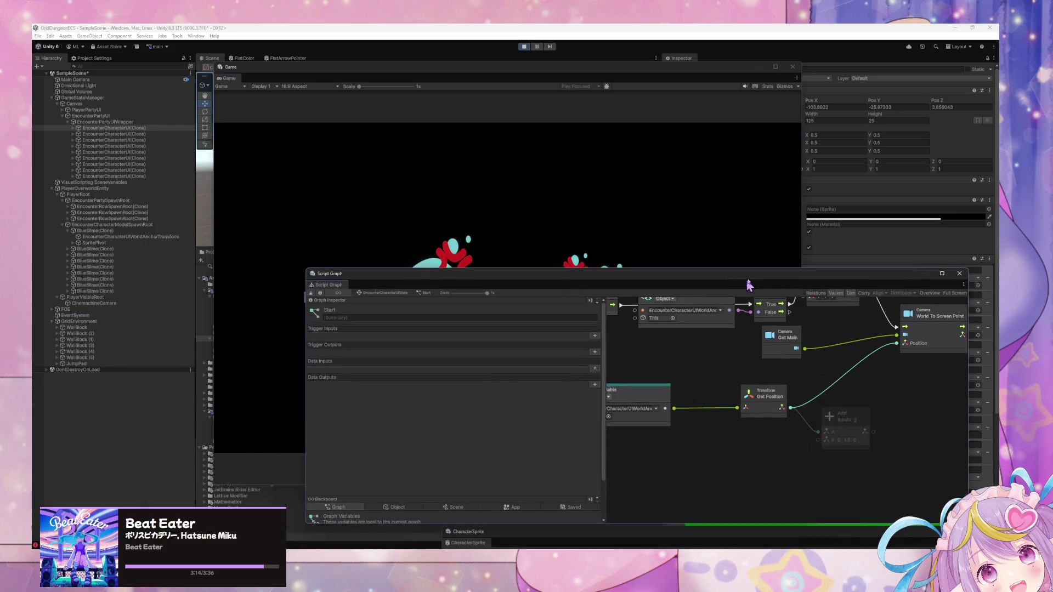
Go to the GameStateManager state graph and open Test Swap Rows, connecting On Update to Cooldown.
{"action": "left_click", "coordinate": [400, 291]}
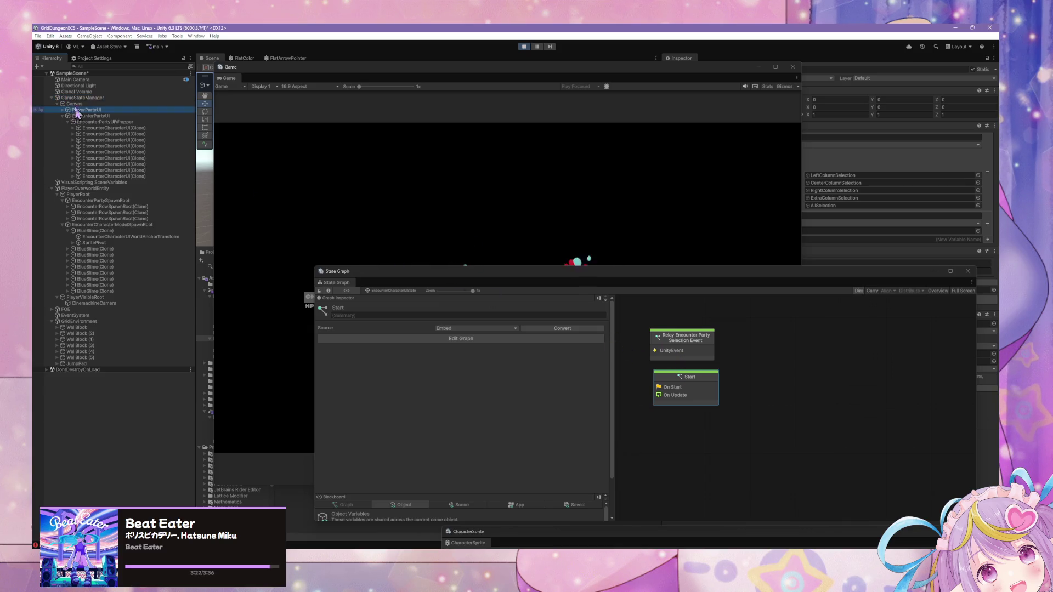
{"action": "left_click", "coordinate": [319, 291]}
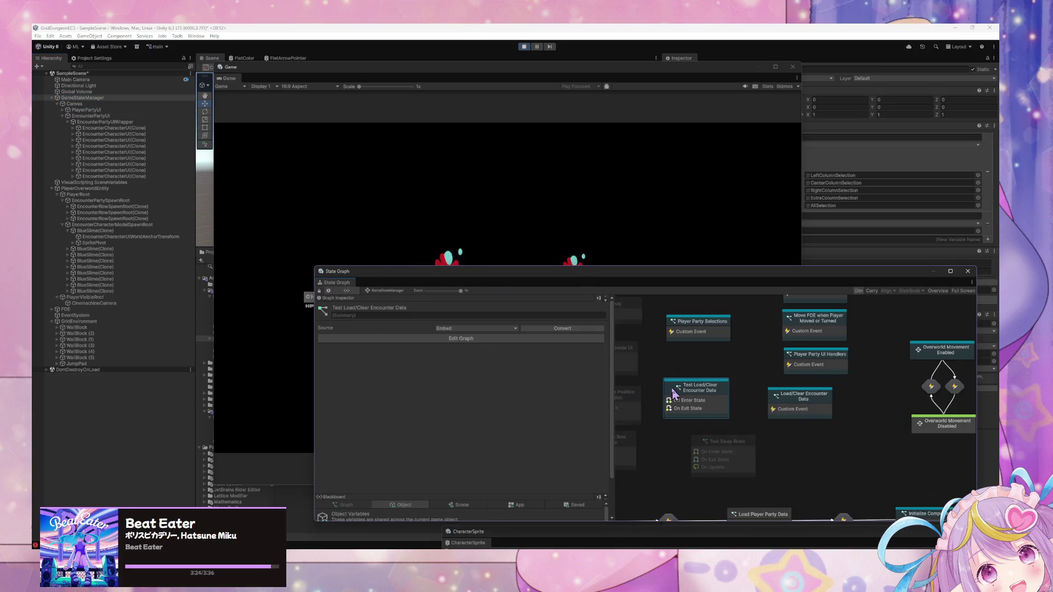
{"action": "right_click", "coordinate": [740, 452]}
{"action": "double_click", "coordinate": [717, 454]}
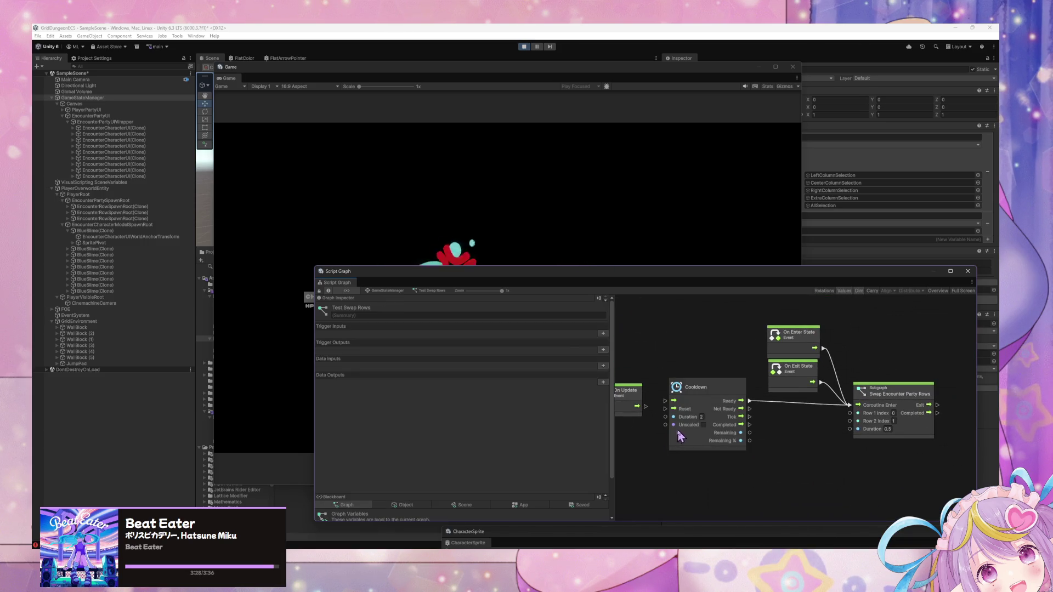
{"action": "left_click_drag", "start_coordinate": [646, 408], "coordinate": [674, 401]}
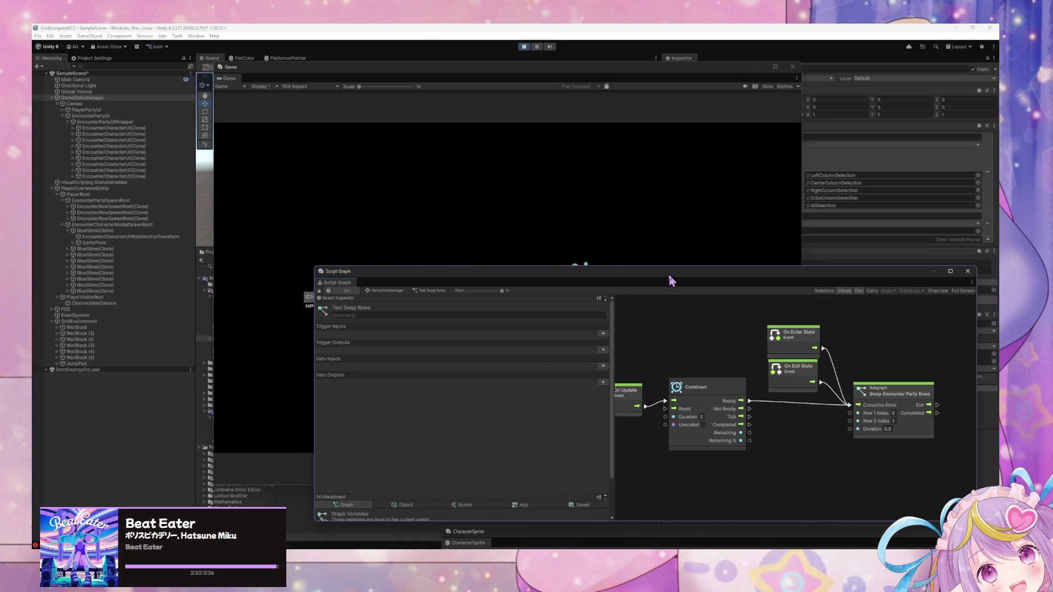
{"action": "left_click_drag", "start_coordinate": [669, 280], "coordinate": [732, 415]}
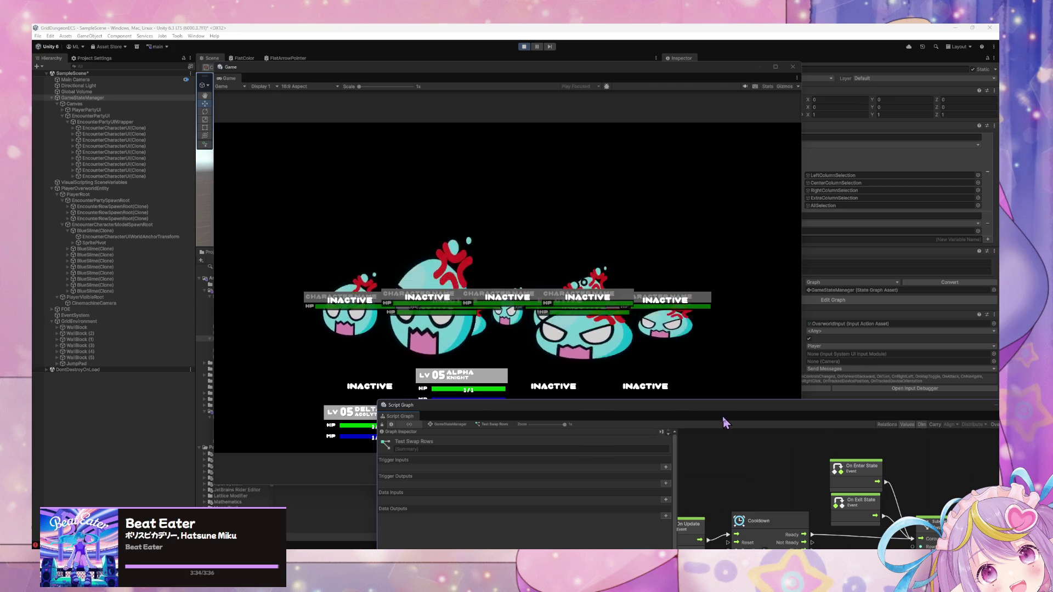
{"action": "left_click_drag", "start_coordinate": [764, 416], "coordinate": [665, 341]}
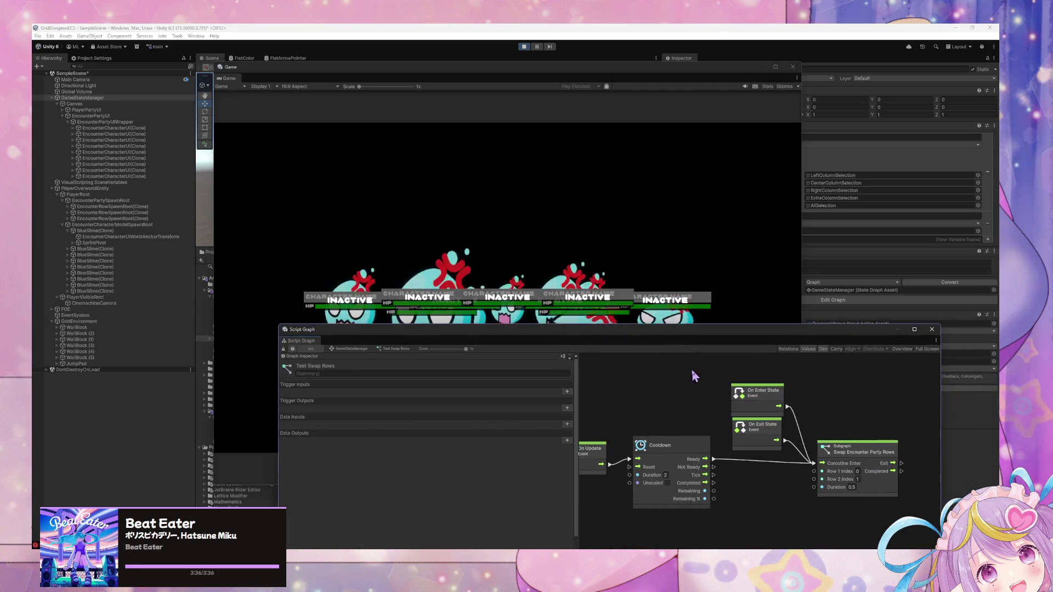
Force Enter the Test Swap Rows state and watch the slimes rearrange in the Game view.
{"action": "left_click", "coordinate": [350, 350]}
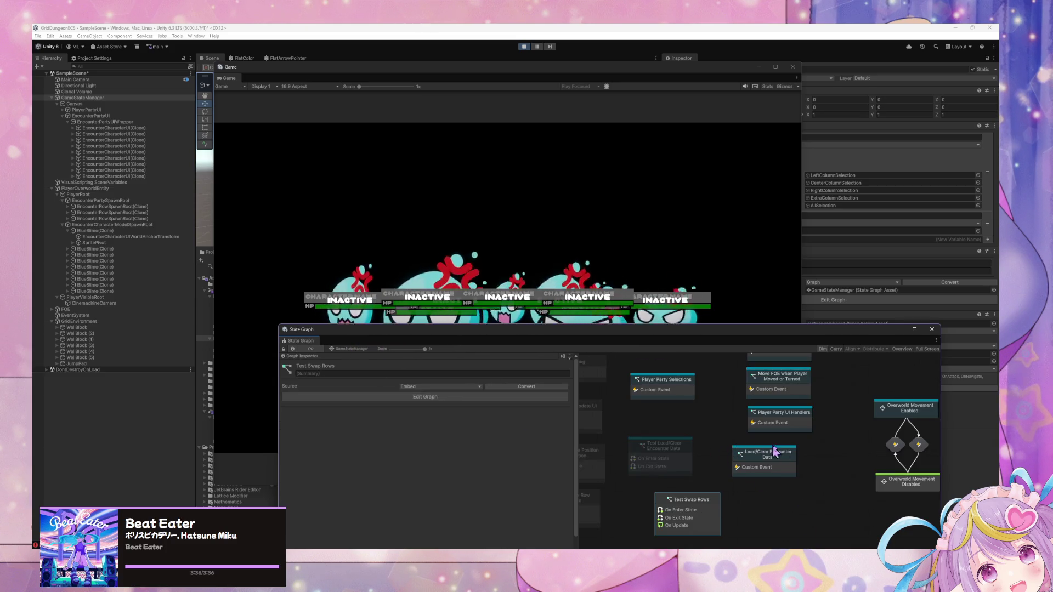
{"action": "right_click", "coordinate": [704, 505]}
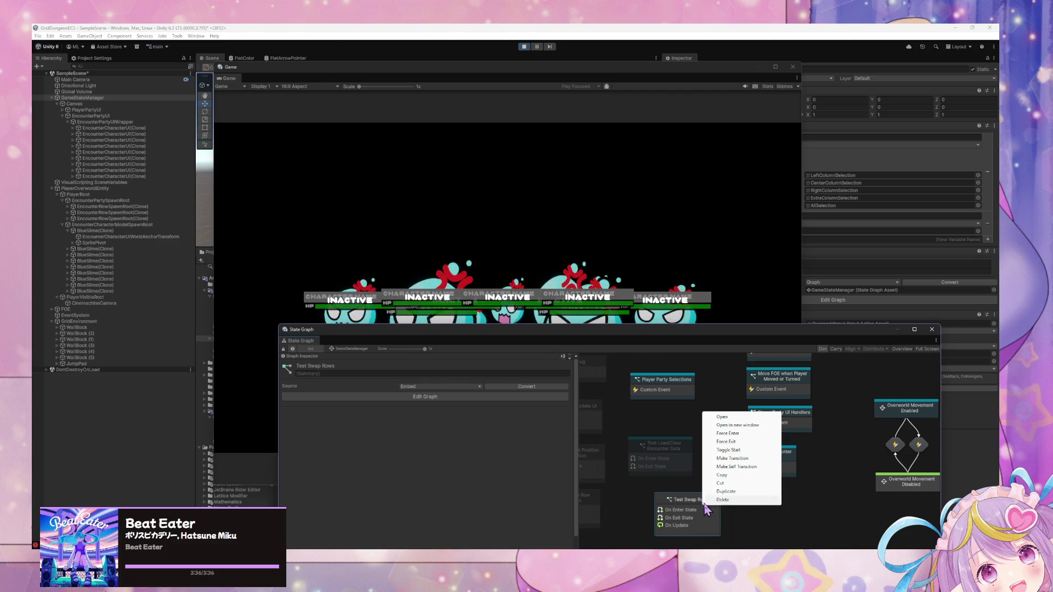
{"action": "left_click", "coordinate": [732, 417]}
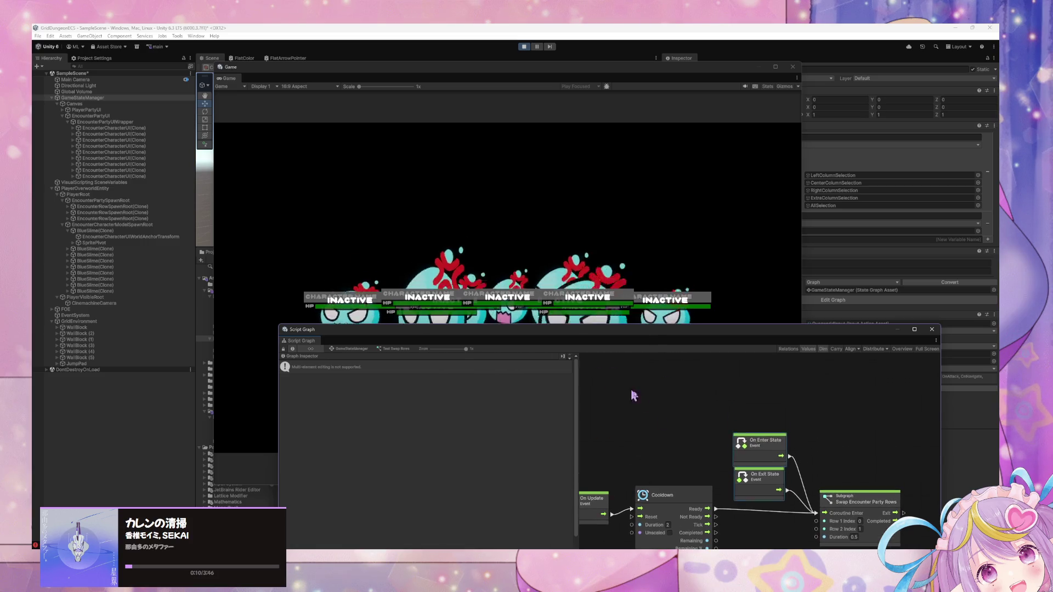
{"action": "left_click", "coordinate": [351, 349]}
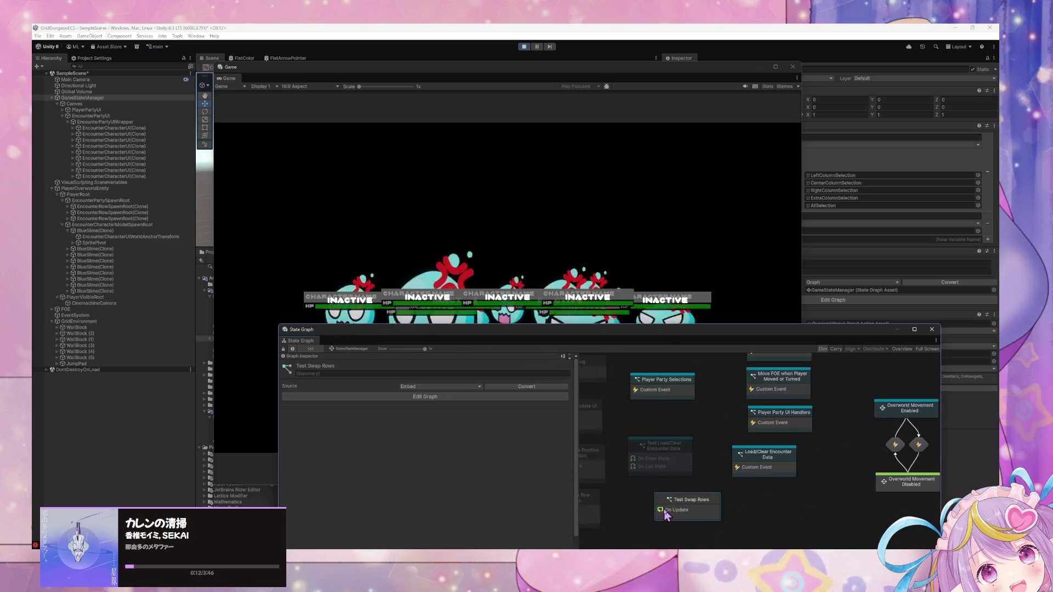
{"action": "right_click", "coordinate": [665, 416]}
{"action": "left_click", "coordinate": [724, 437]}
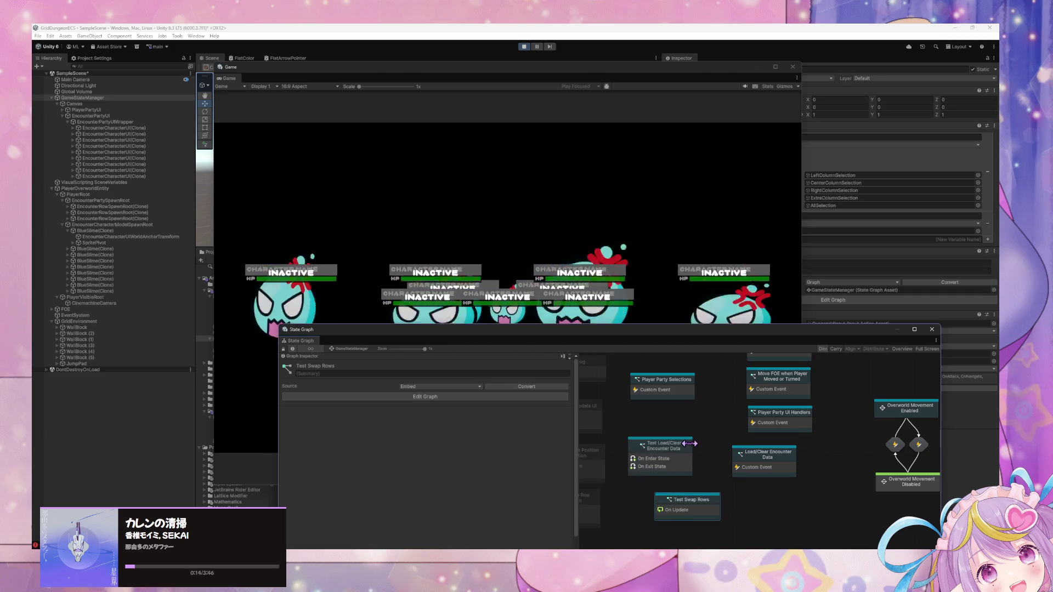
{"action": "left_click", "coordinate": [535, 262]}
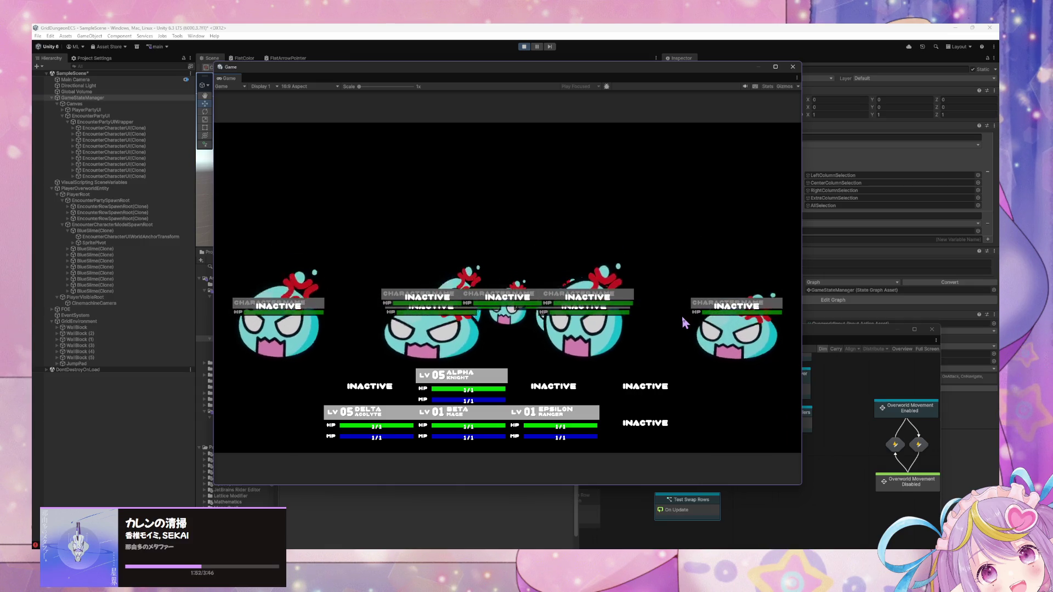
Route the anchor position back through the Add node with a Y offset of 3 into World To Screen Point.
{"action": "left_click", "coordinate": [894, 522]}
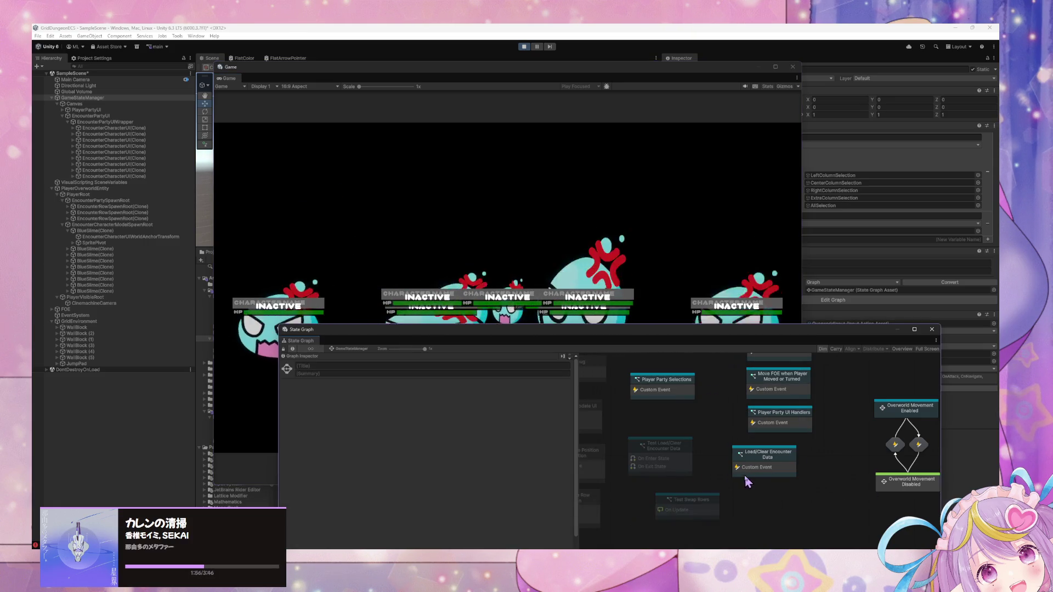
{"action": "mouse_move", "coordinate": [669, 329]}
{"action": "left_mouse_down"}
{"action": "mouse_move", "coordinate": [670, 433]}
{"action": "mouse_move", "coordinate": [617, 456]}
{"action": "mouse_move", "coordinate": [638, 300]}
{"action": "left_mouse_up"}
{"action": "left_click", "coordinate": [150, 127]}
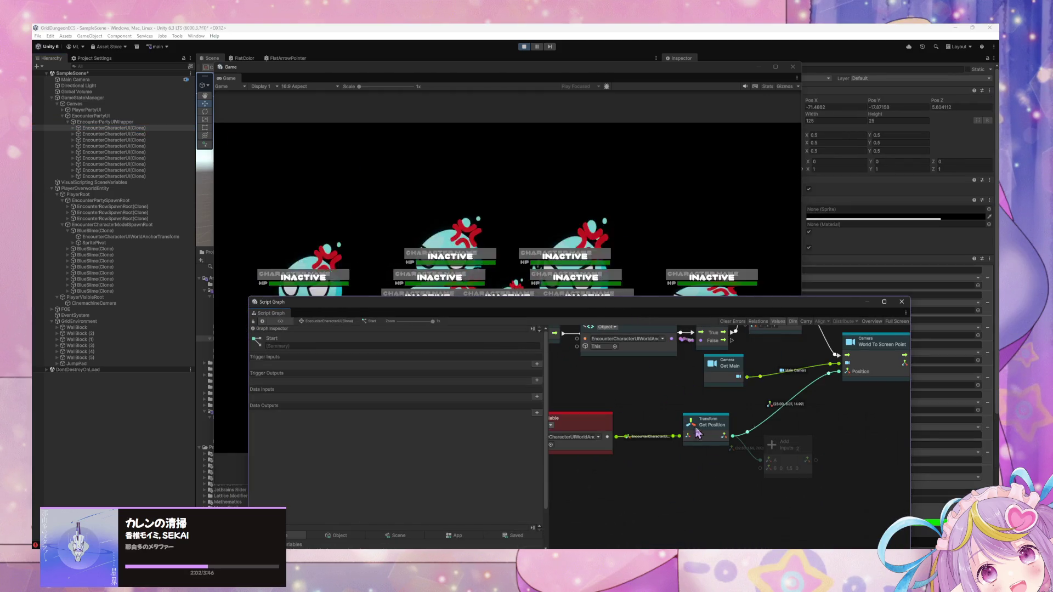
{"action": "left_click_drag", "start_coordinate": [817, 460], "coordinate": [841, 376]}
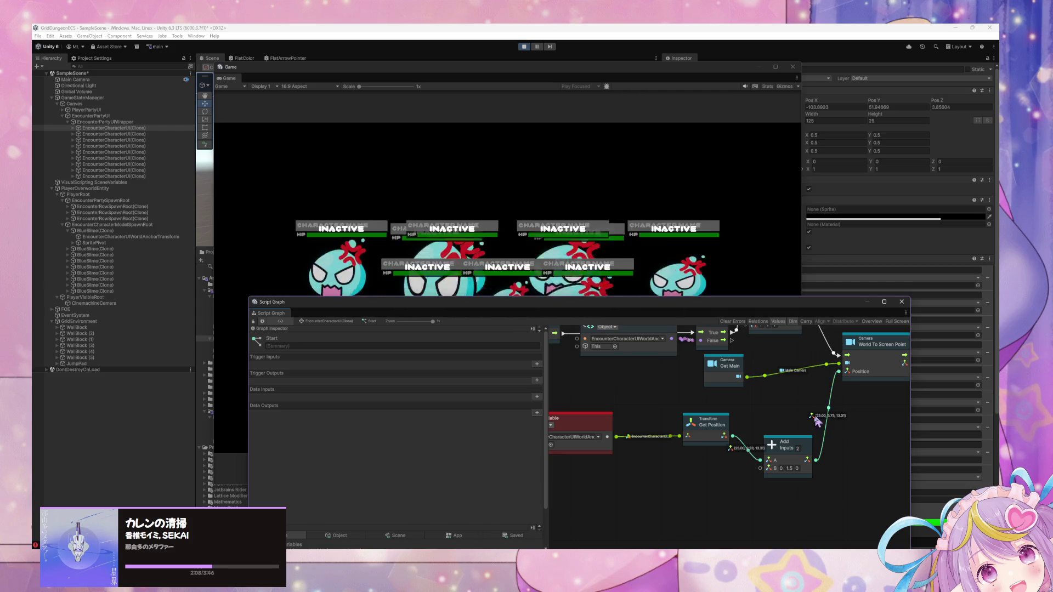
{"action": "left_click", "coordinate": [788, 468]}
{"action": "type", "text": "2"}
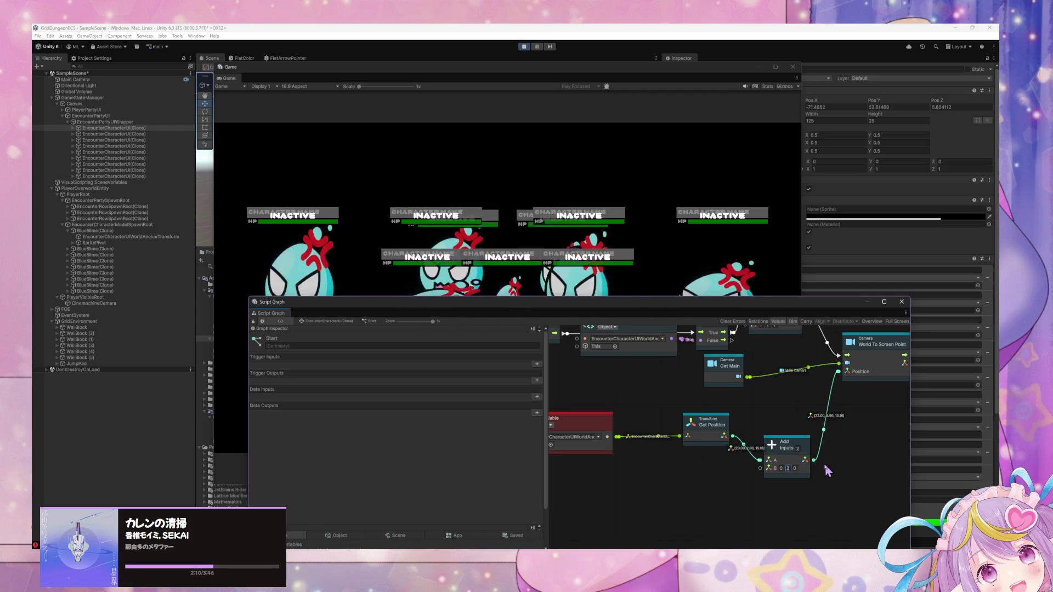
{"action": "type", "text": "3"}
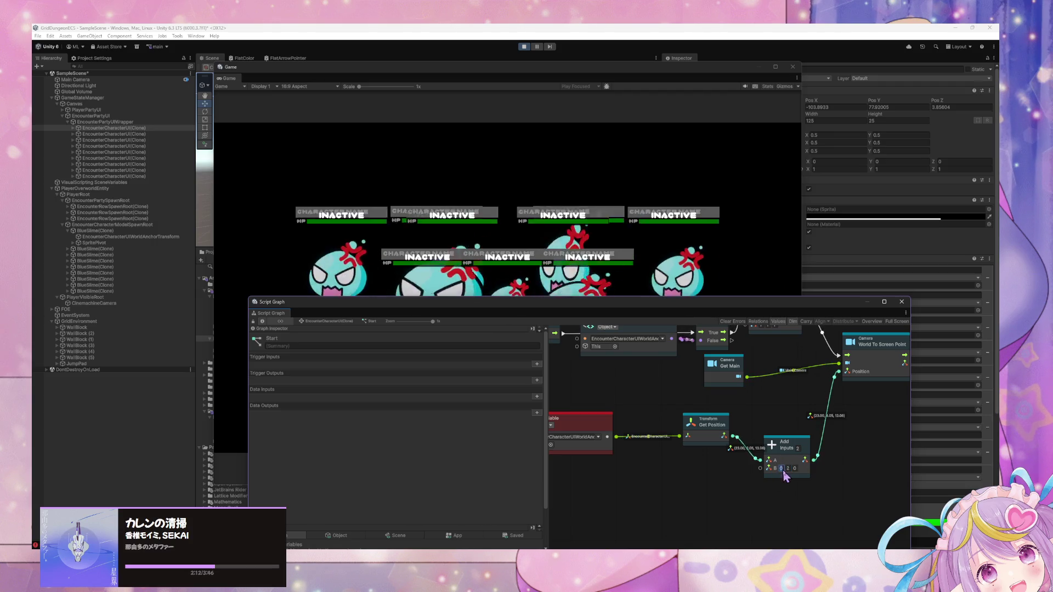
{"action": "left_click", "coordinate": [795, 468]}
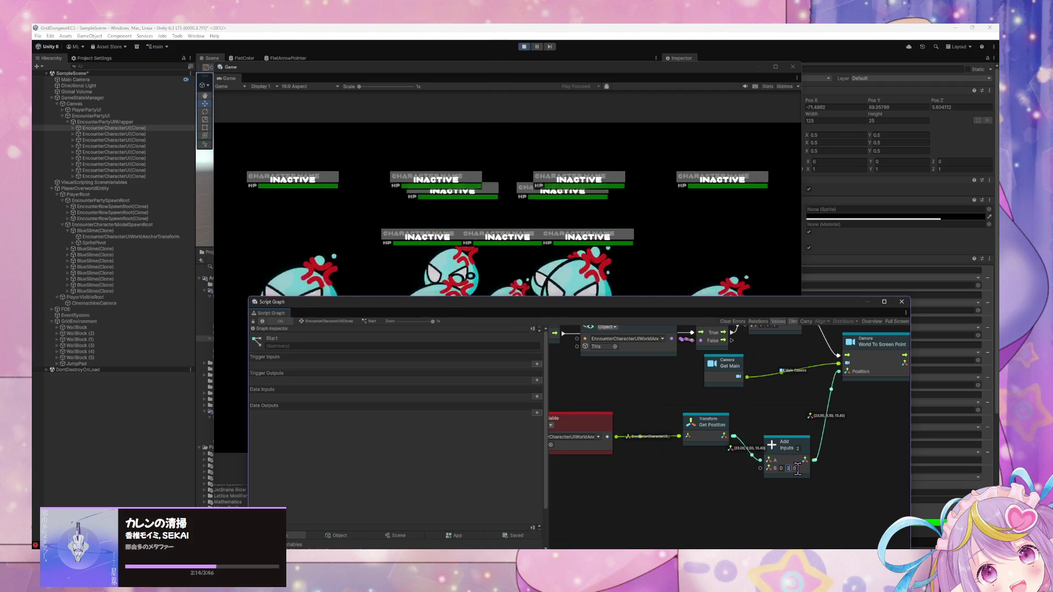
{"action": "left_click", "coordinate": [597, 293]}
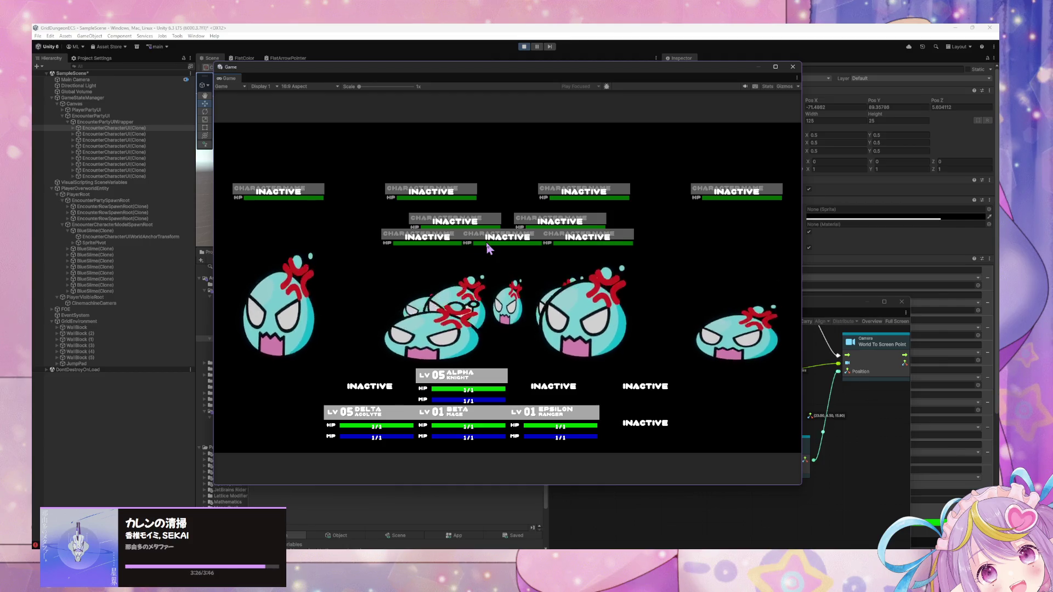
Change the Add node's Y offset to -2 and check the panel placement in the Game view.
{"action": "left_click", "coordinate": [811, 450]}
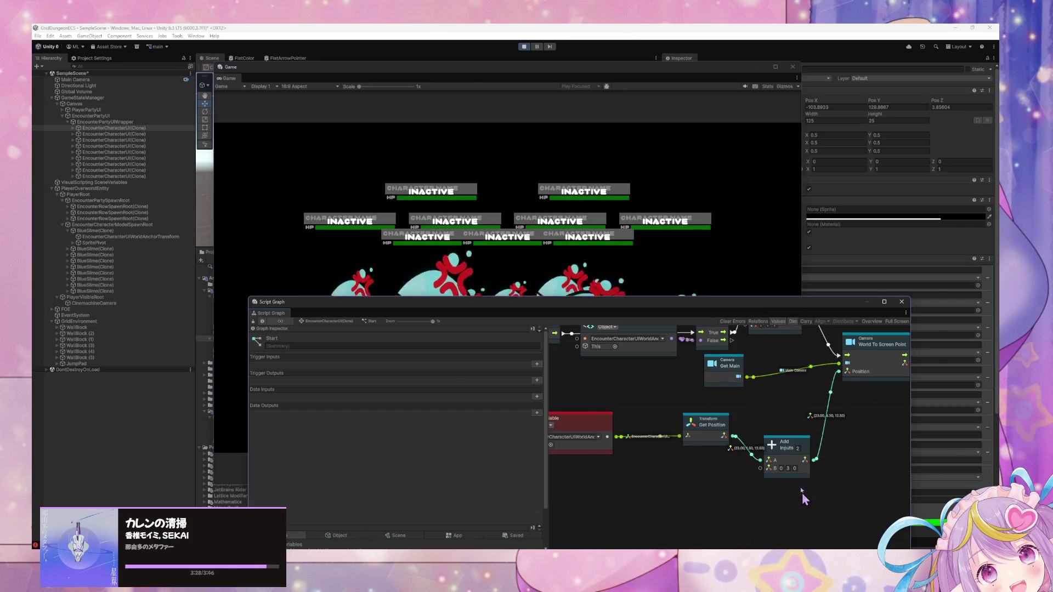
{"action": "type", "text": "-2"}
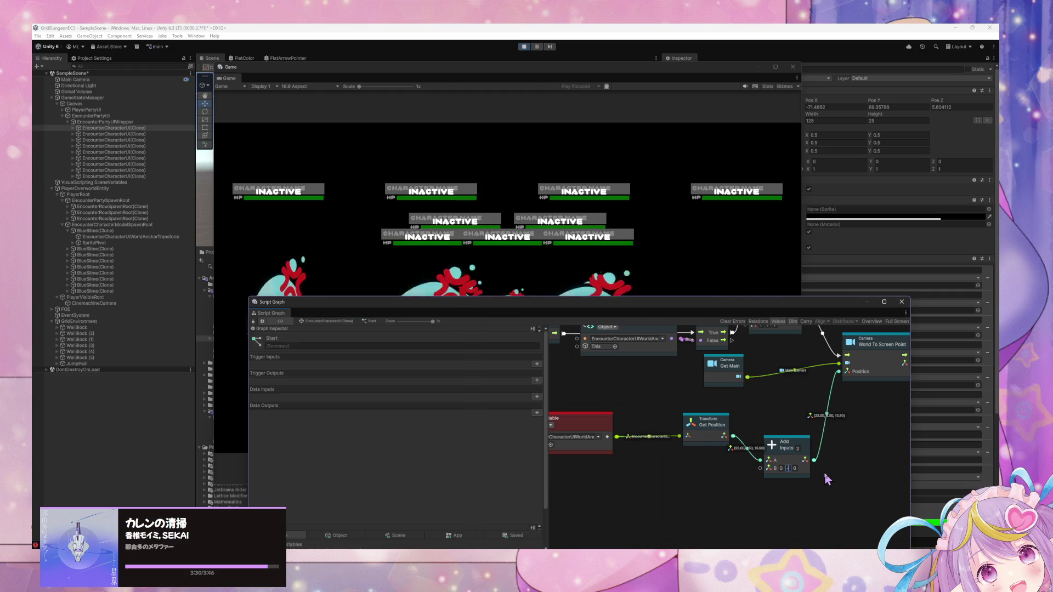
{"action": "left_click", "coordinate": [455, 283]}
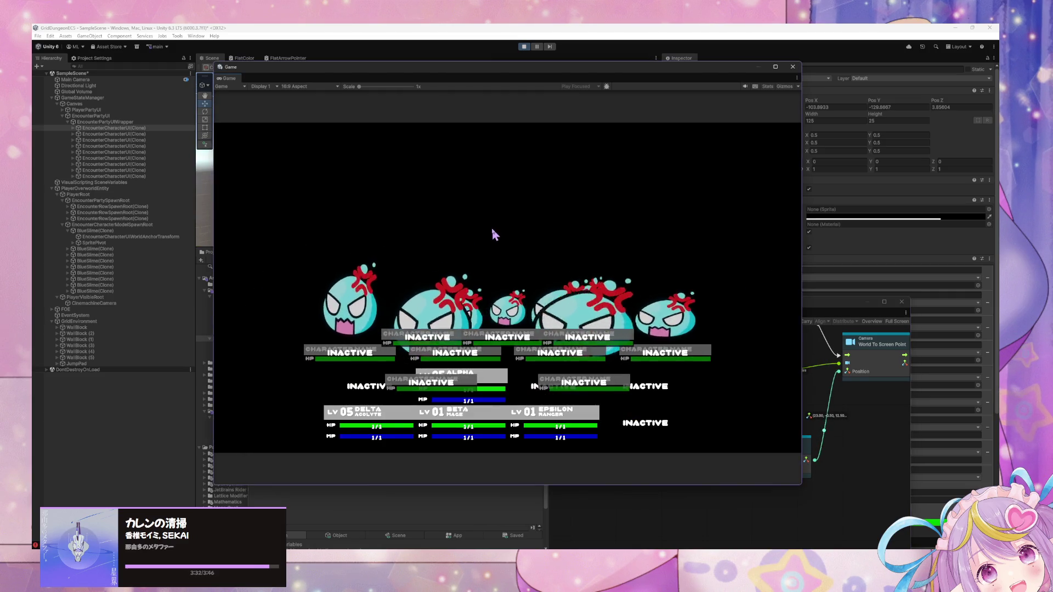